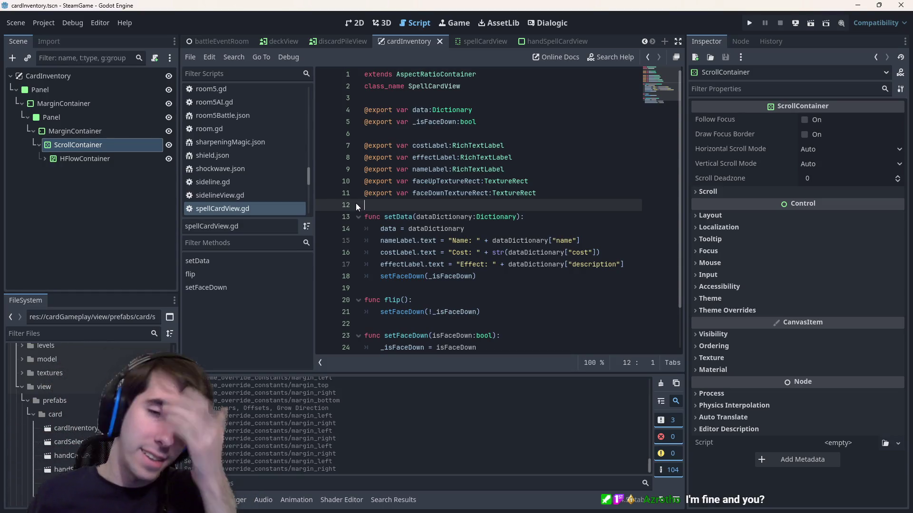
Switch to the 2D editor to show the cardInventory scene and zoom the canvas
click(354, 23)
scroll(376, 195, down, 5)
scroll(401, 255, up, 4)
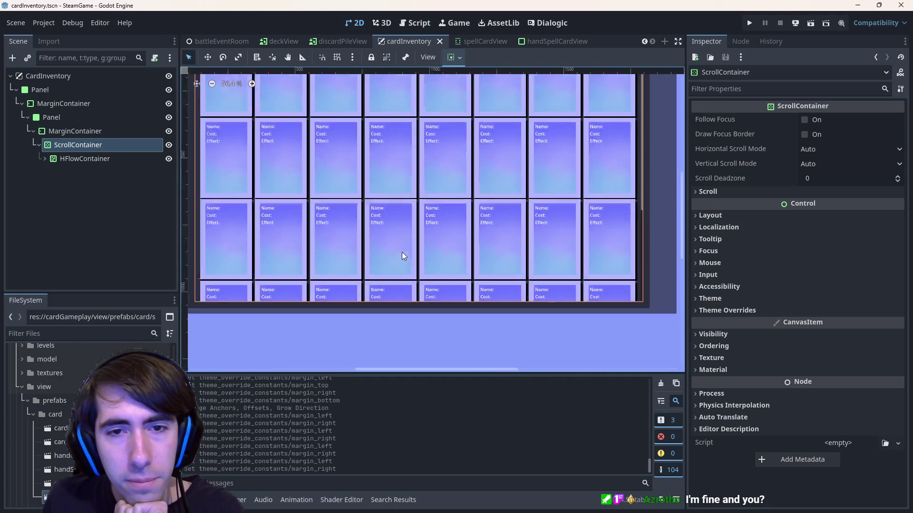
scroll(375, 212, down, 2)
scroll(376, 212, up, 2)
scroll(400, 223, down, 1)
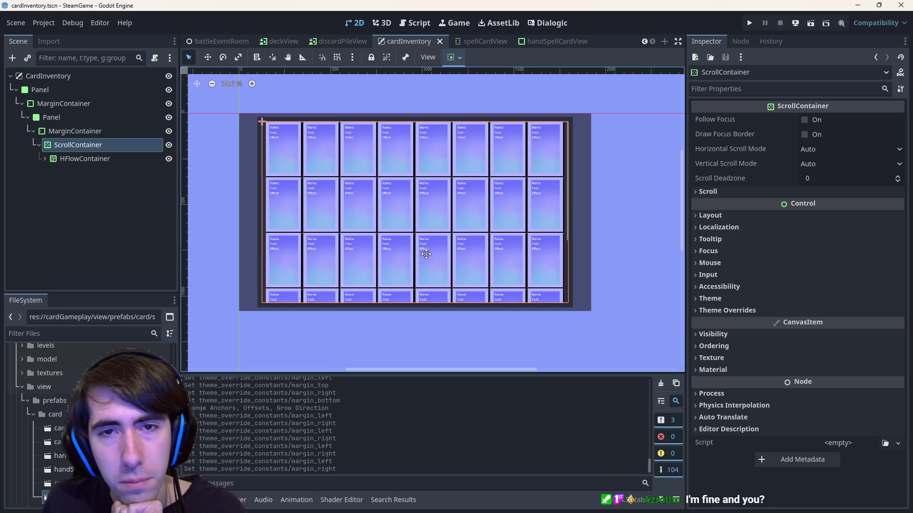
Inspect the CardInventory, outer Panel, MarginContainer and inner Panel nodes in the Scene tree
click(119, 77)
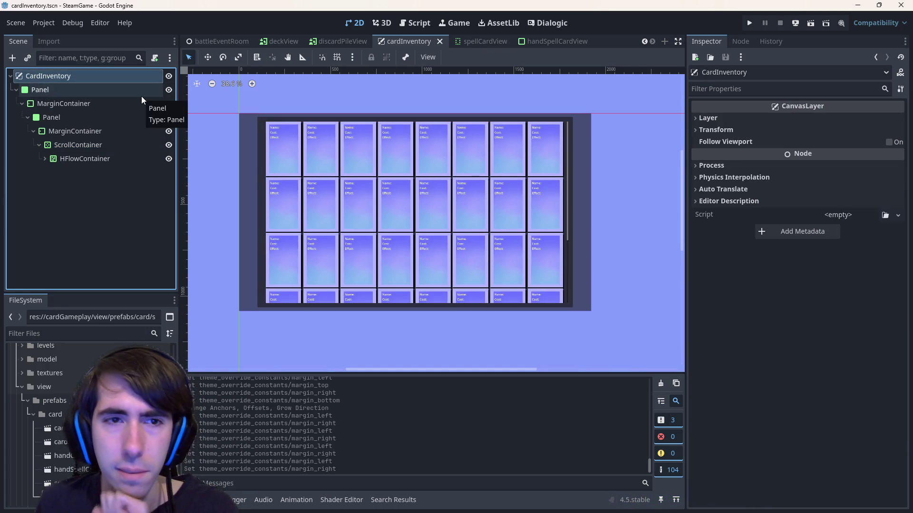
click(116, 94)
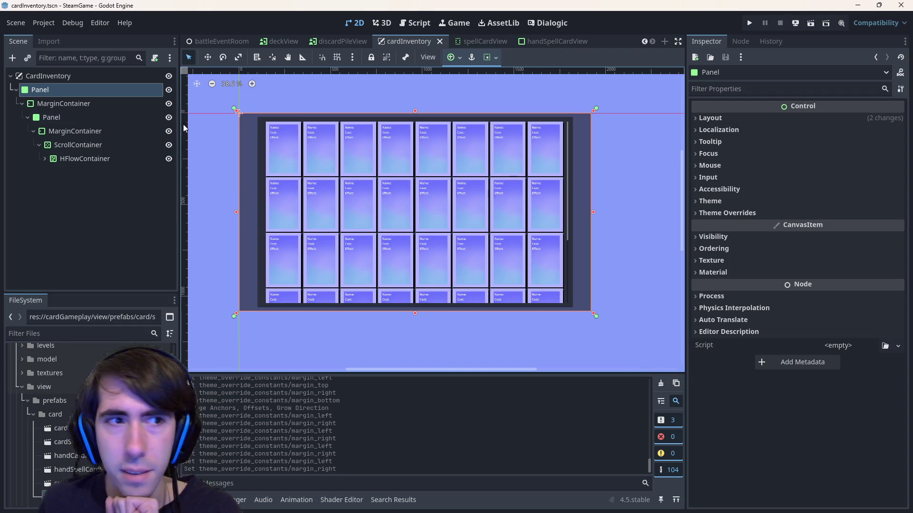
click(86, 91)
key(Escape)
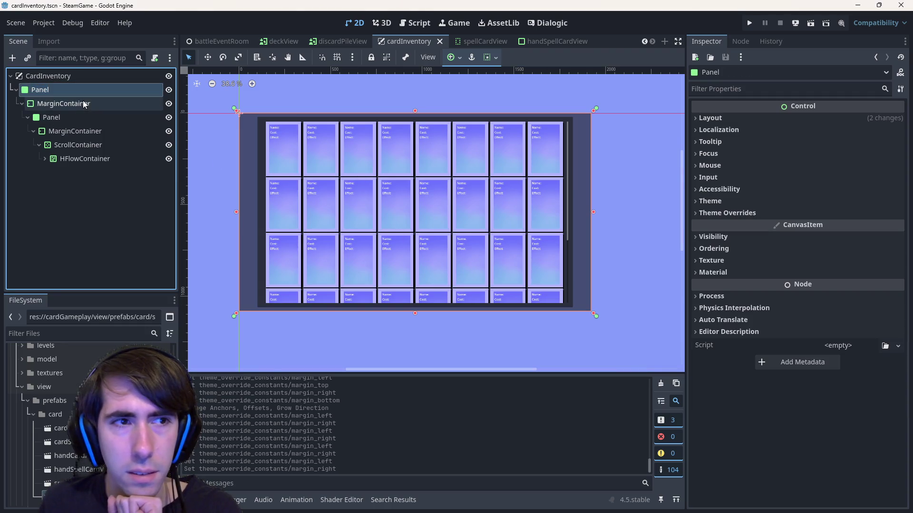
click(72, 106)
click(73, 113)
click(68, 104)
click(65, 116)
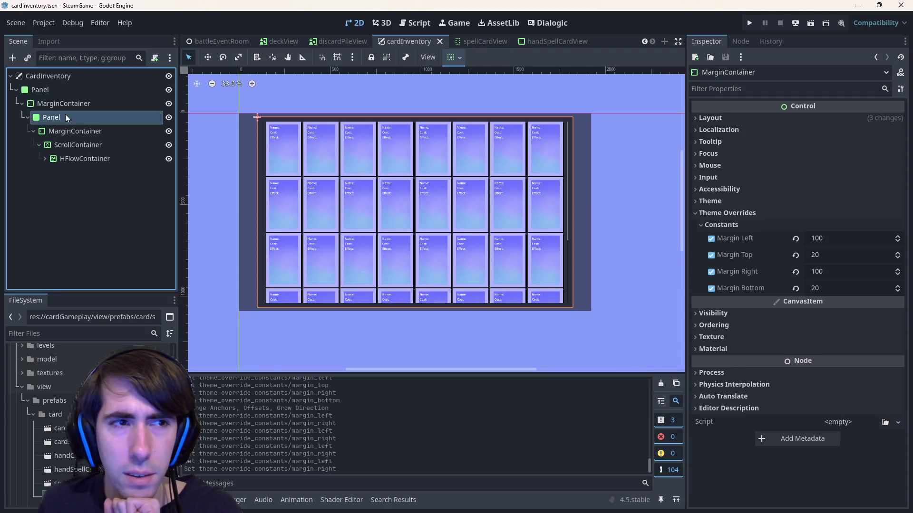
click(53, 106)
click(46, 89)
click(48, 76)
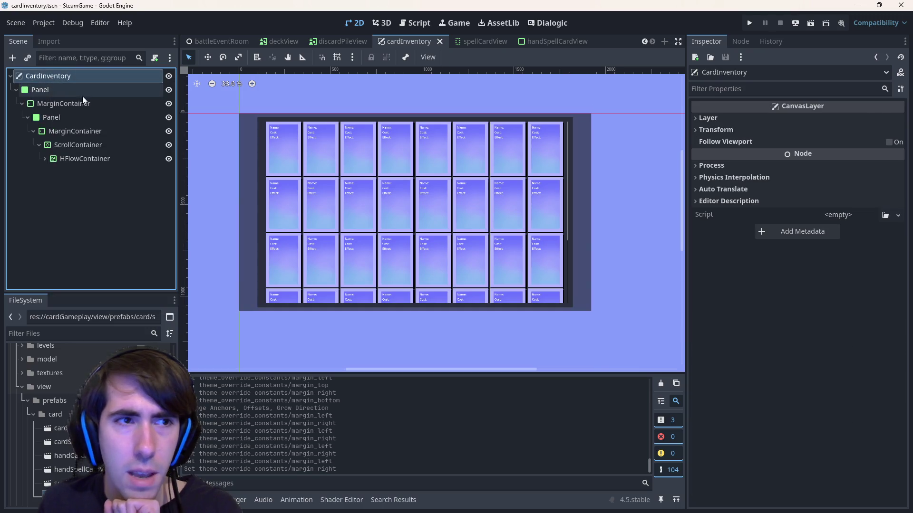
right_click(61, 76)
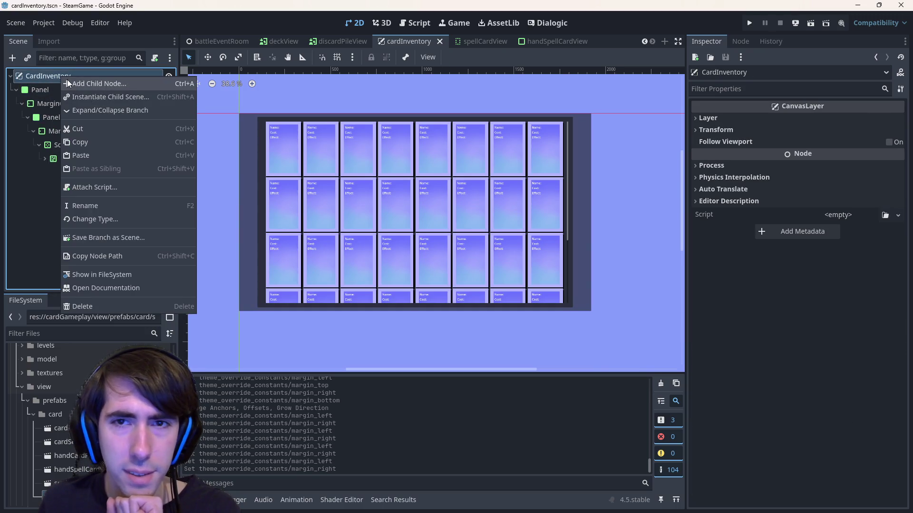
Add a Button child node under CardInventory by searching 'button'
click(76, 87)
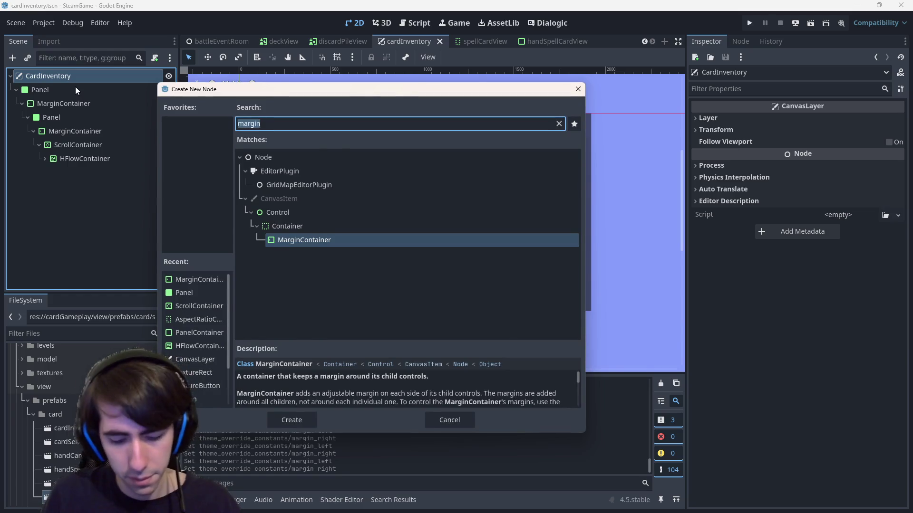
text(button)
key(Return)
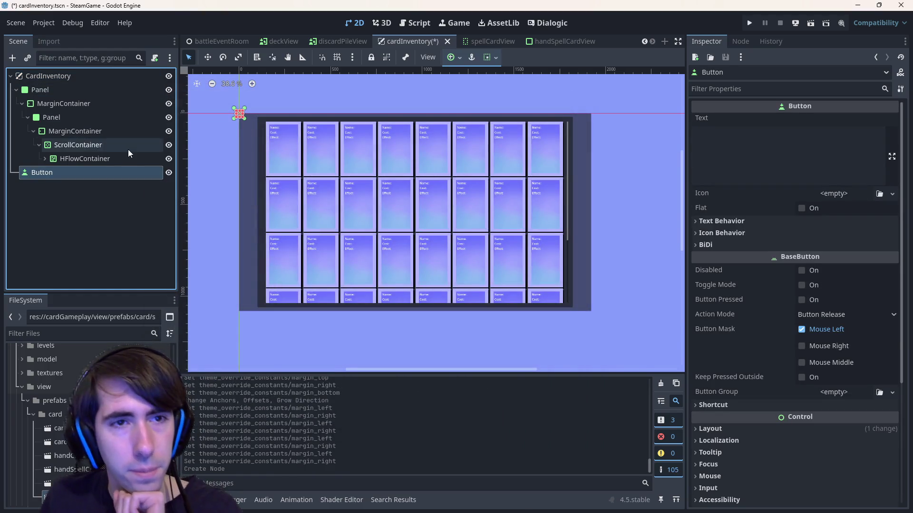
click(92, 88)
click(92, 105)
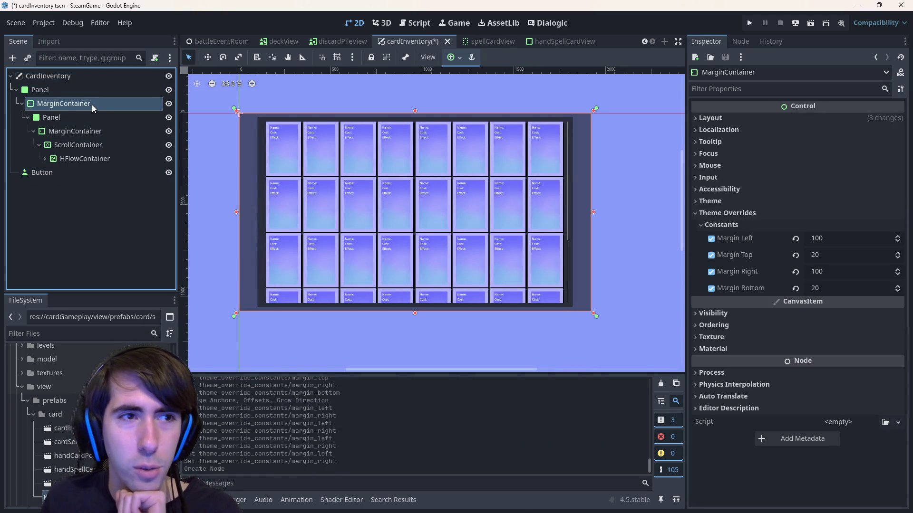
click(67, 121)
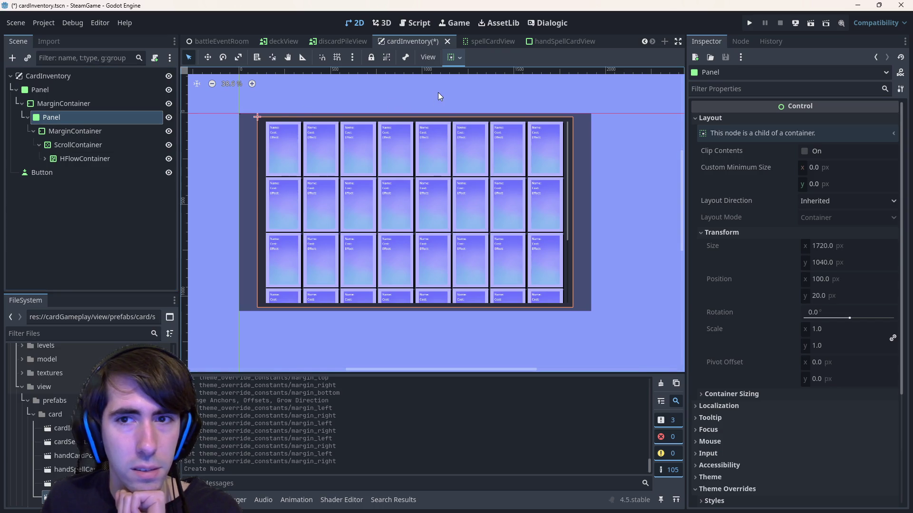
Try new MarginContainer margins, undo them, and move the Button under the outer Panel
click(122, 104)
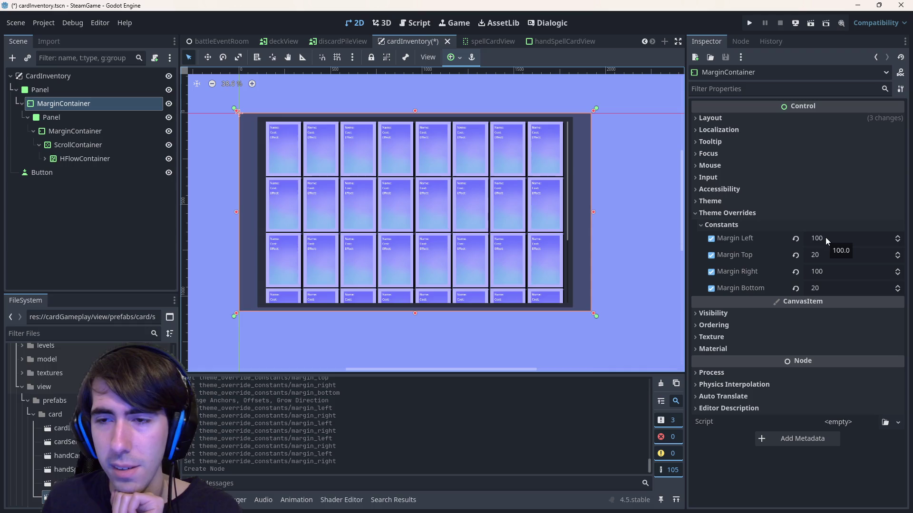
drag(825, 237, 799, 238)
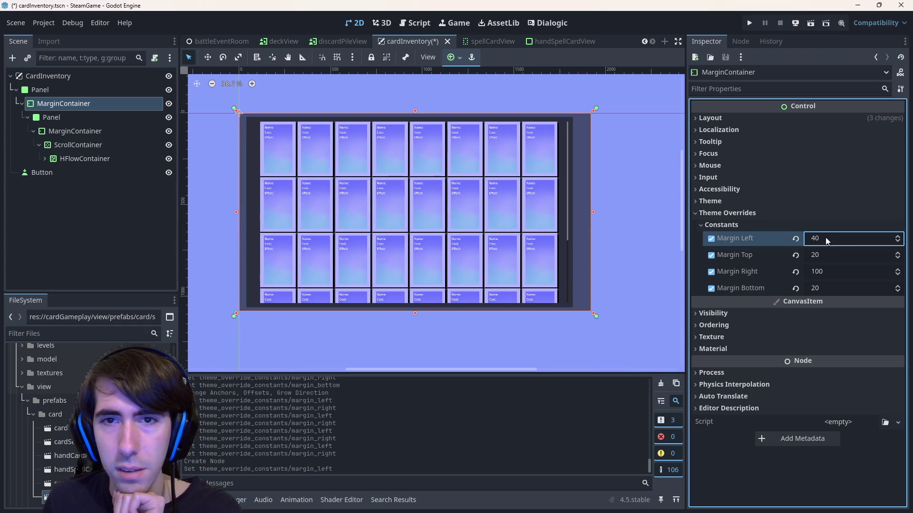
mouse_move(825, 271)
mouse_down()
mouse_move(809, 271)
mouse_move(855, 271)
mouse_up()
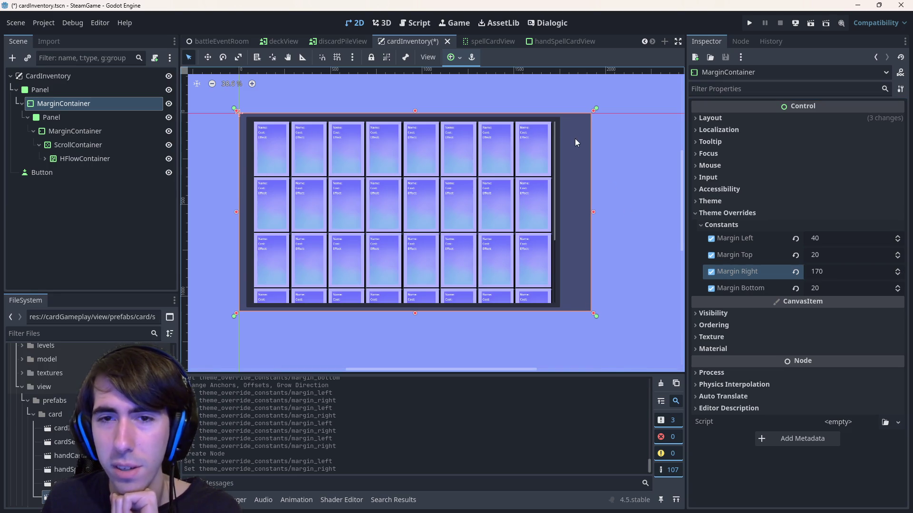
key(ctrl+z)
key(ctrl+z)
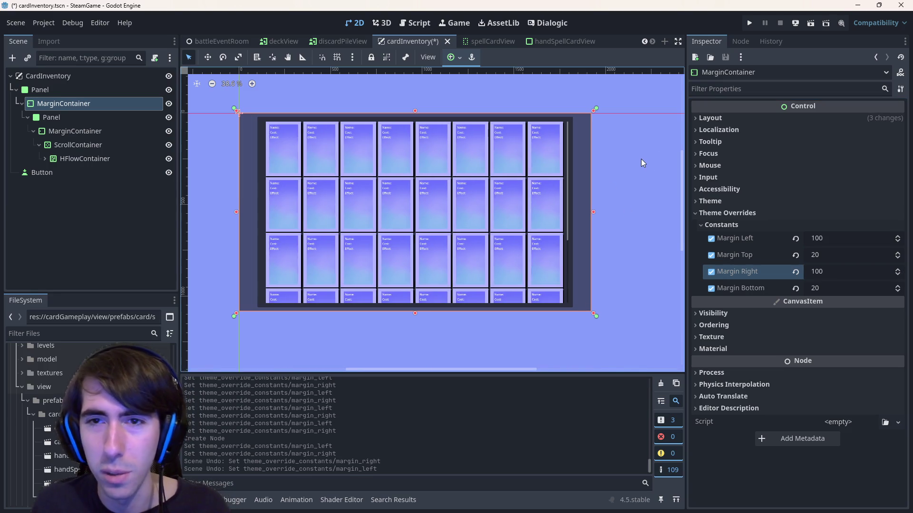
drag(78, 171, 70, 94)
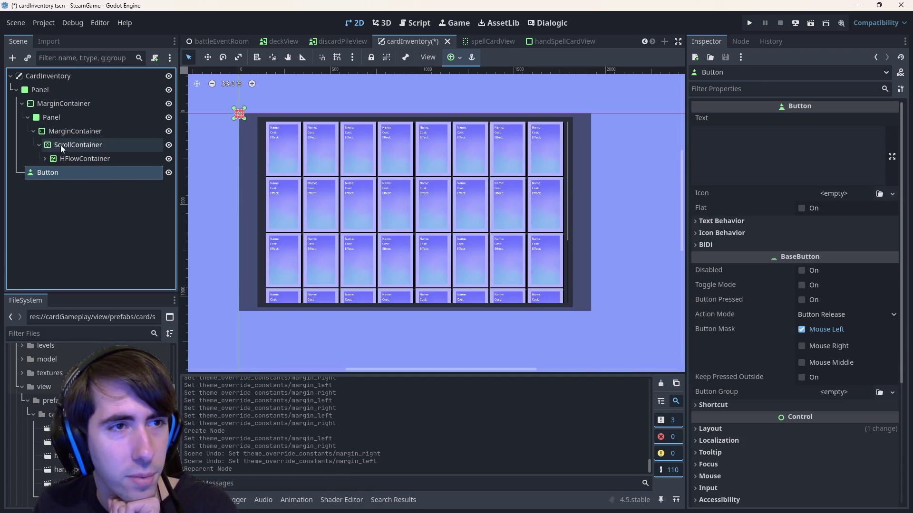
Anchor the button bottom-right, label it 'Return', and save the scene
click(452, 57)
click(490, 127)
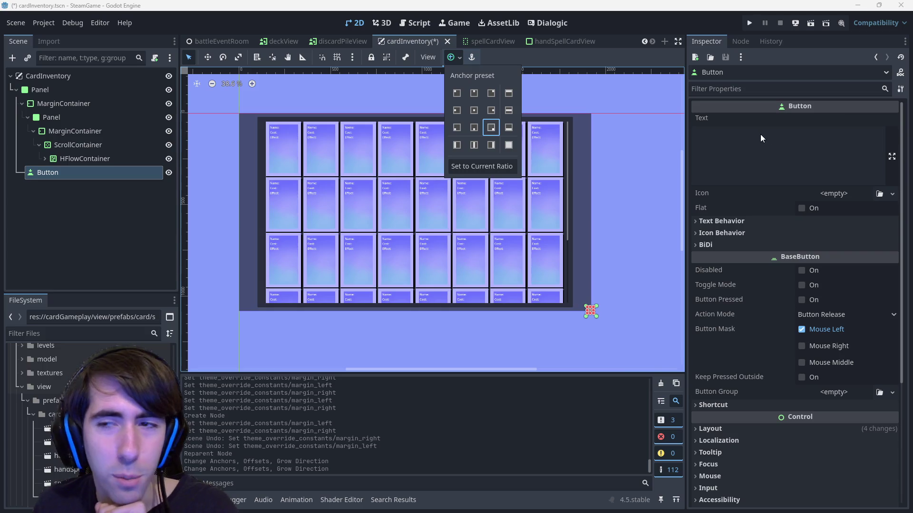
click(765, 165)
text(Retu)
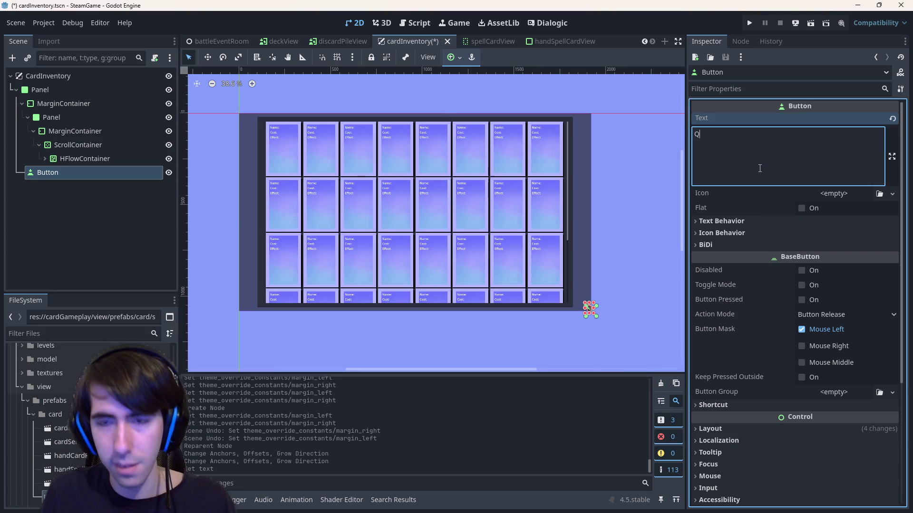
text(rn)
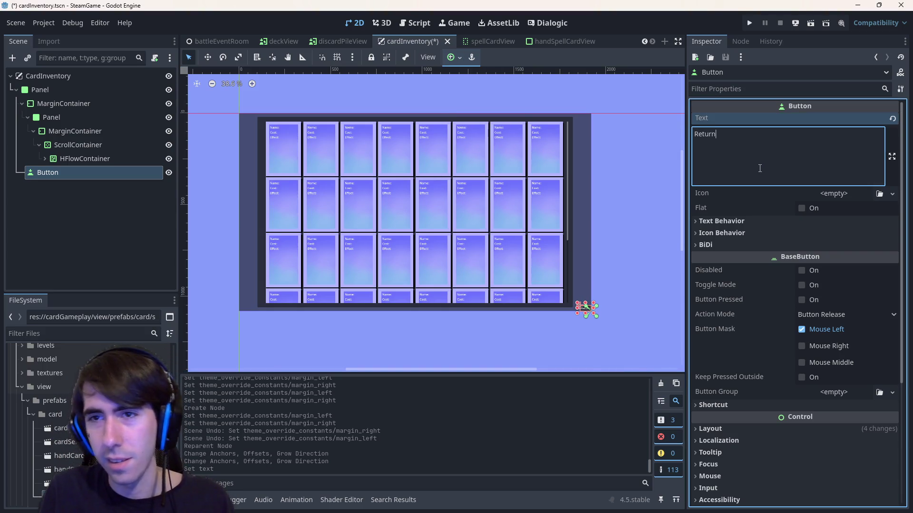
key(ctrl+s)
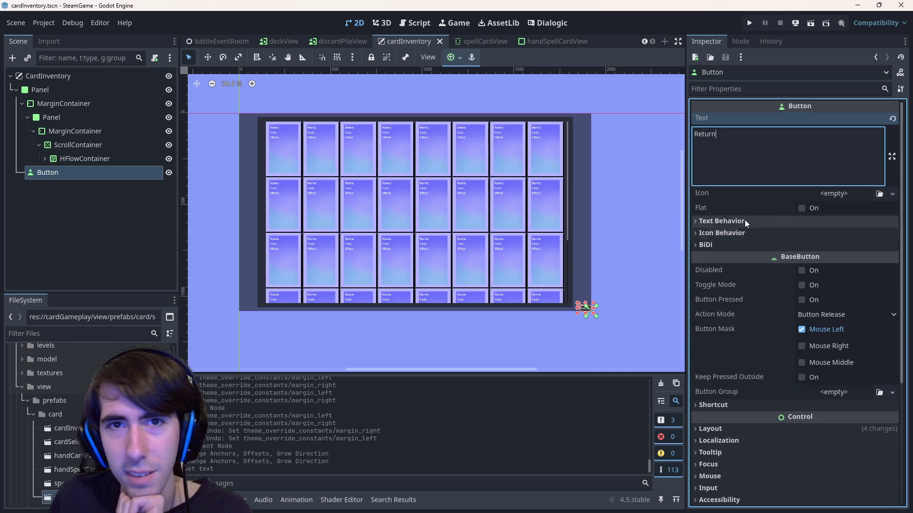
Reapply the bottom-right anchor, set the button position to 1839, 1029, and save
click(454, 58)
click(489, 132)
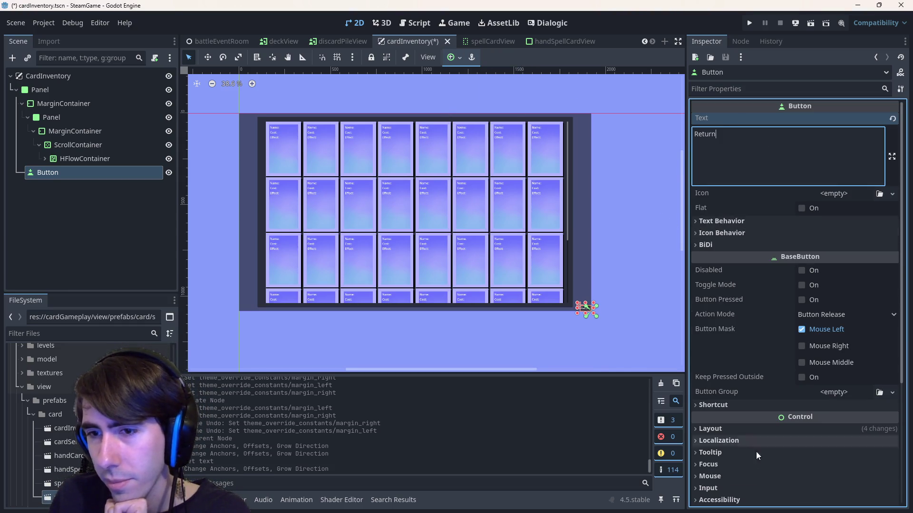
scroll(757, 456, down, 5)
click(714, 260)
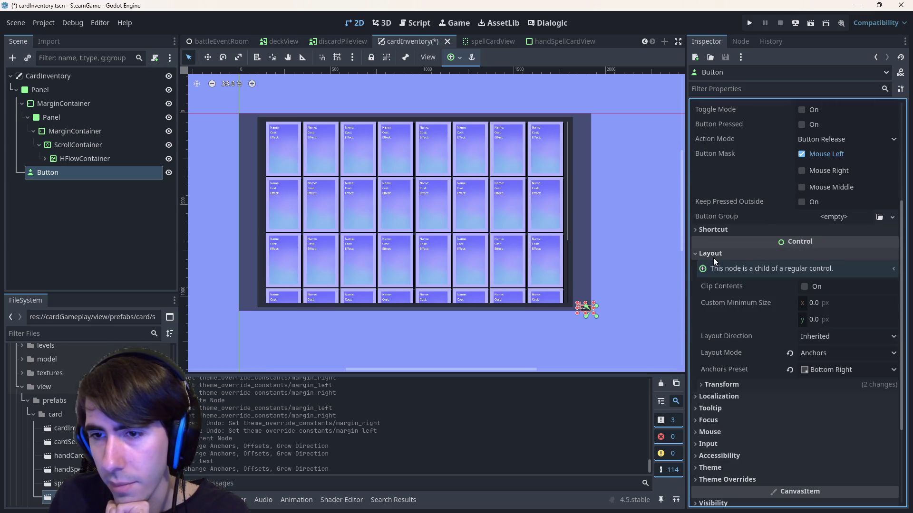
click(753, 384)
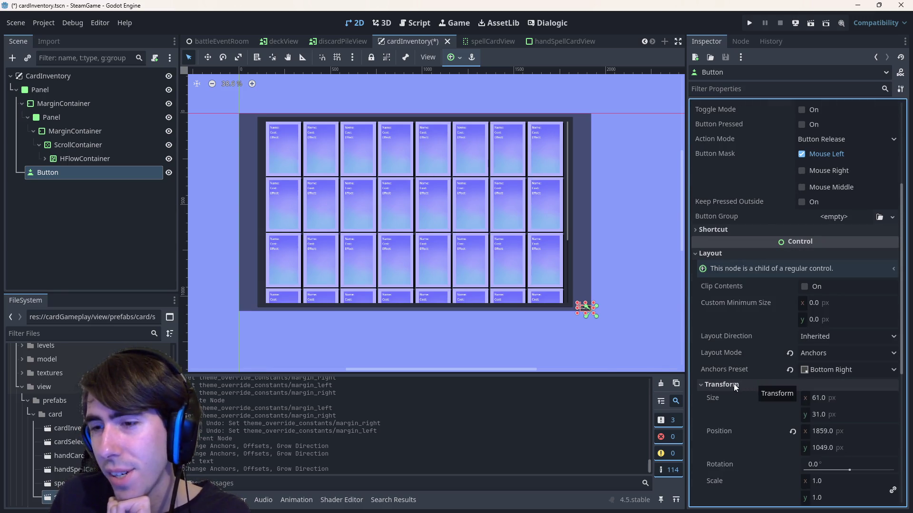
scroll(734, 383, down, 2)
click(841, 331)
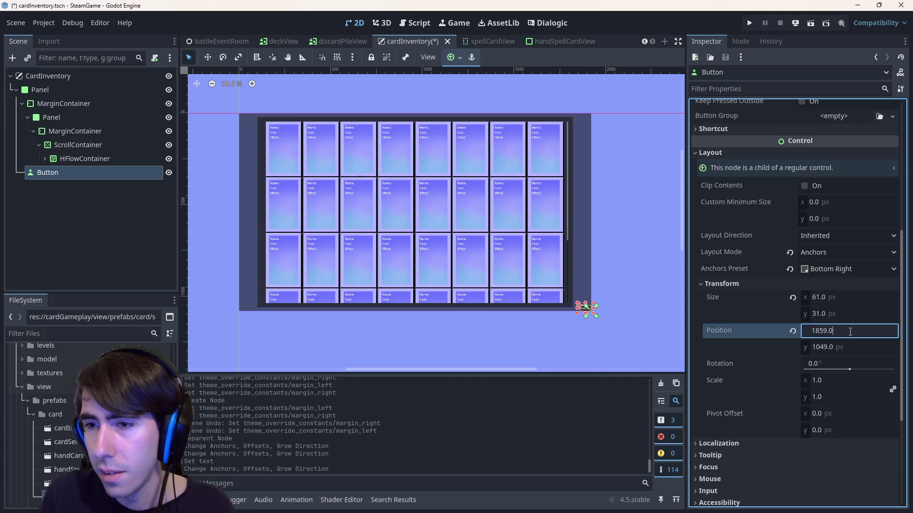
text(-20)
key(Tab)
key(End)
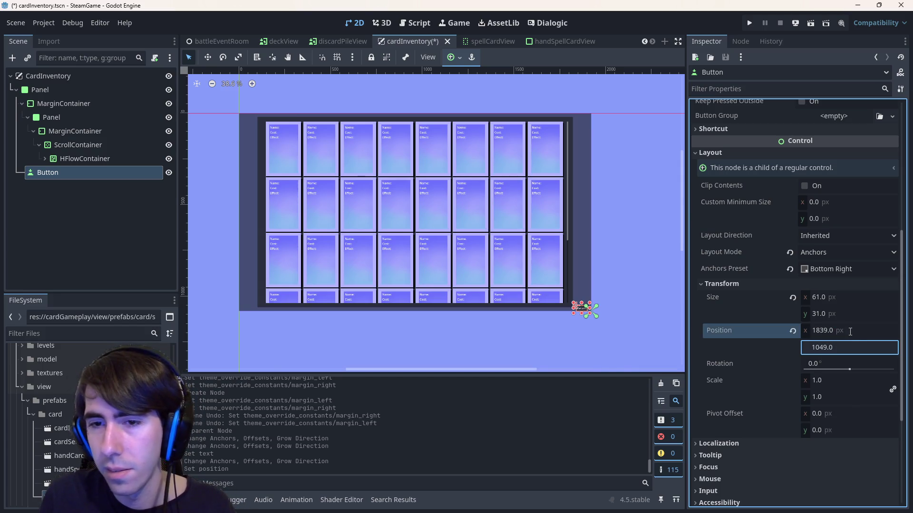
text(-20)
key(Return)
scroll(617, 319, up, 4)
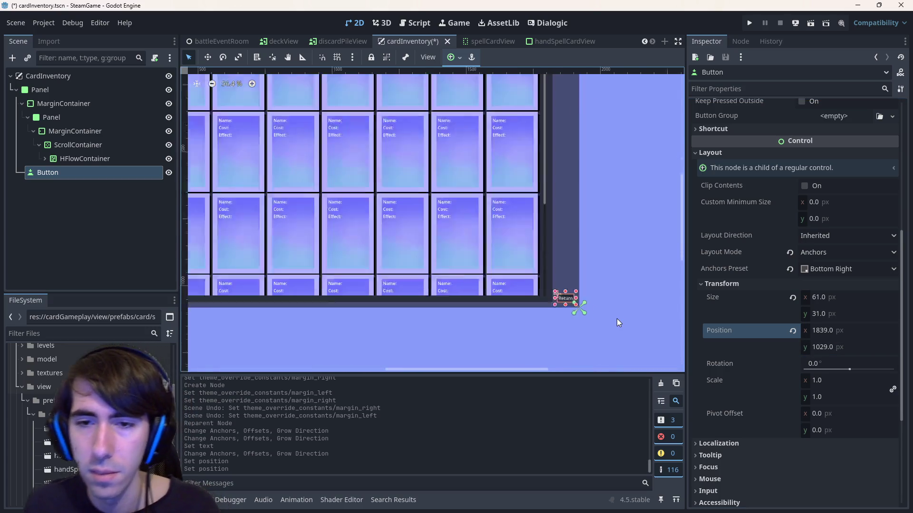
key(ctrl+s)
Reselect the Button and set its size to 65×65
click(518, 330)
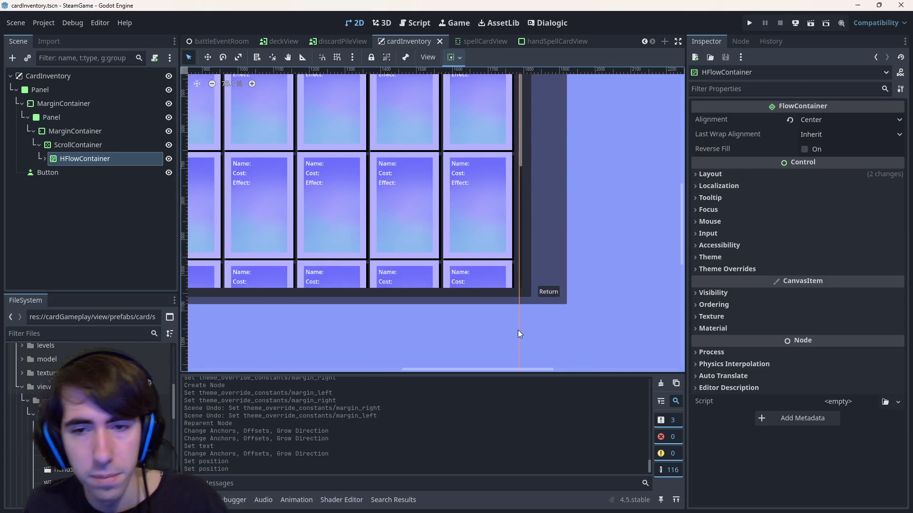
scroll(550, 281, down, 4)
click(612, 297)
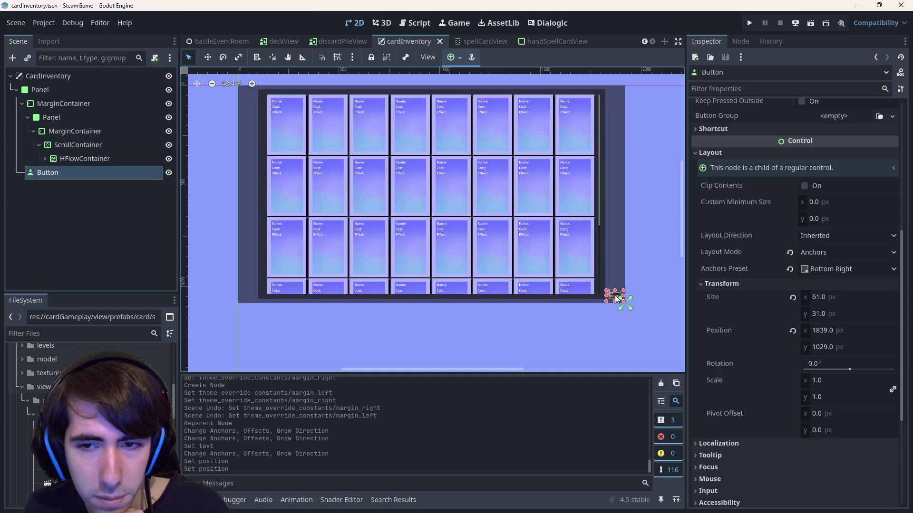
scroll(626, 318, up, 1)
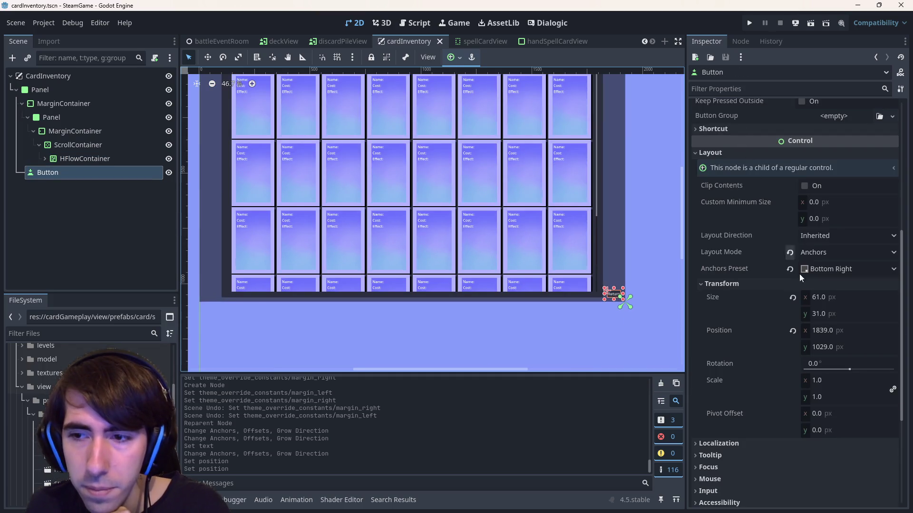
click(823, 301)
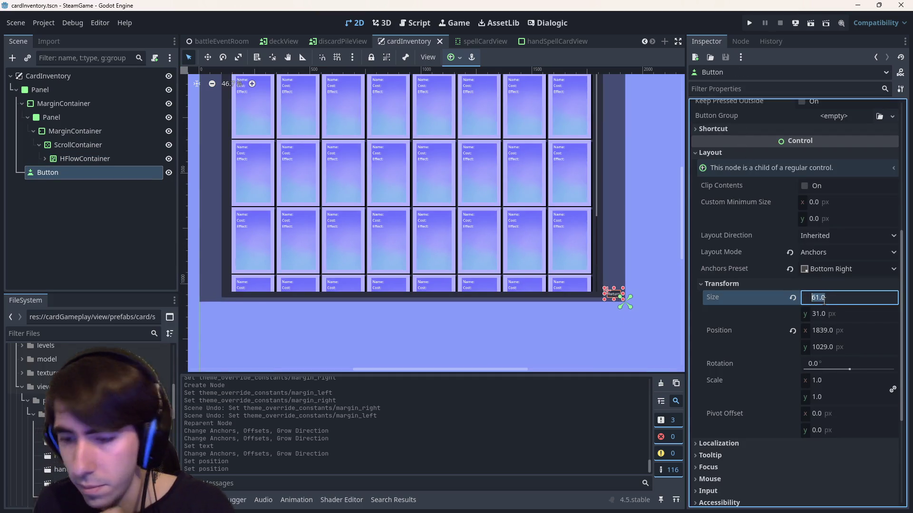
key(Tab)
text(60)
key(Return)
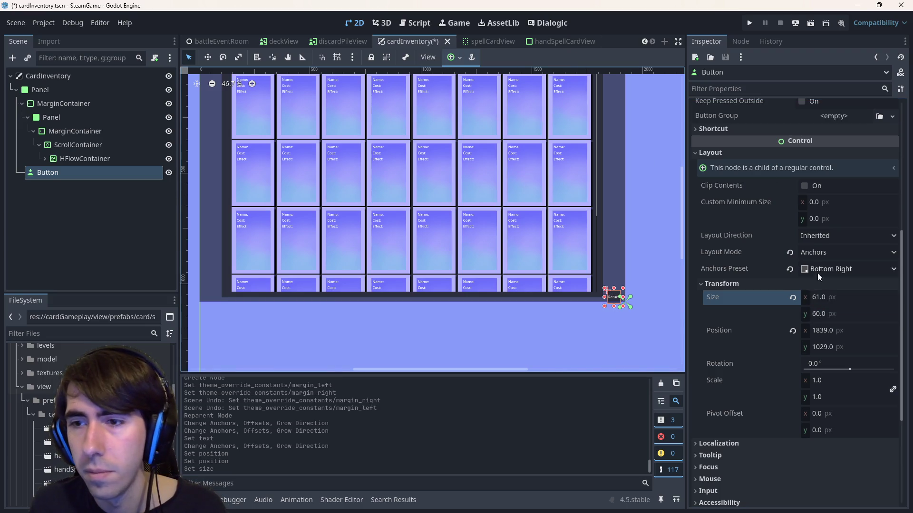
click(849, 294)
text(65)
key(Tab)
text(65)
key(Return)
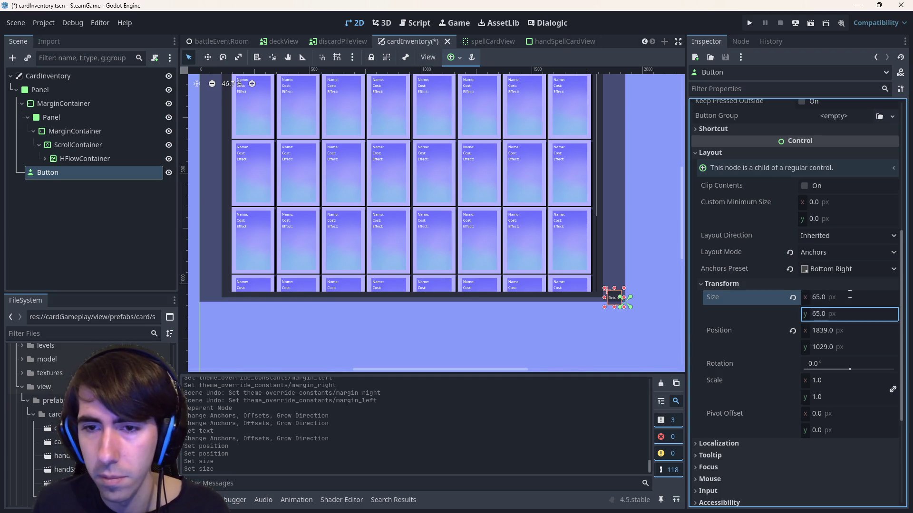
Re-anchor bottom-right, shift the button 10 px left and up to 1845, 1005, and save
click(454, 57)
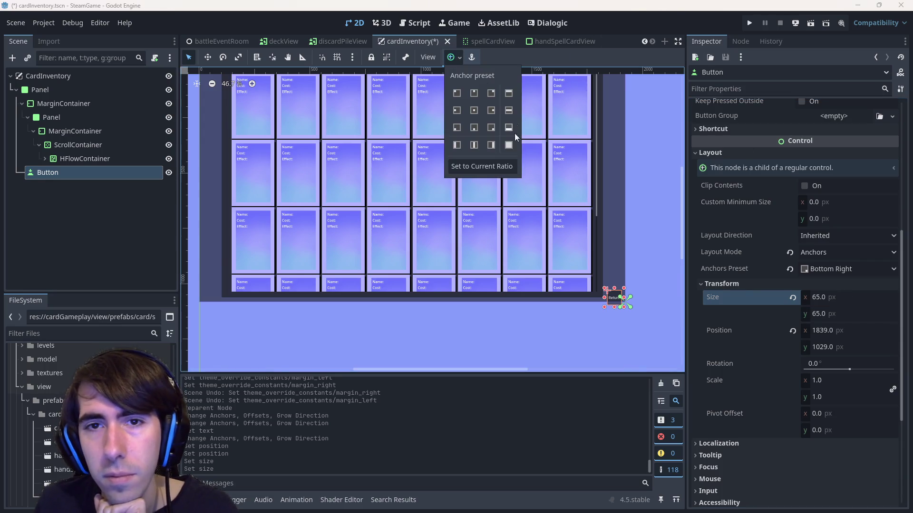
click(488, 132)
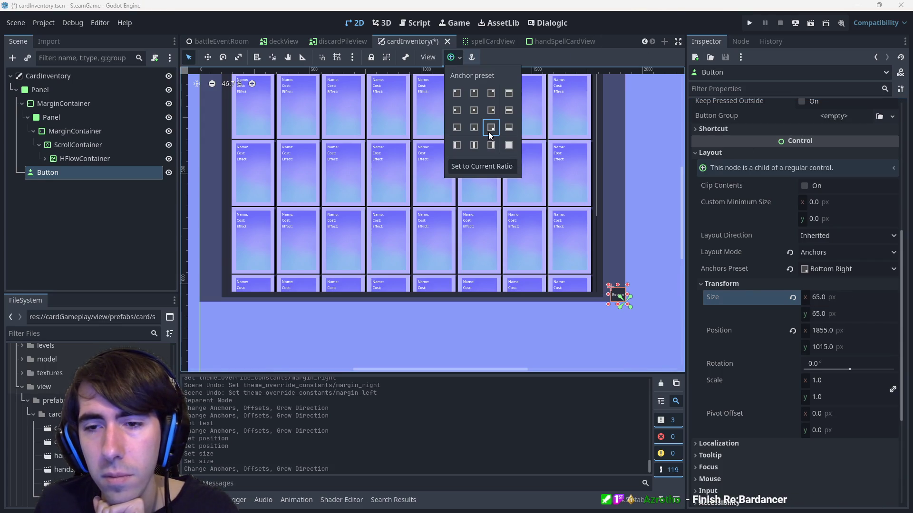
click(865, 333)
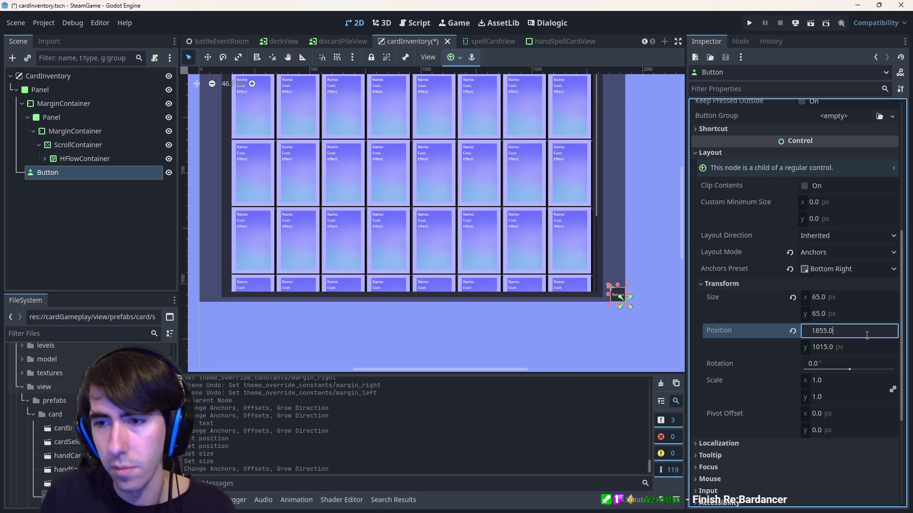
text(-10)
key(Tab)
text(10)
key(Return)
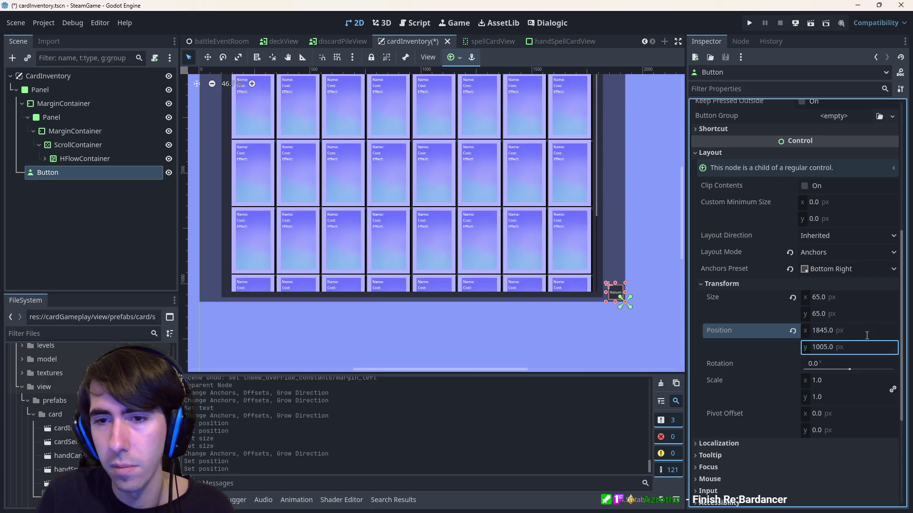
click(634, 320)
key(ctrl+s)
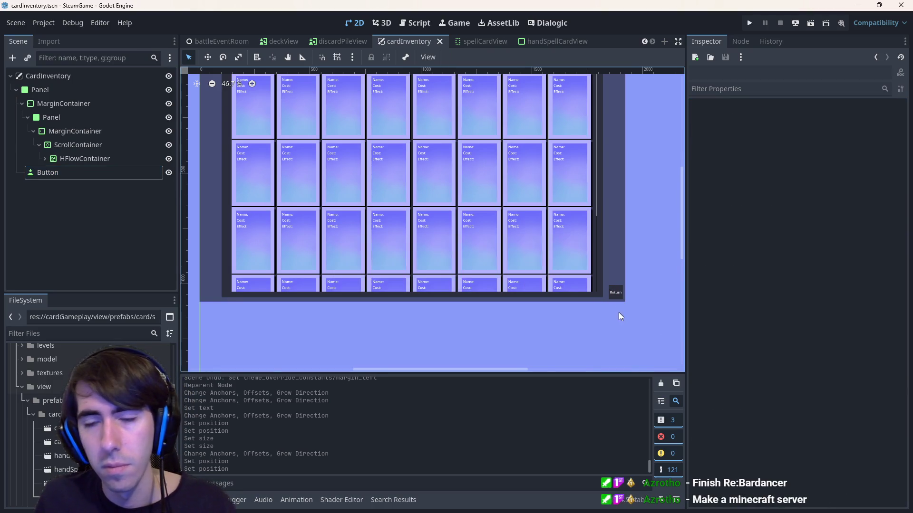
scroll(618, 295, up, 3)
scroll(618, 296, up, 4)
scroll(620, 297, down, 10)
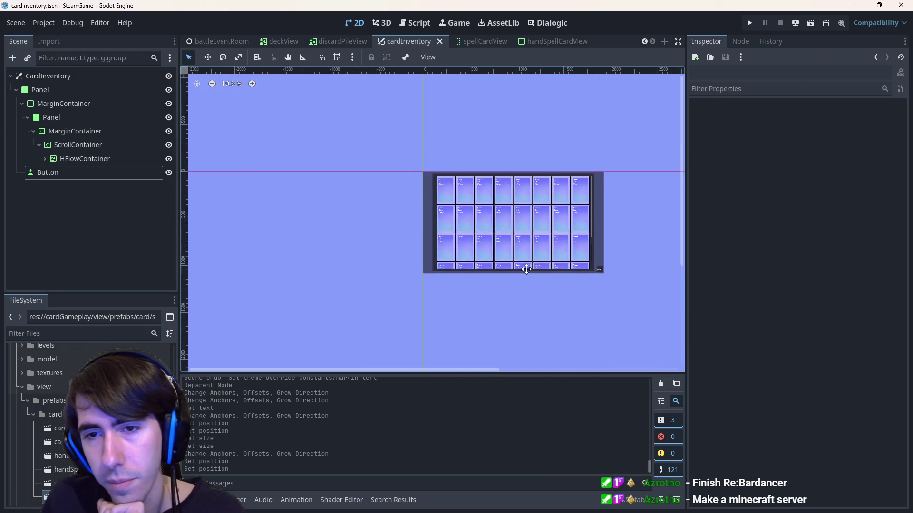
scroll(615, 302, up, 4)
scroll(538, 279, up, 3)
scroll(538, 279, down, 2)
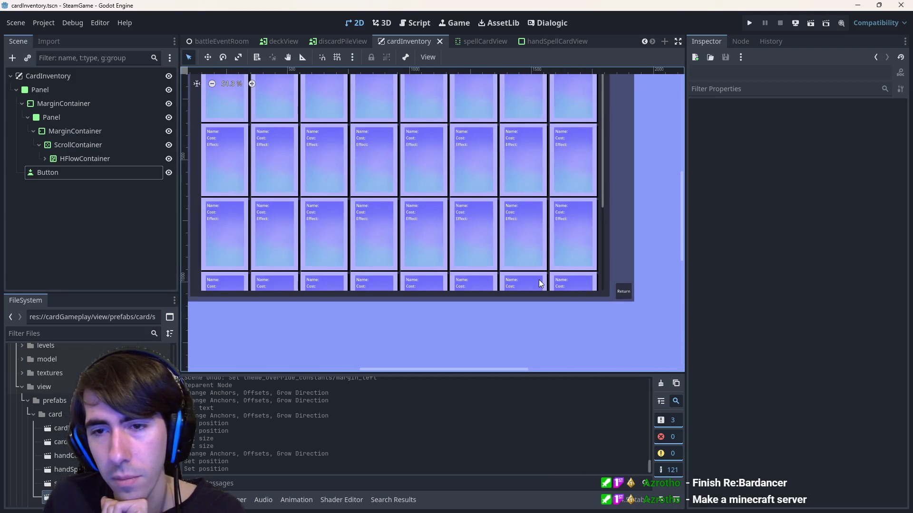
scroll(538, 280, down, 3)
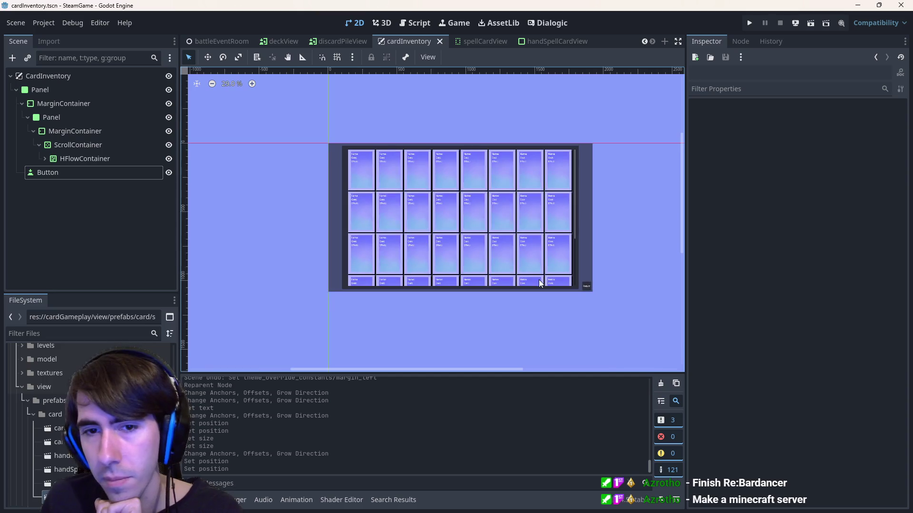
scroll(545, 281, up, 5)
scroll(552, 290, down, 2)
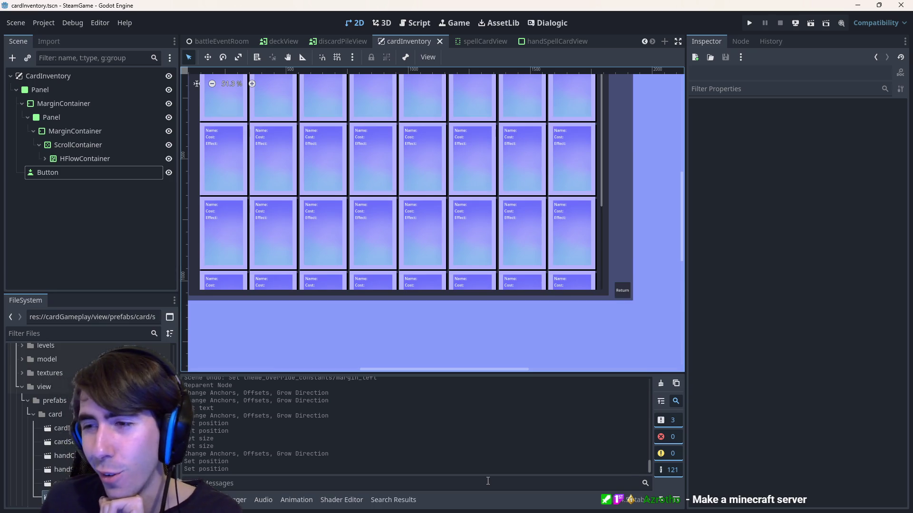
click(625, 287)
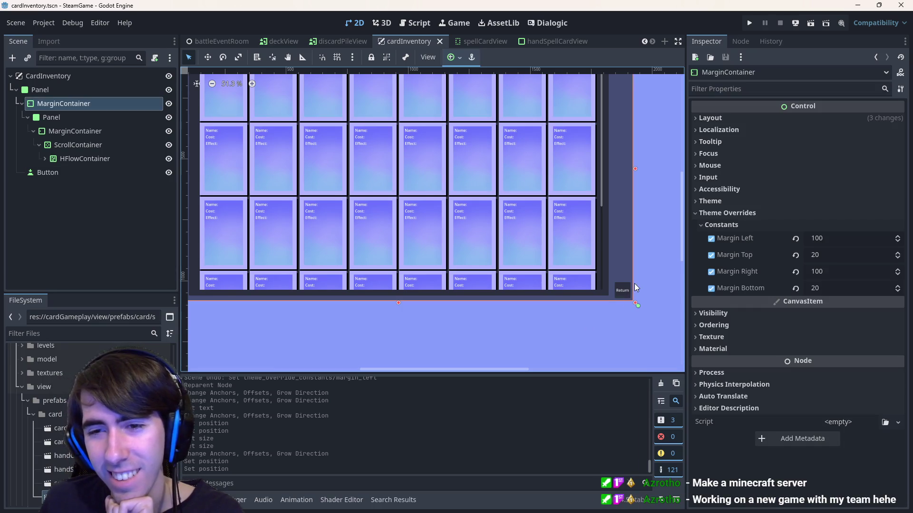
click(625, 289)
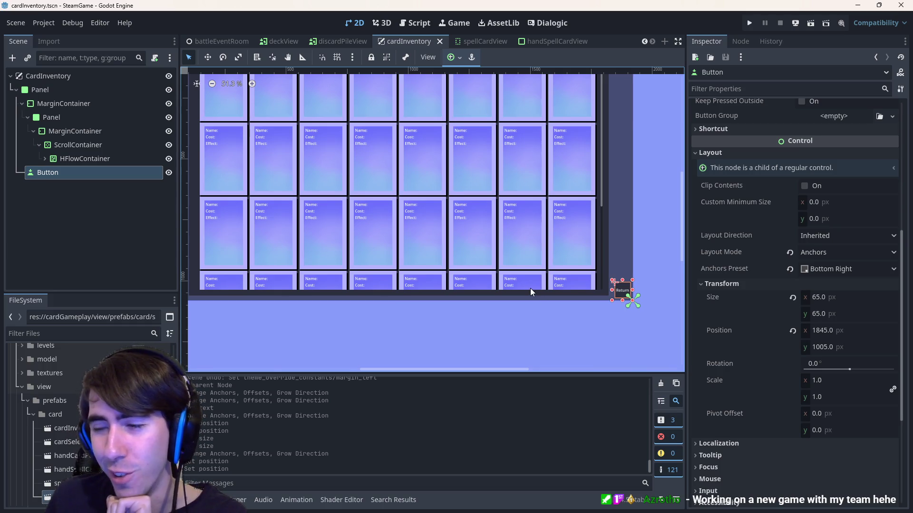
scroll(612, 298, up, 5)
scroll(615, 310, down, 6)
scroll(618, 304, down, 3)
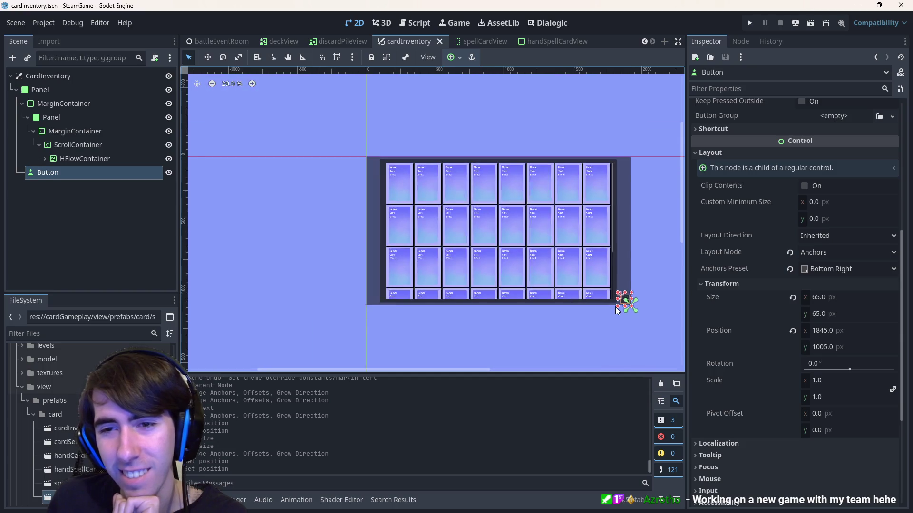
scroll(621, 301, up, 2)
scroll(618, 299, down, 1)
scroll(611, 292, up, 1)
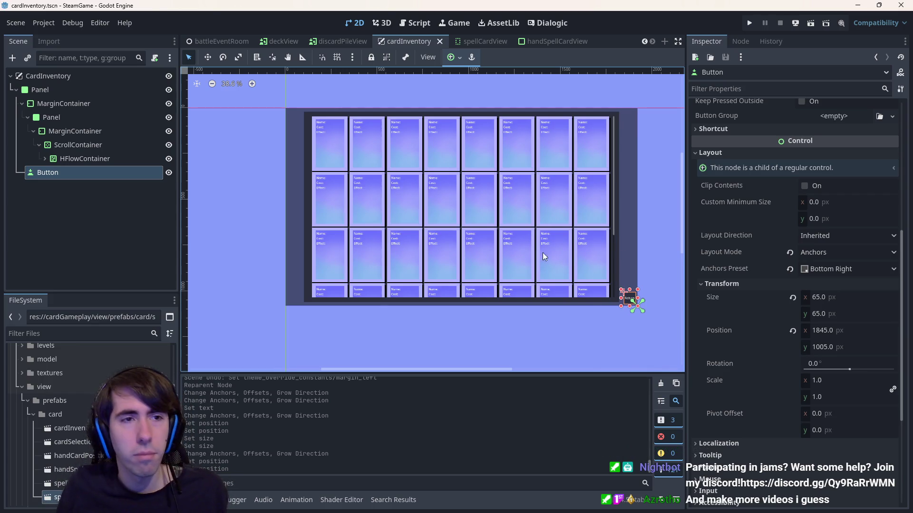
click(33, 131)
Collapse the inner Panel and MarginContainer branches and select CardInventory
click(27, 117)
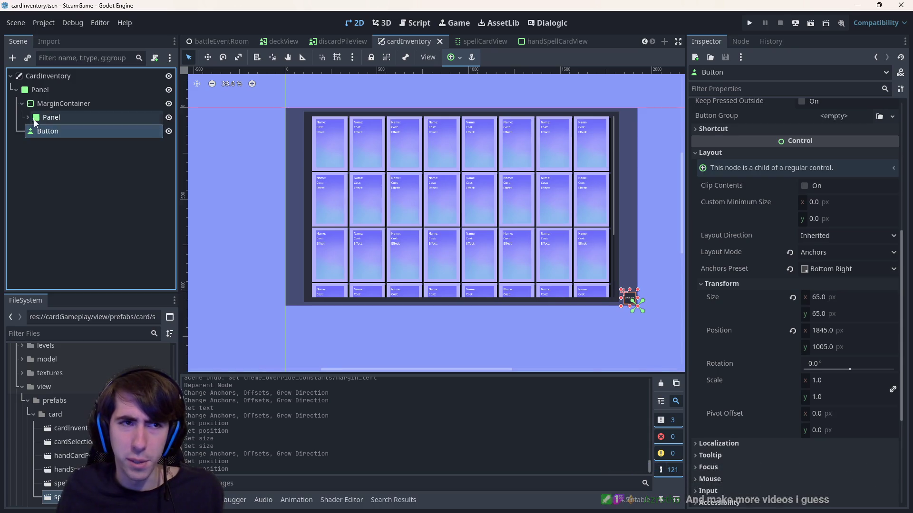
click(24, 104)
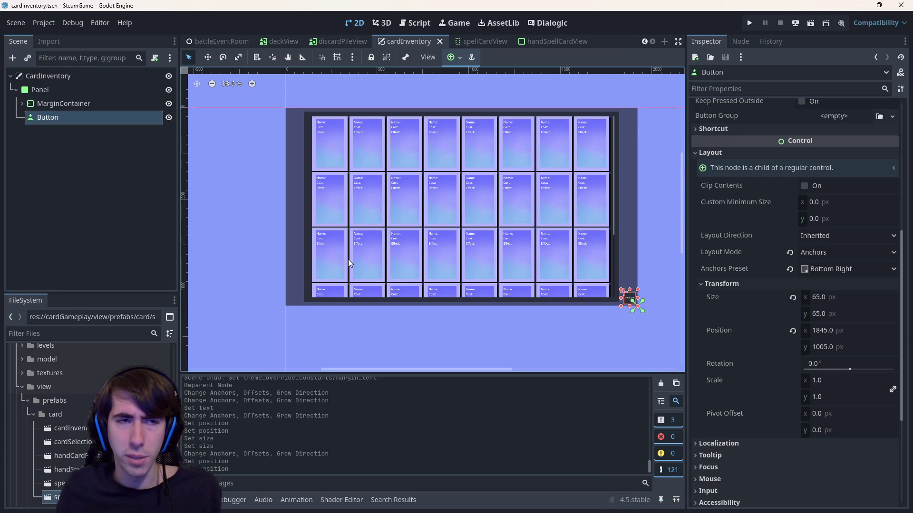
click(71, 77)
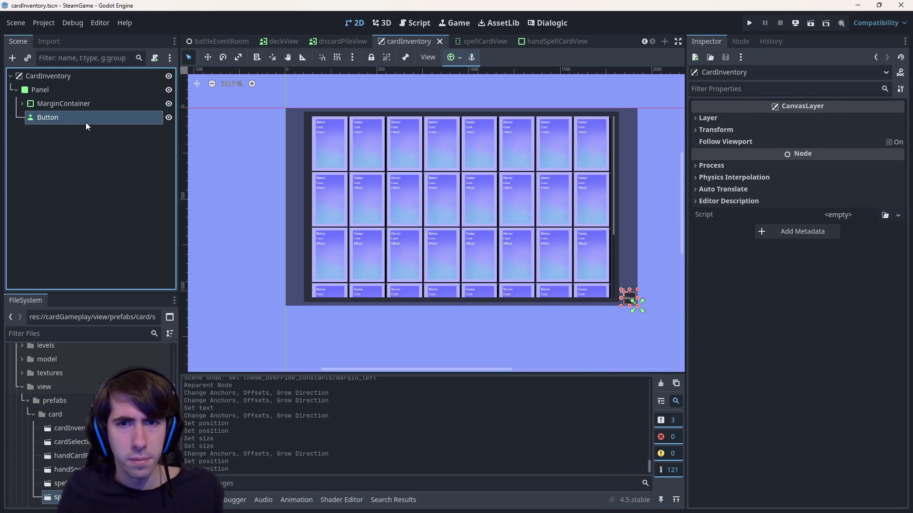
scroll(753, 357, down, 5)
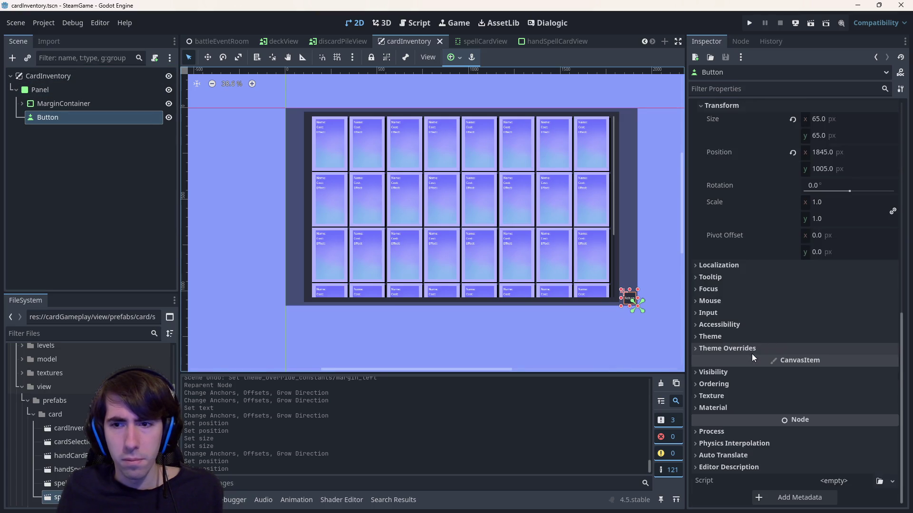
click(120, 76)
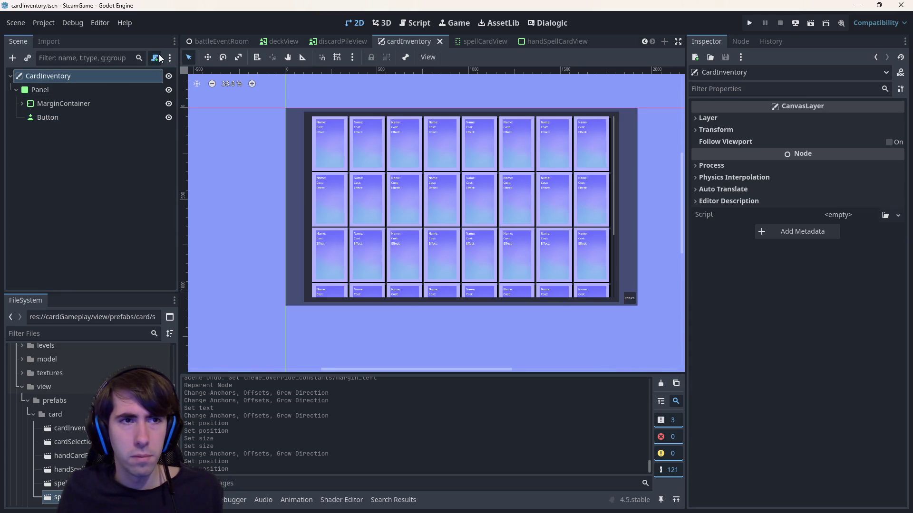
Browse the Attach Script path to res://cardGameplay/view/scripts/card
click(155, 58)
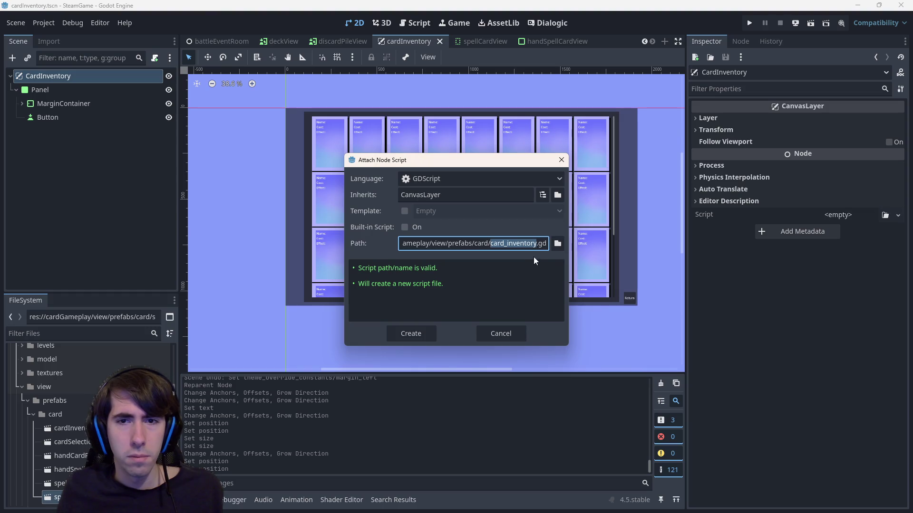
click(558, 244)
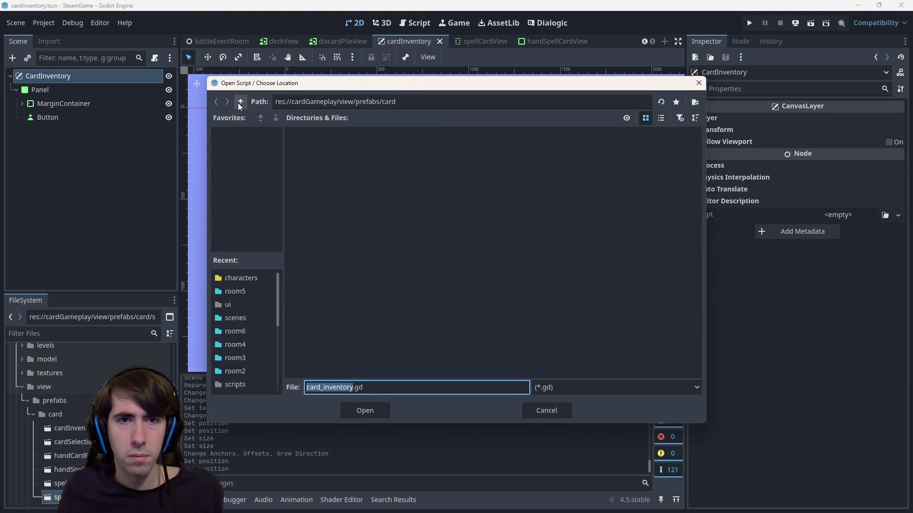
click(240, 102)
click(240, 102)
double_click(359, 150)
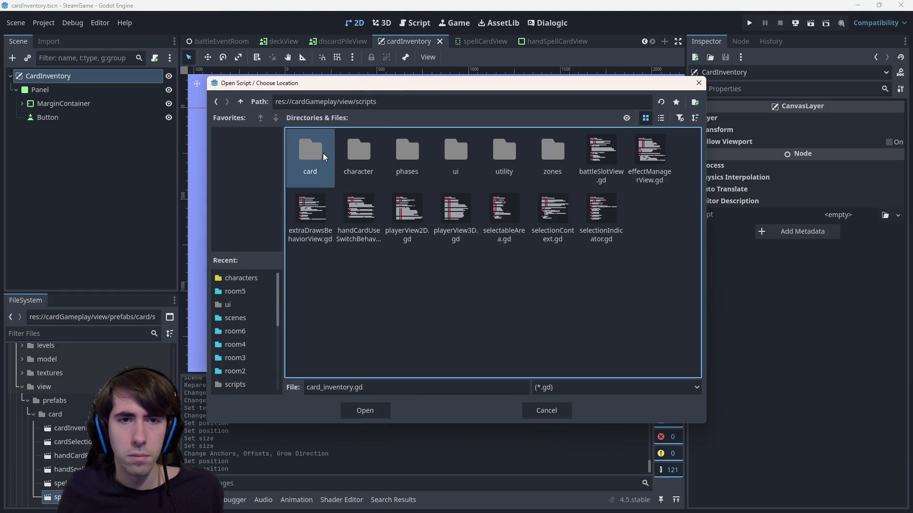
double_click(310, 150)
Name the script cardInventory.gd, confirm the card folder, and create it
click(324, 387)
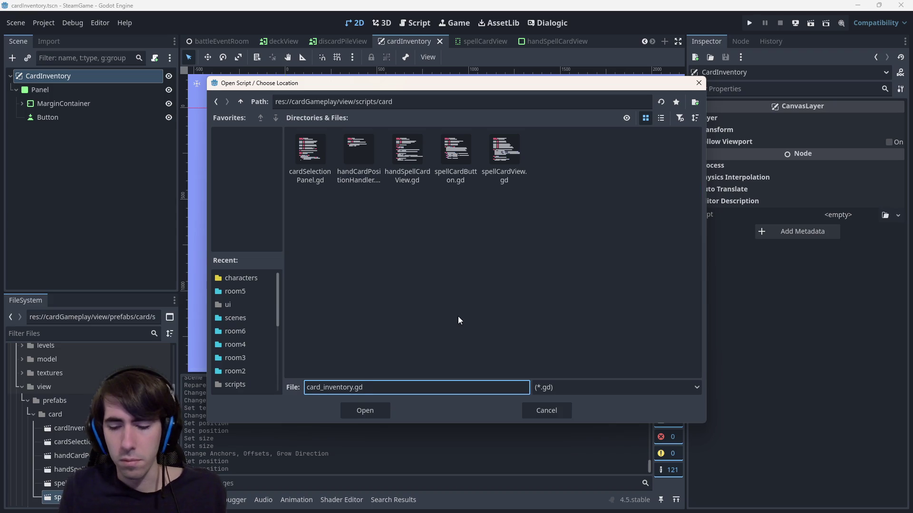
key(BackSpace)
key(BackSpace)
text(I)
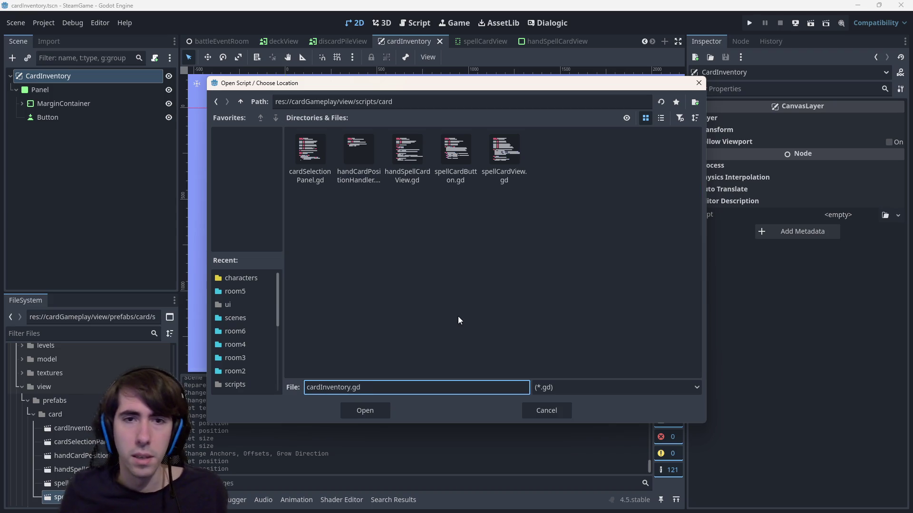
click(241, 102)
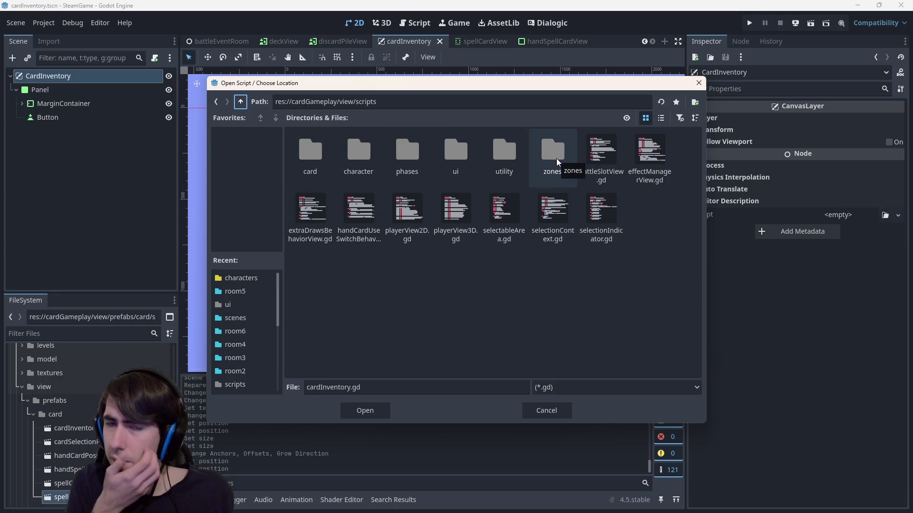
double_click(297, 161)
click(383, 412)
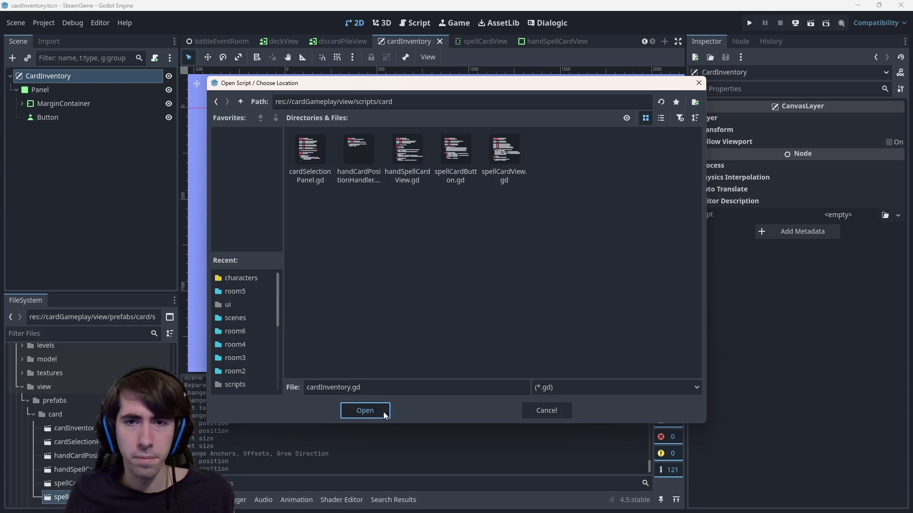
click(375, 409)
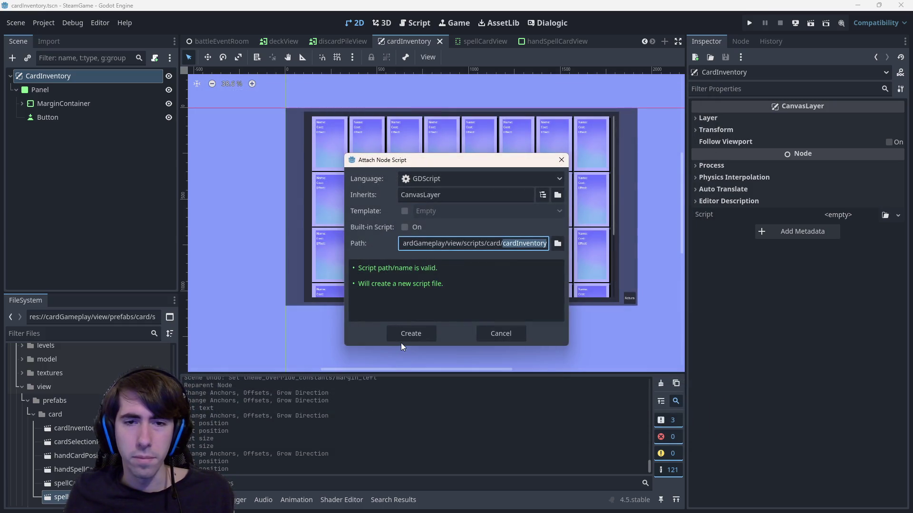
click(403, 336)
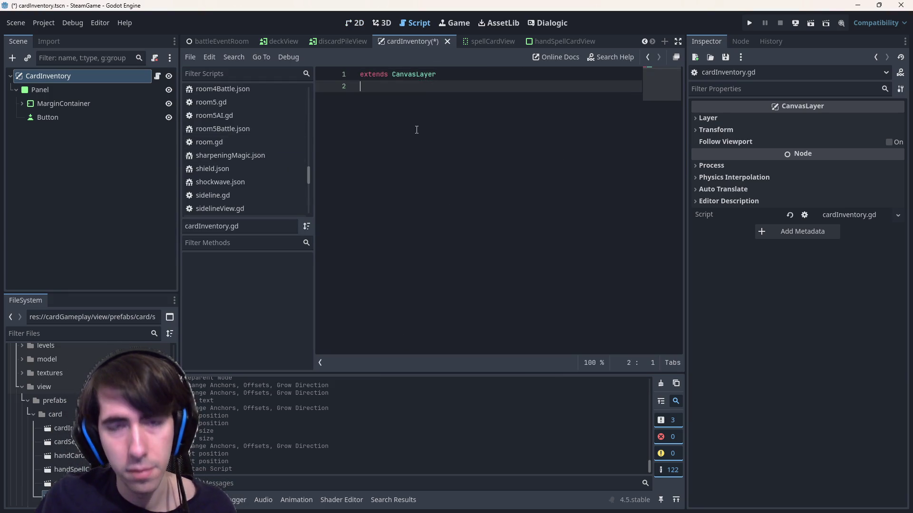
Declare class_name CardInventory and add a _ready() function stub
text(class_name CardInv)
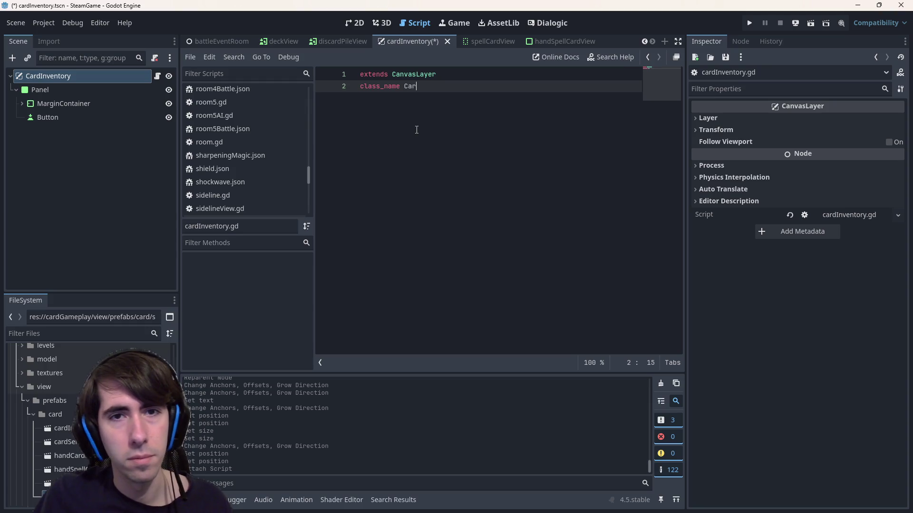
text(entory)
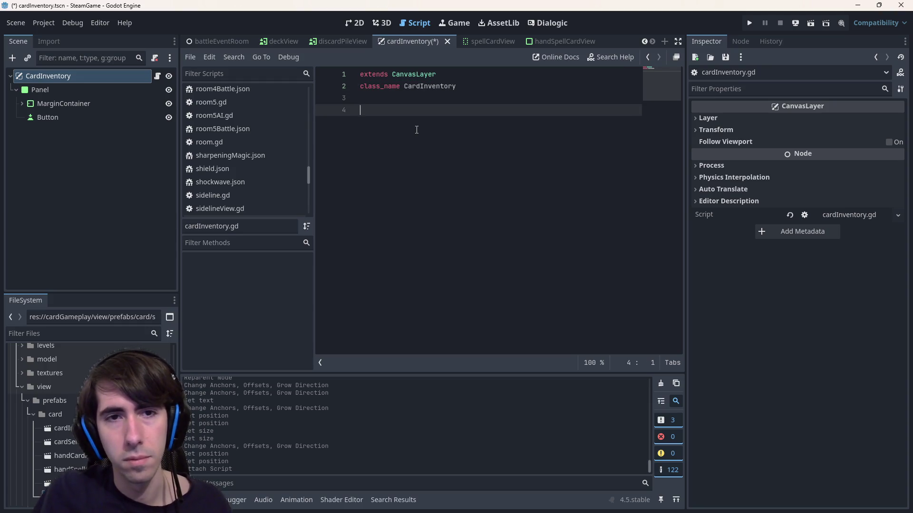
text(func _ready)
key(Return)
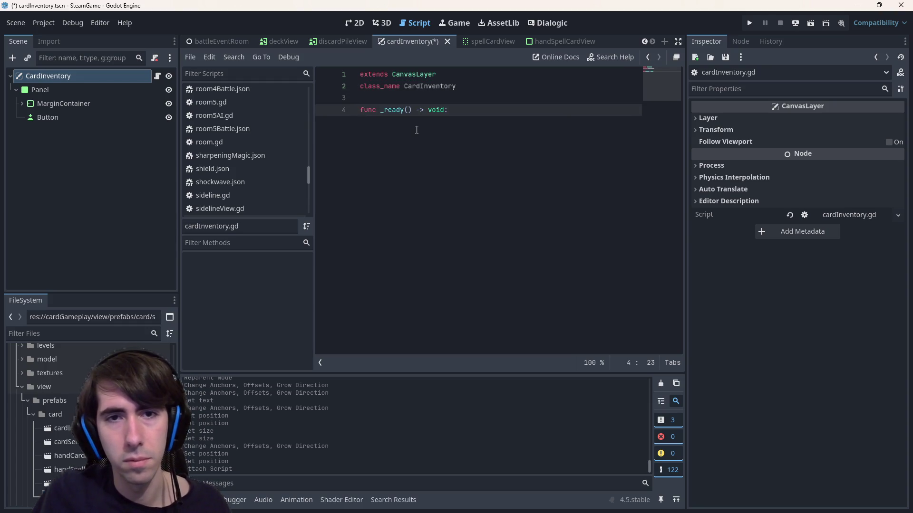
key(Return)
key(Up)
key(Home)
key(Return)
key(Return)
key(Up)
key(Up)
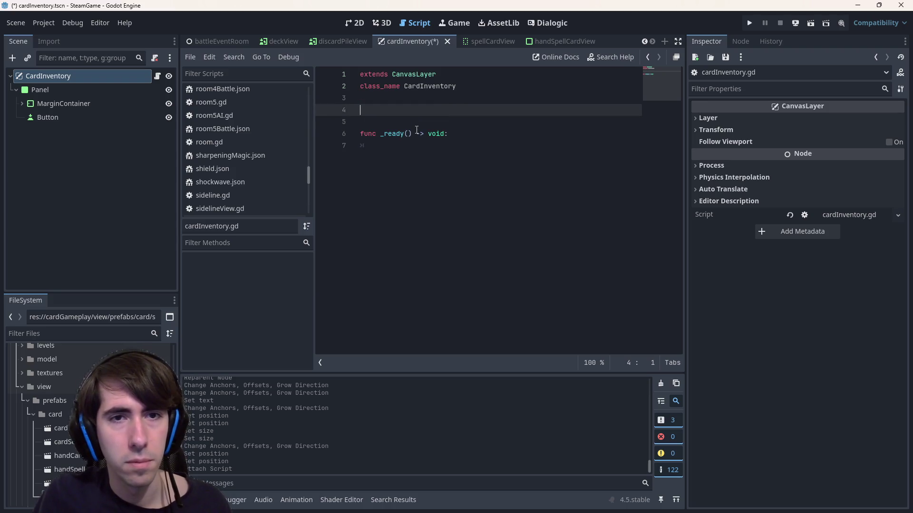
text(@export var)
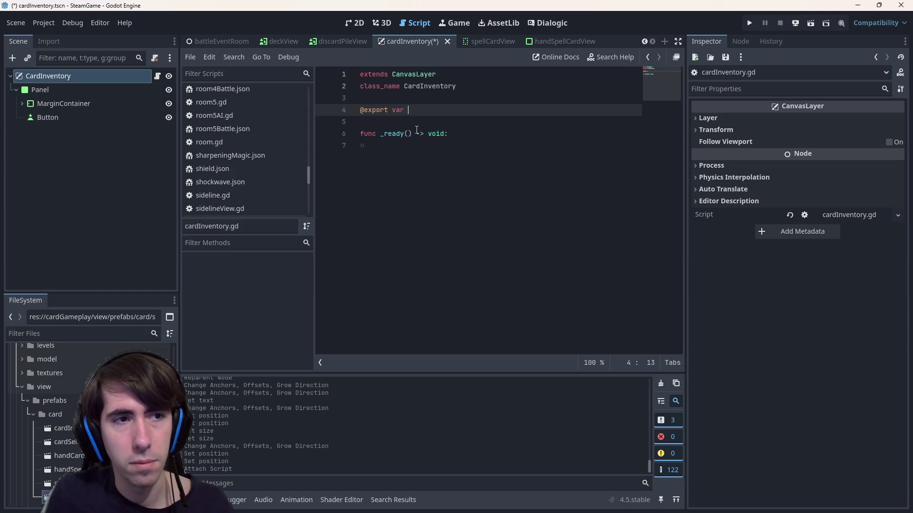
double_click(89, 117)
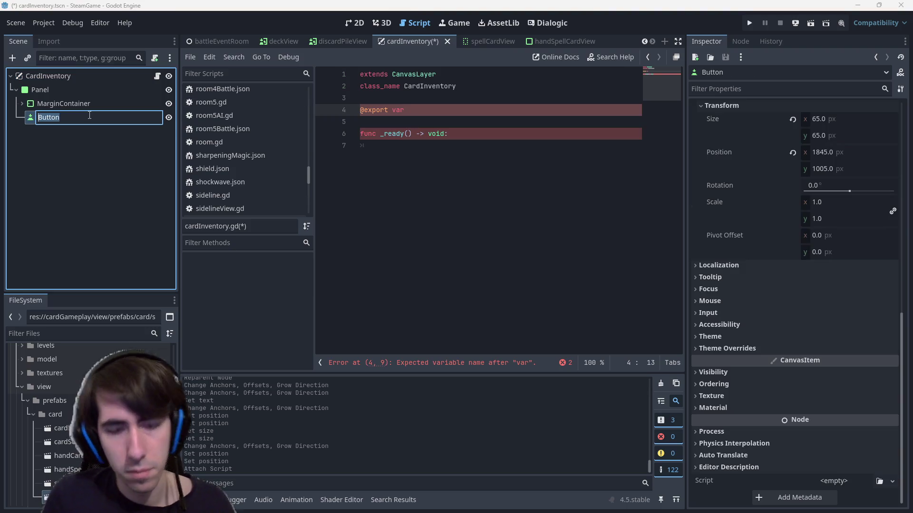
key(Home)
text(Ret)
text(urn_)
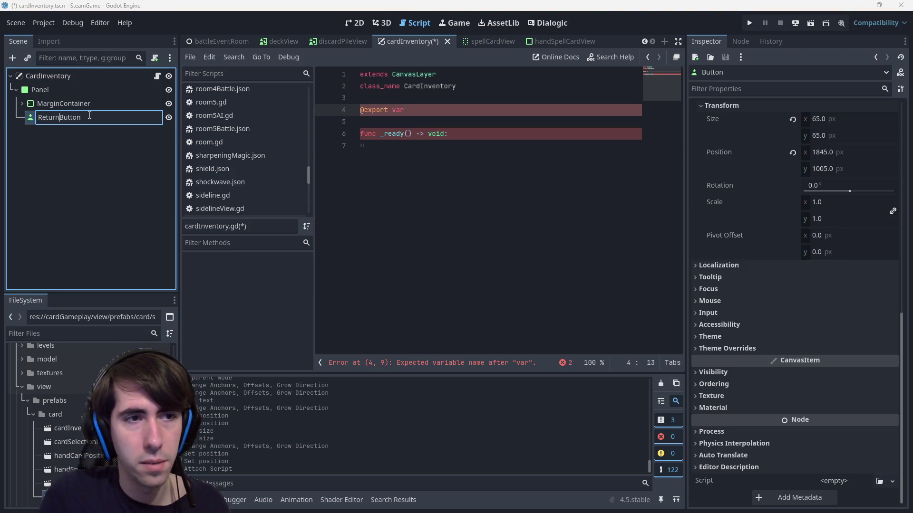
key(Return)
click(410, 107)
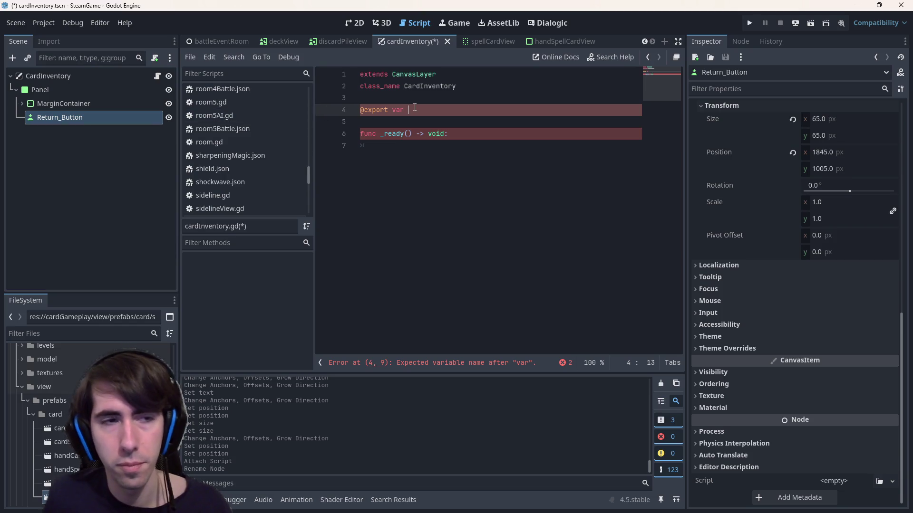
text(returnButton:BaseButton)
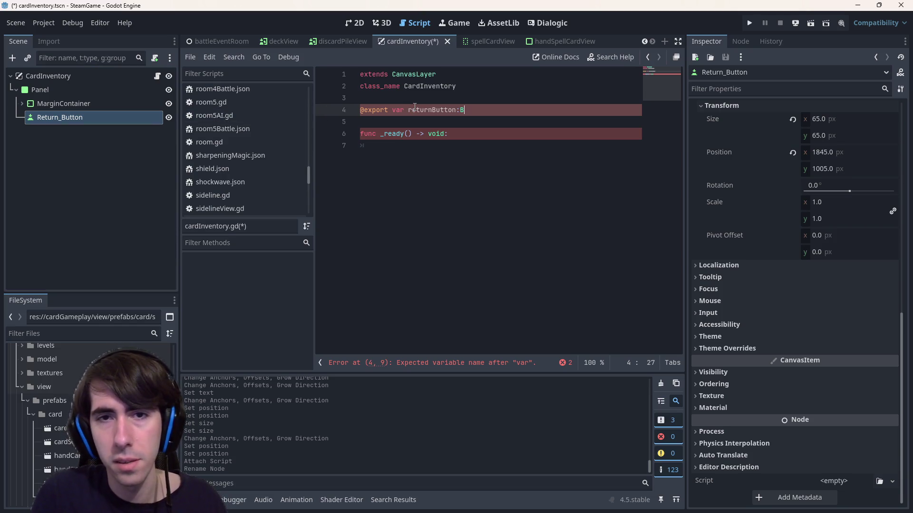
key(ctrl+s)
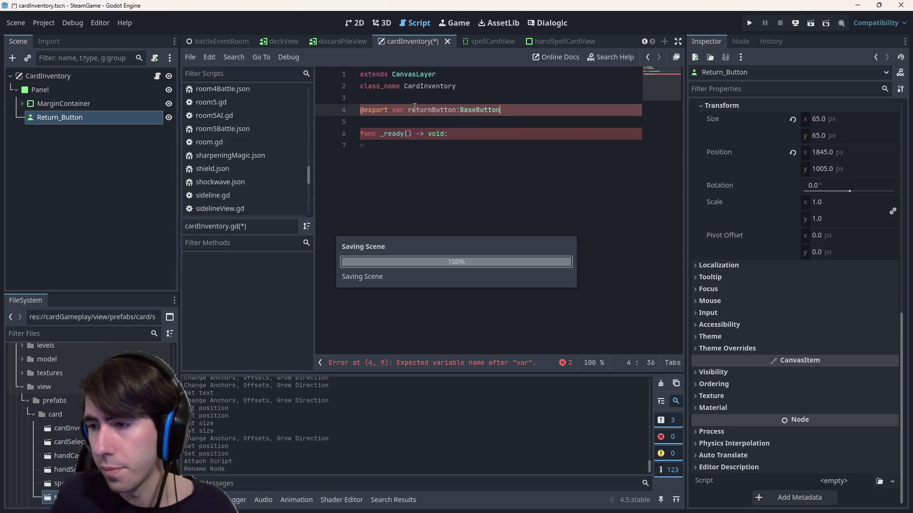
In _ready, connect returnButton.pressed to onReturn
double_click(412, 110)
key(ctrl+c)
click(423, 145)
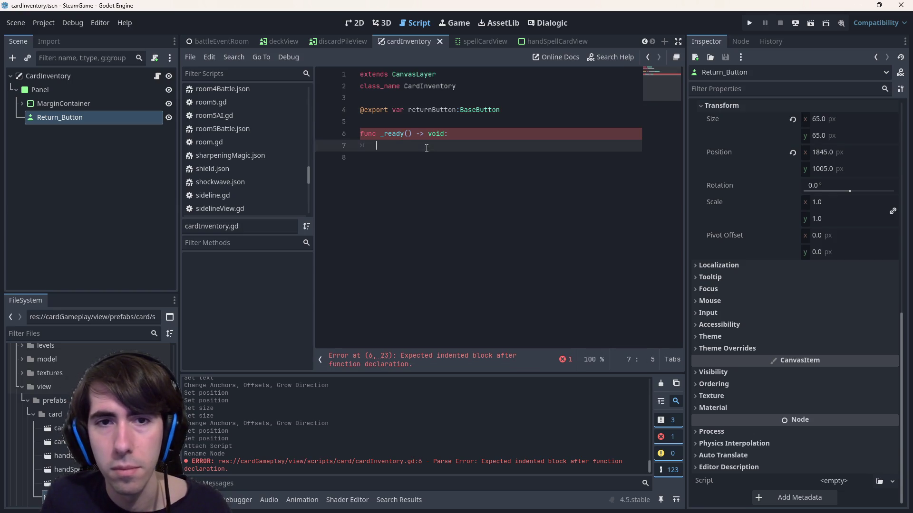
key(ctrl+v)
text(.p)
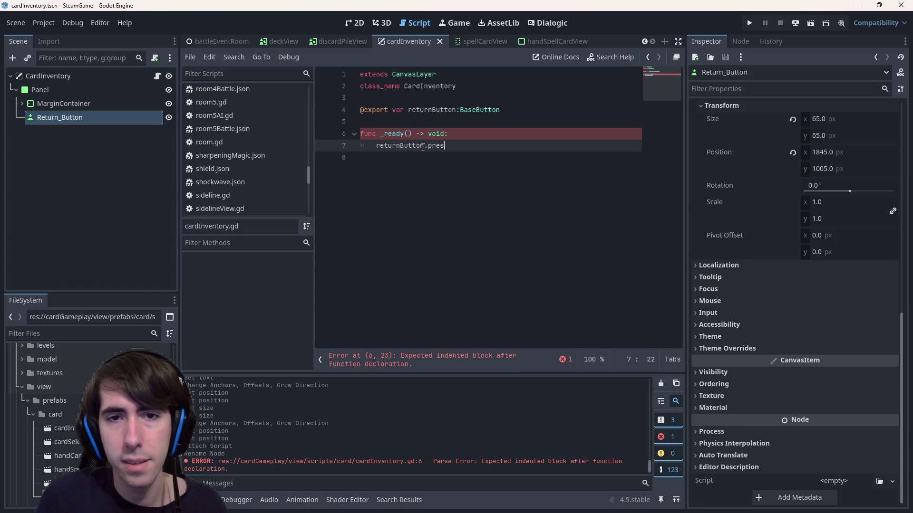
text(ressed.con)
key(Return)
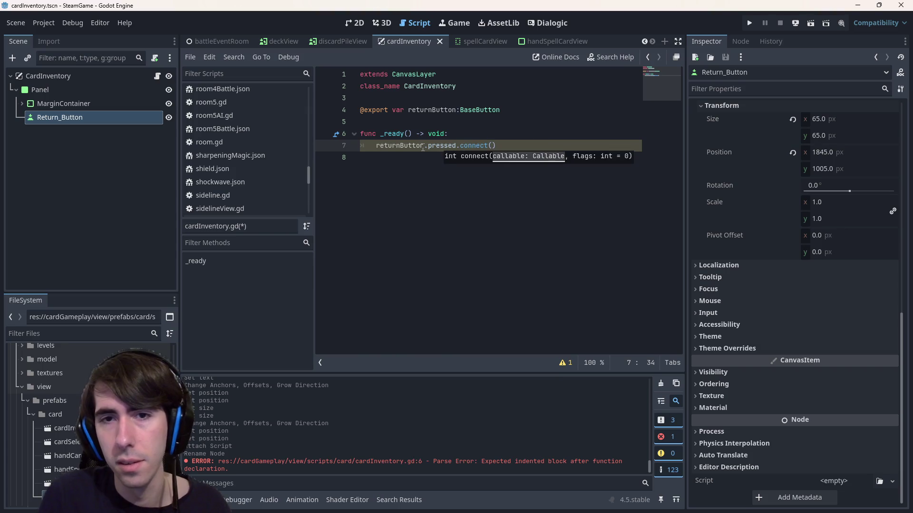
text(onRetu)
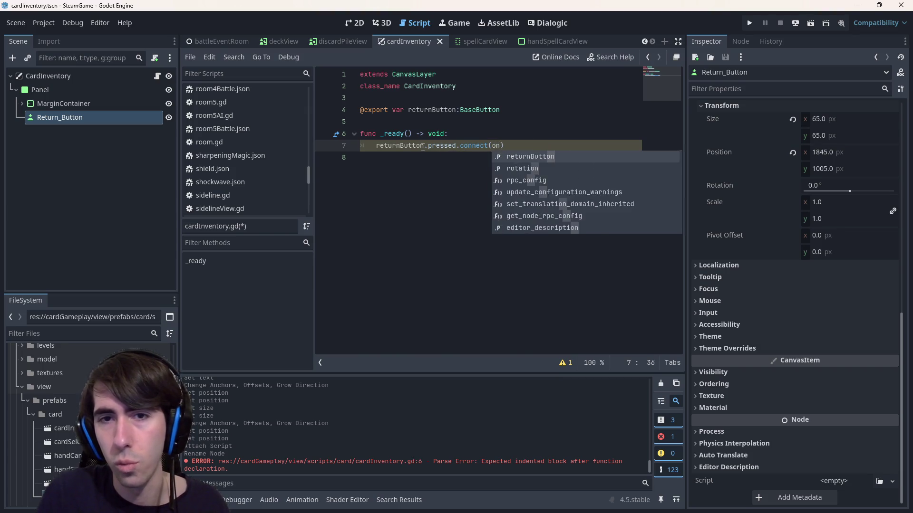
text(rn)
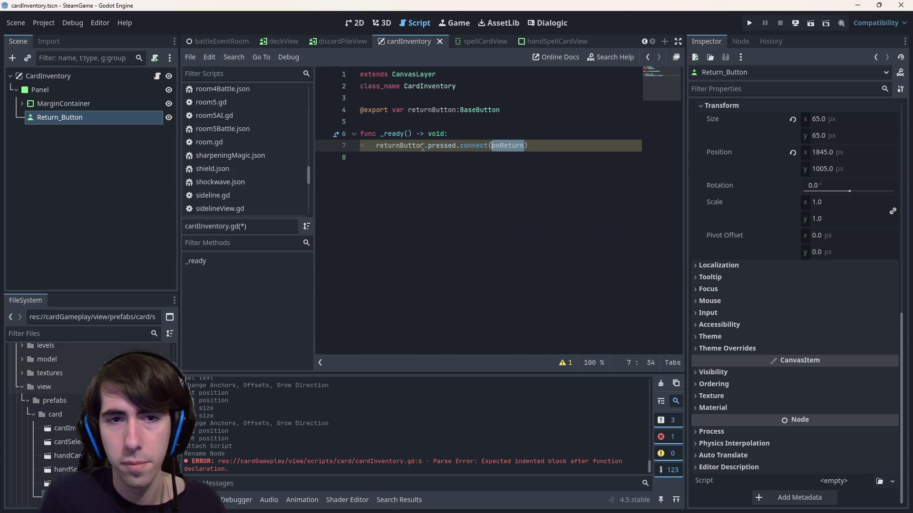
Write an onReturn() function that calls queue_free() and save the script
key(Down)
key(Return)
text(func onReturn():)
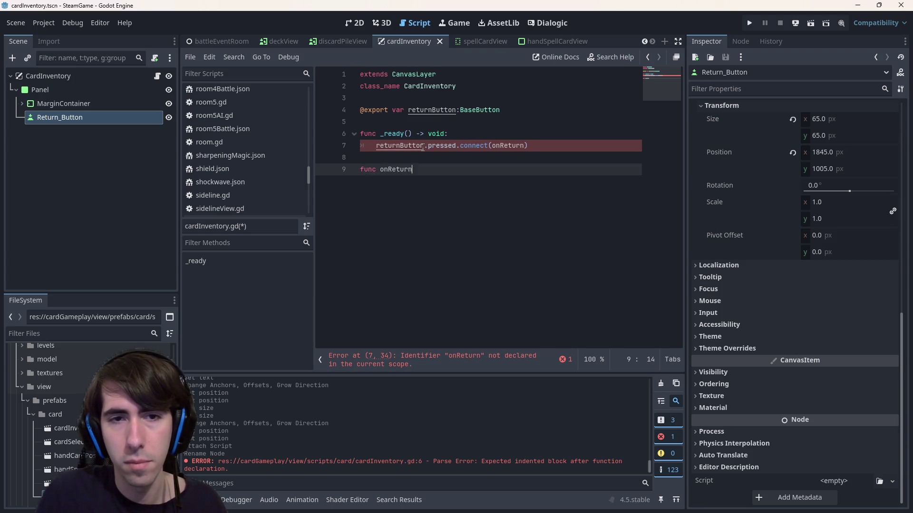
key(Return)
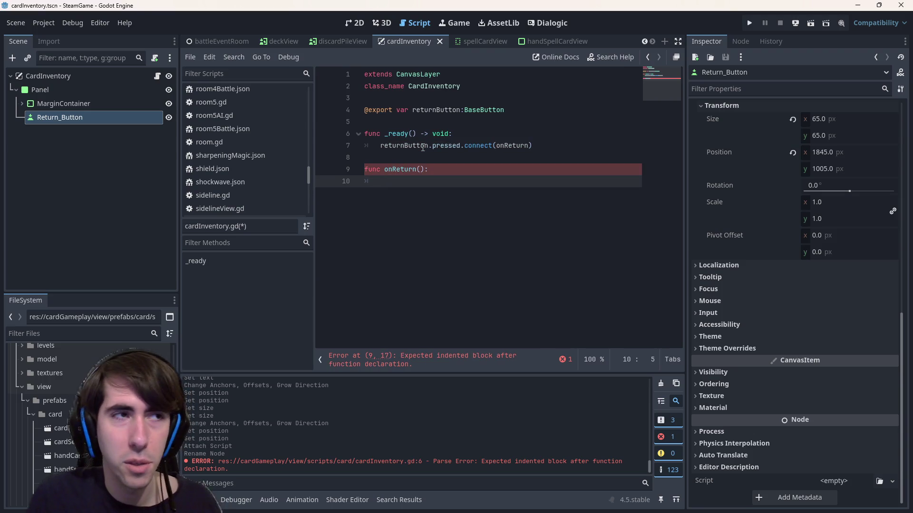
text(queue_f)
key(Return)
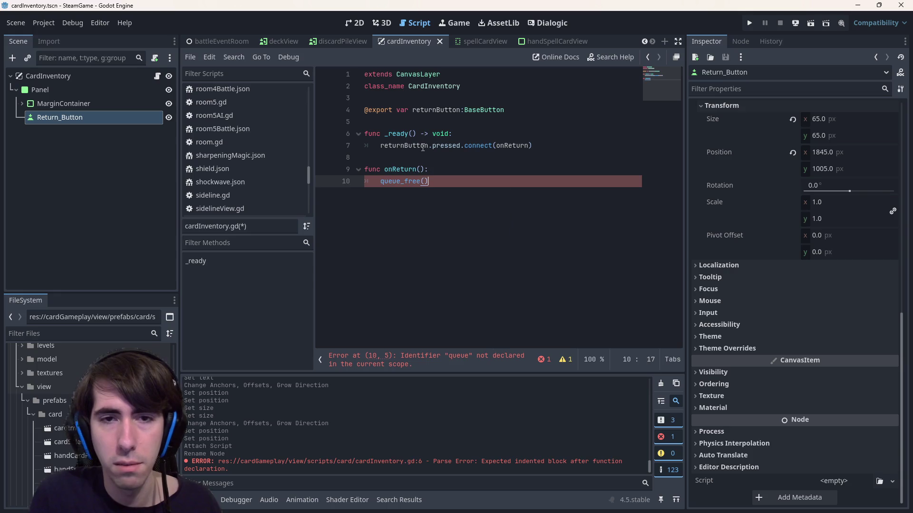
key(ctrl+s)
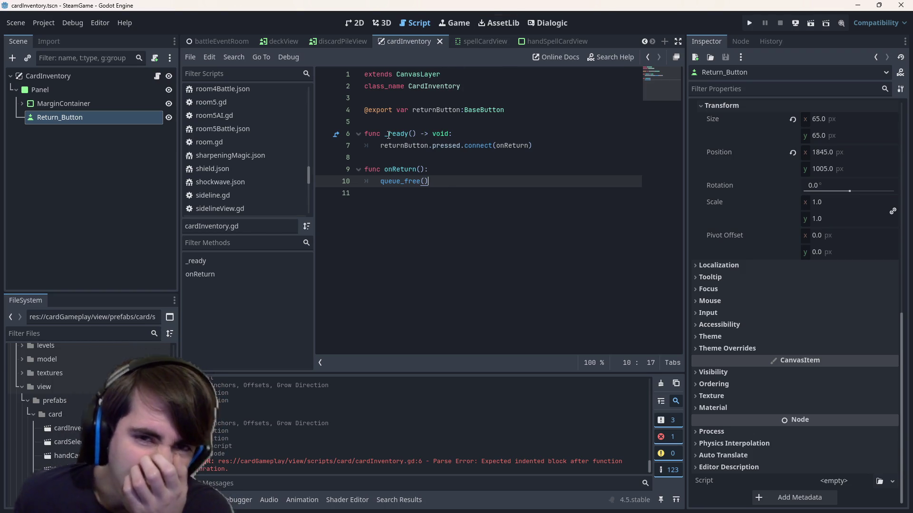
Insert a line below the returnButton export and begin typing 'signal onReturn'
click(397, 120)
key(Return)
key(Up)
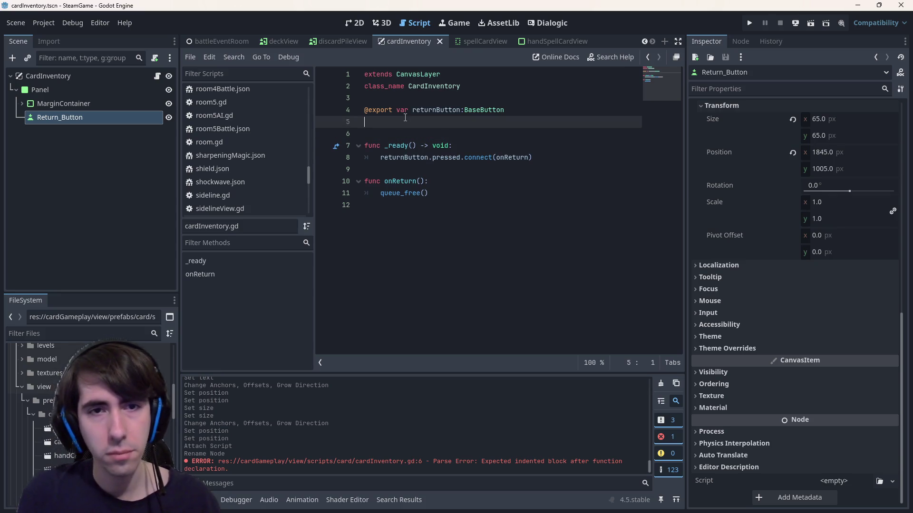
text(sign)
key(Return)
key(BackSpace)
key(BackSpace)
key(BackSpace)
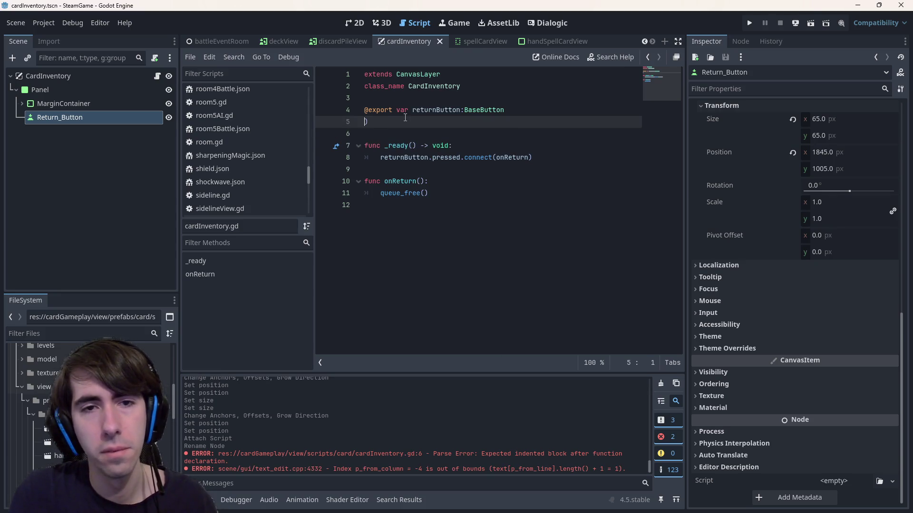
key(Return)
Declare signal onReturn() and make the return handler call onReturn.emit()
text(signal onReturn)
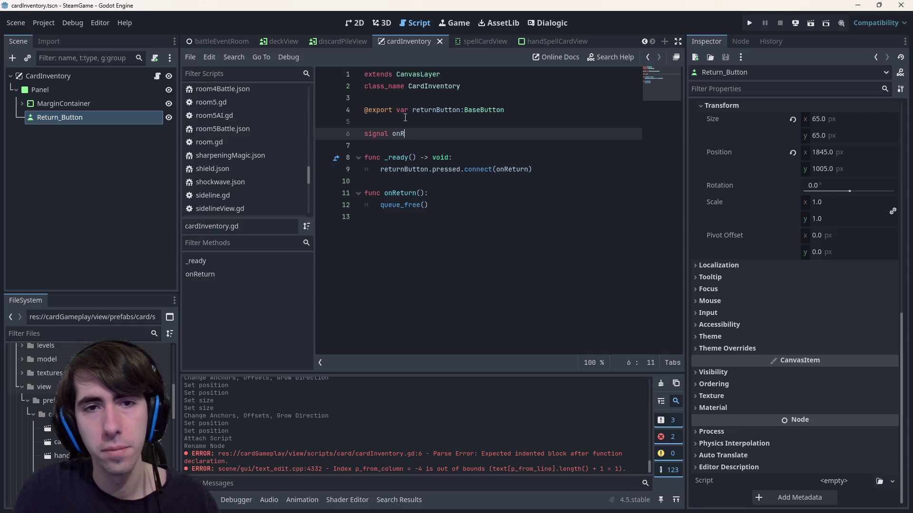
key(ctrl+s)
key(ctrl+s)
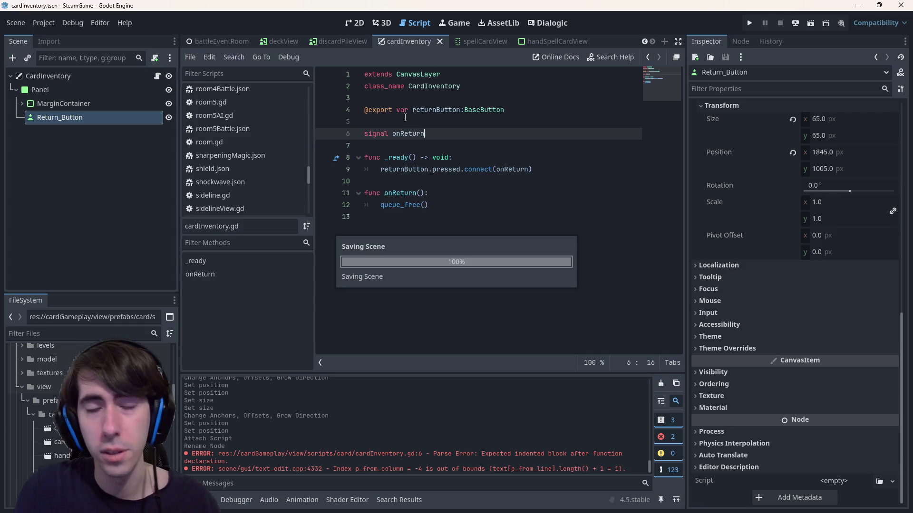
text(())
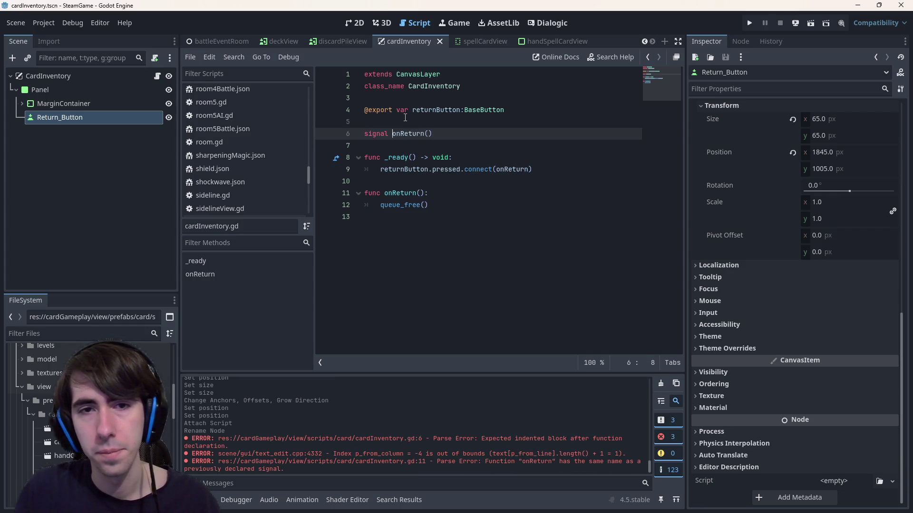
click(454, 198)
key(Return)
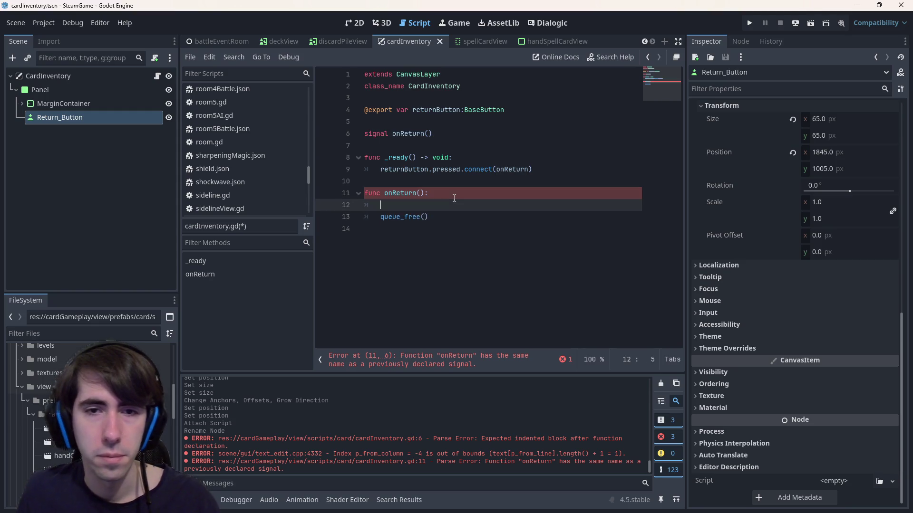
text(onReturn.emit()
key(ctrl+s)
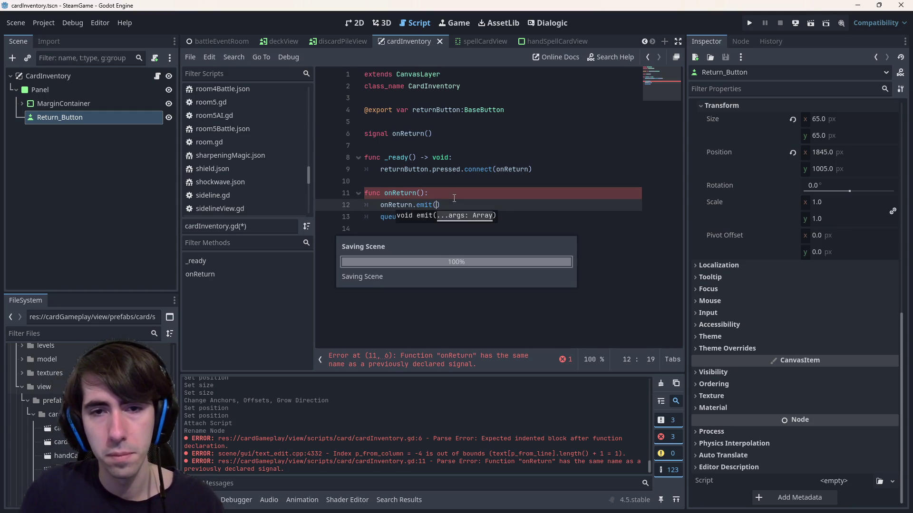
Delete the queue_free() call and its empty line from the handler, then save
key(Down)
key(shift+Home)
key(shift+Home)
key(BackSpace)
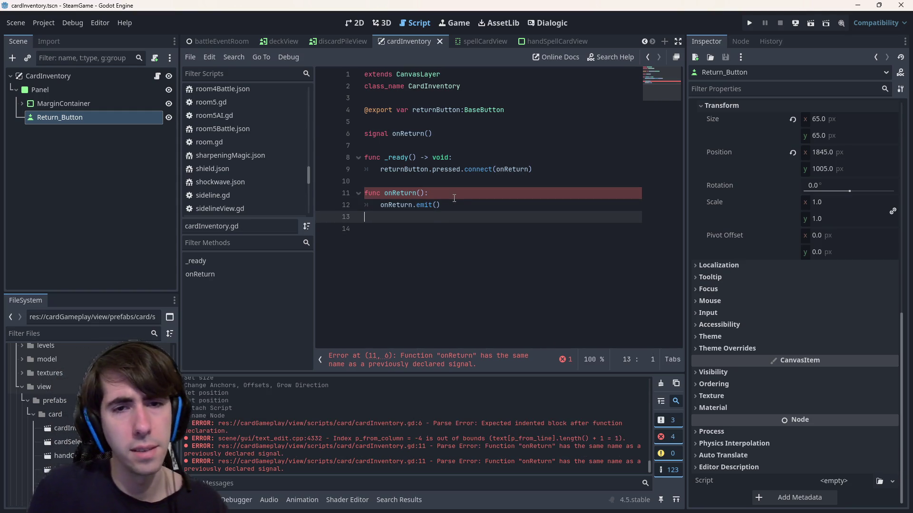
key(BackSpace)
key(ctrl+s)
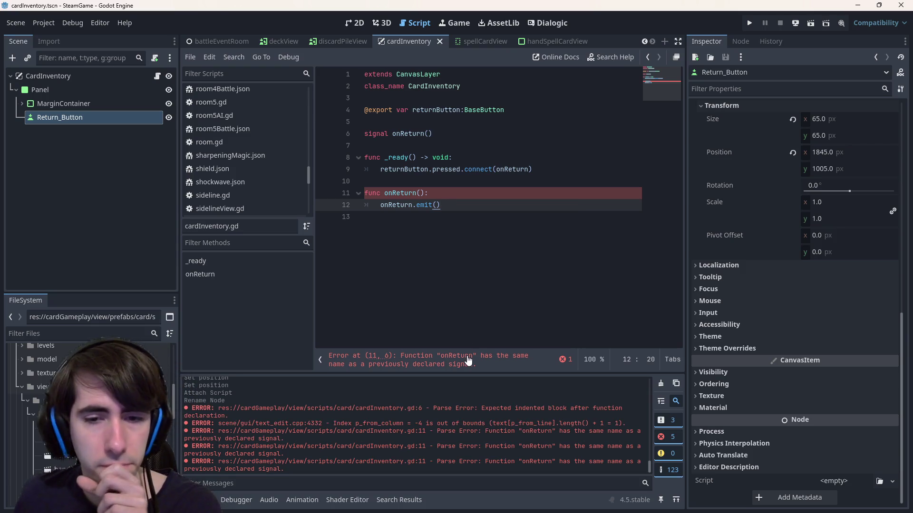
Rename the handler to onReturnButtonPressed in both the connect call and the function definition
click(468, 360)
double_click(394, 192)
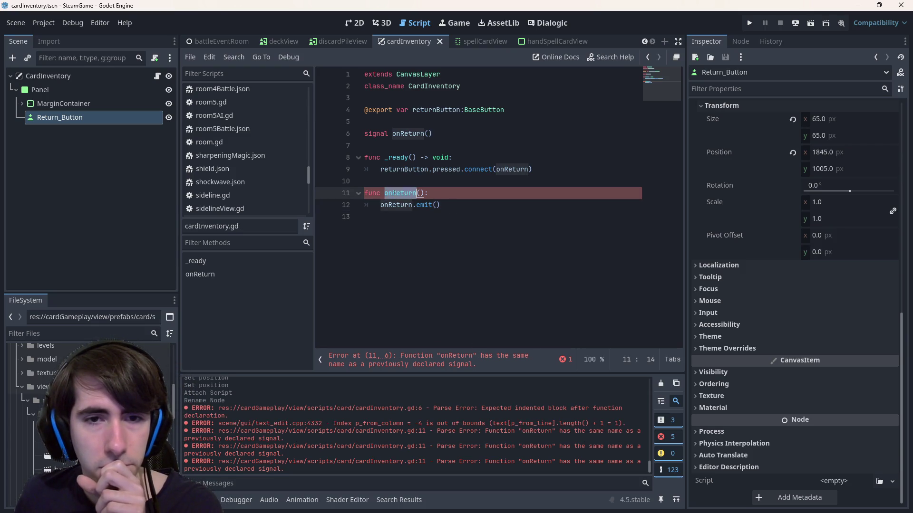
click(412, 137)
click(428, 181)
double_click(432, 171)
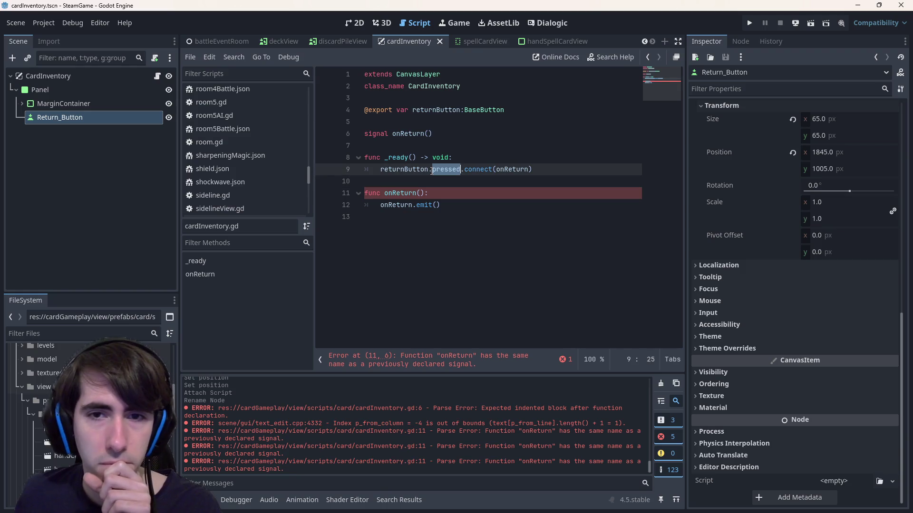
double_click(400, 193)
double_click(519, 169)
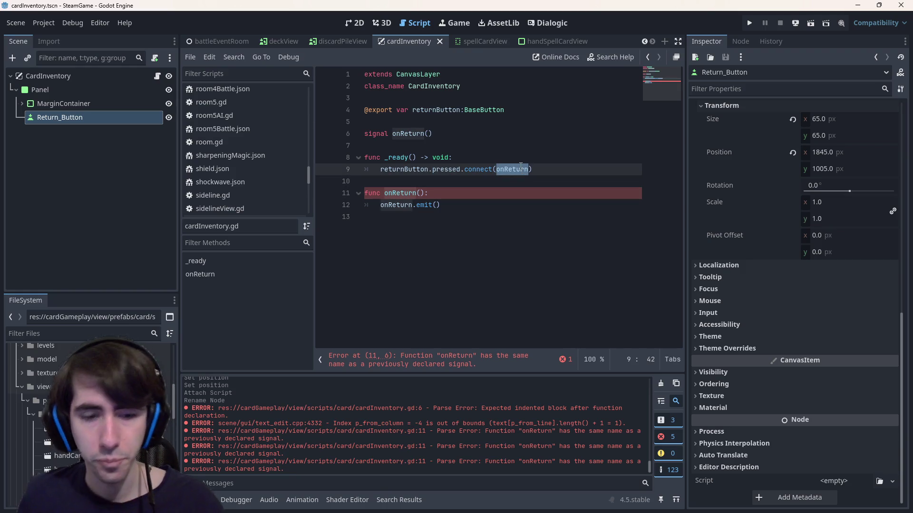
key(ctrl+d)
key(Right)
text(Butt)
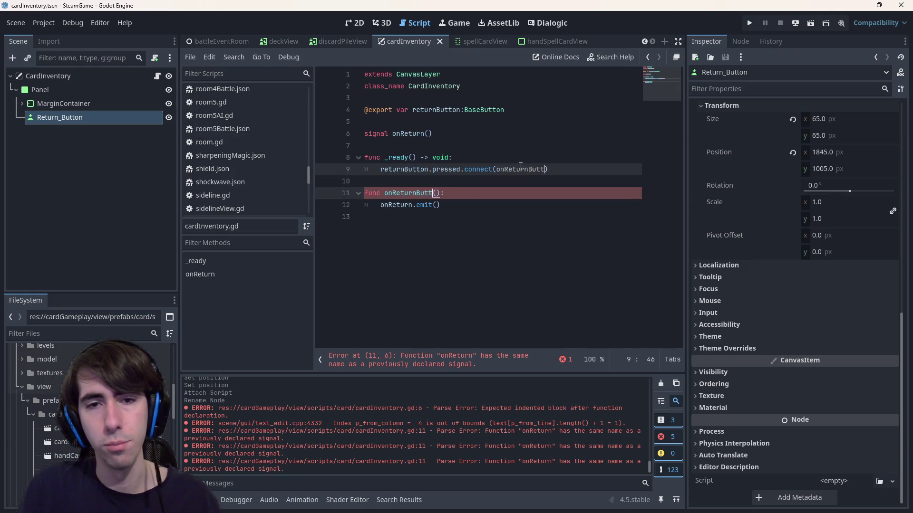
text(onPressed)
key(ctrl+s)
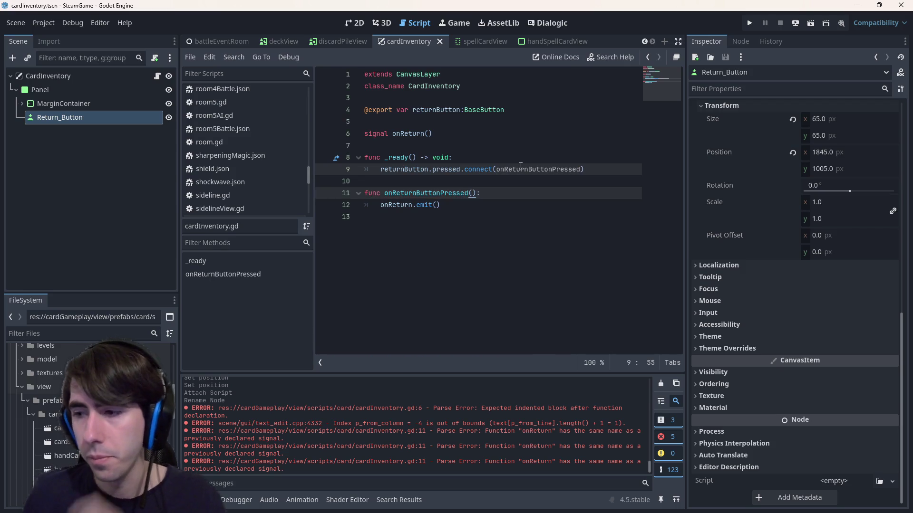
double_click(396, 205)
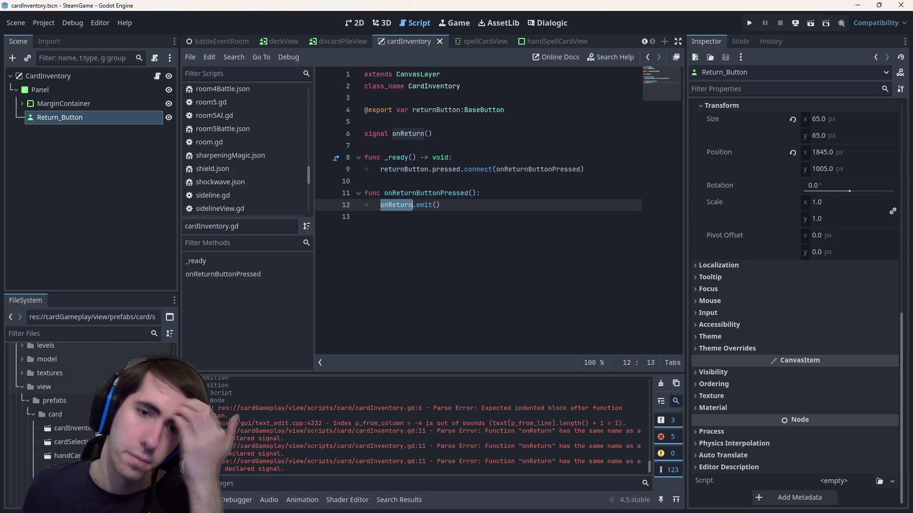
Leave the cardInventory script and switch to the discardPileView scene
click(430, 248)
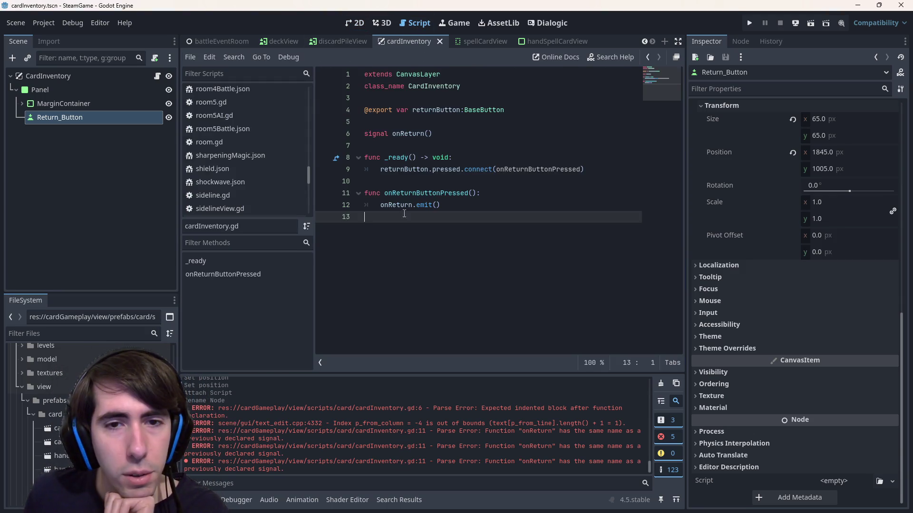
double_click(396, 205)
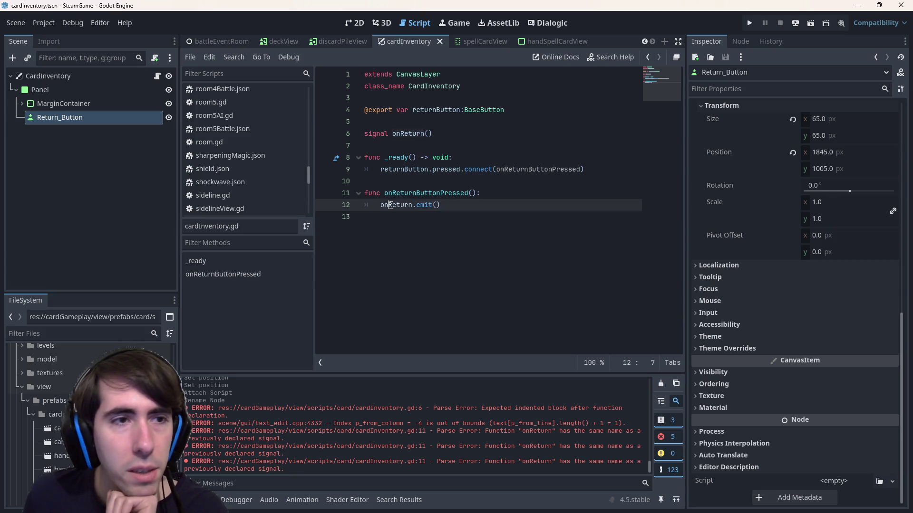
click(98, 77)
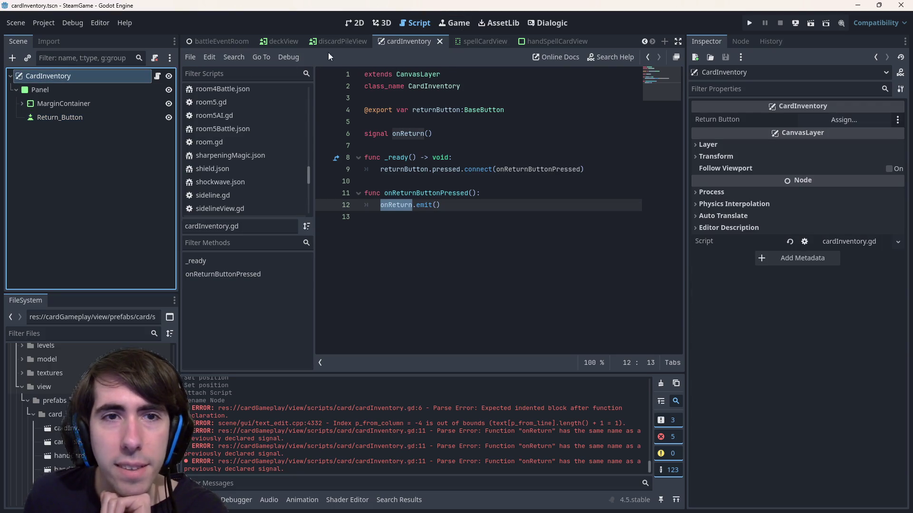
click(333, 41)
click(157, 76)
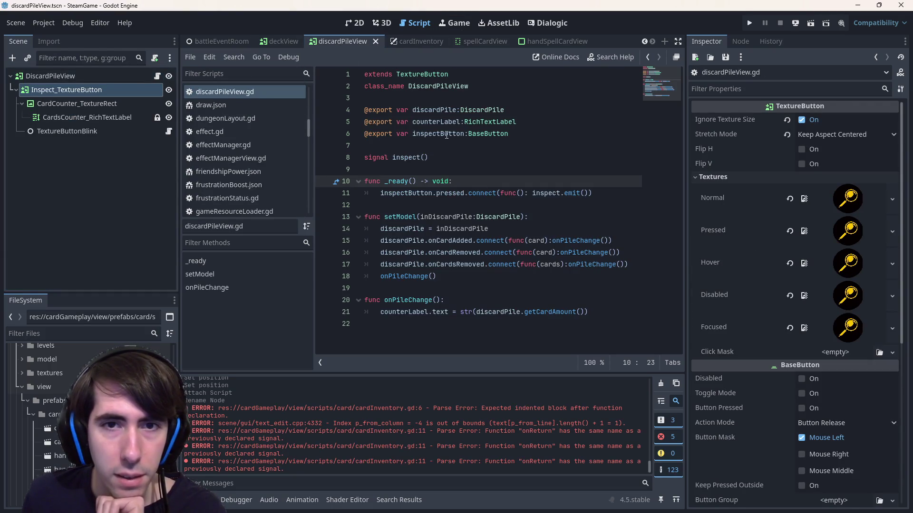
Instance cardInventory.tscn as a hidden child of DiscardPileView and save the scene
right_click(66, 80)
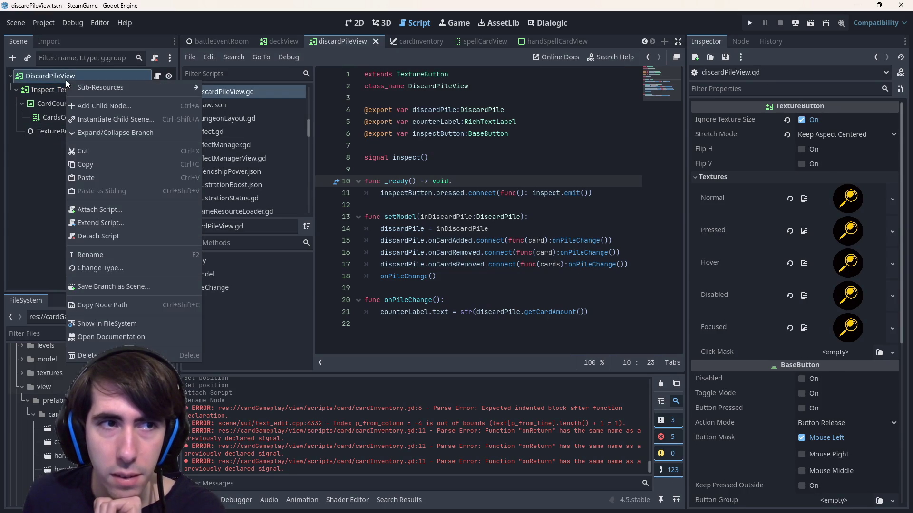
click(95, 106)
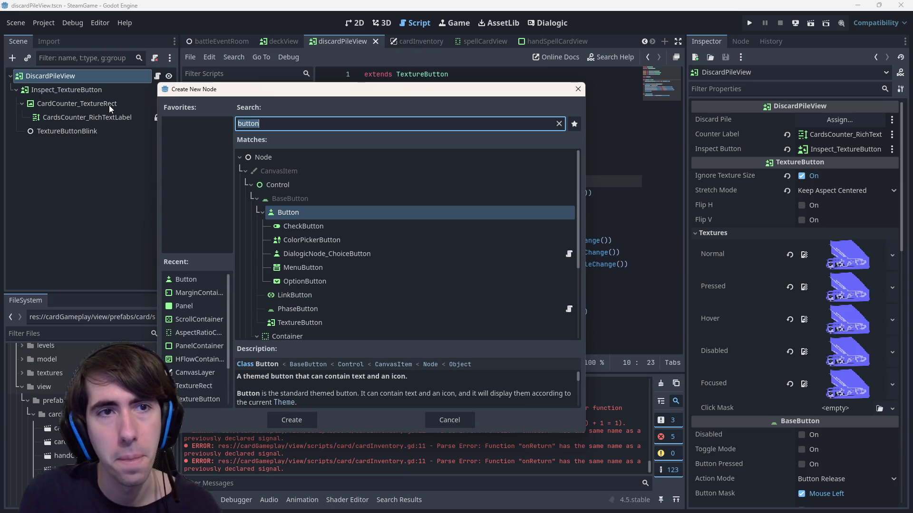
key(Escape)
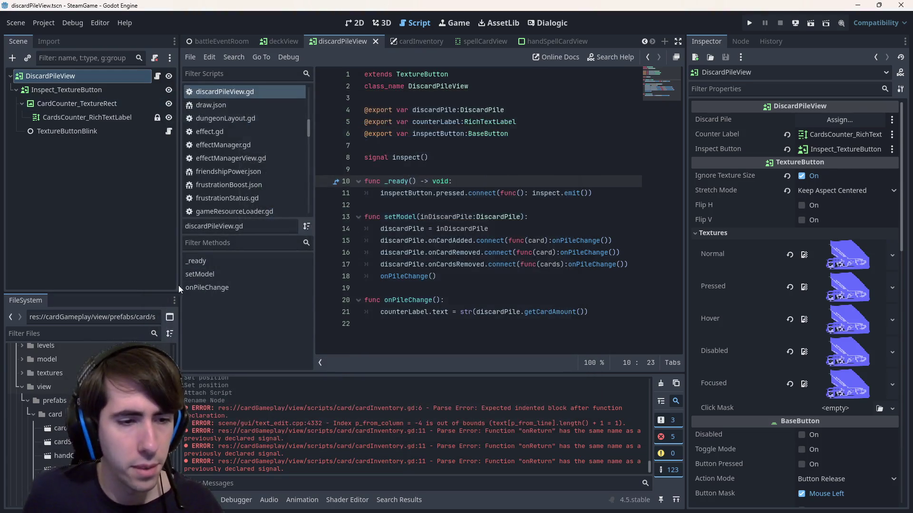
mouse_move(57, 428)
mouse_down()
mouse_move(90, 101)
mouse_move(62, 78)
mouse_up()
click(167, 148)
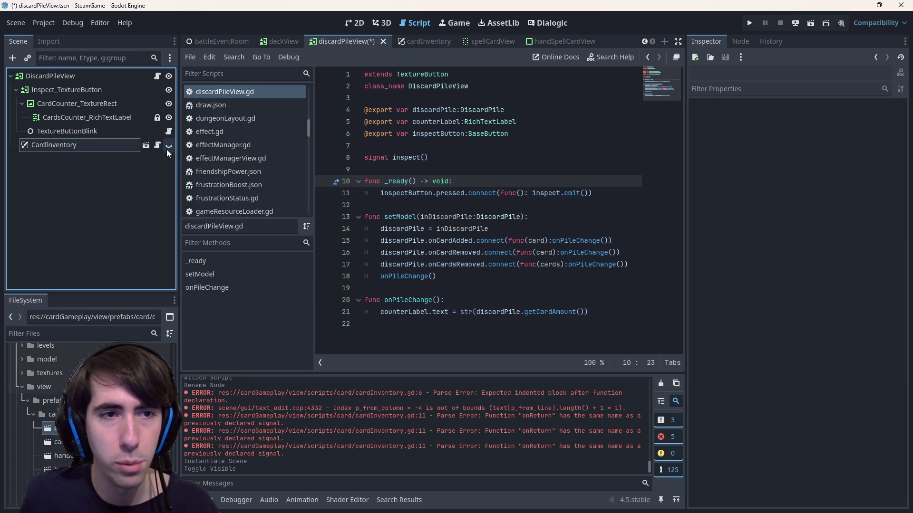
key(ctrl+s)
click(83, 144)
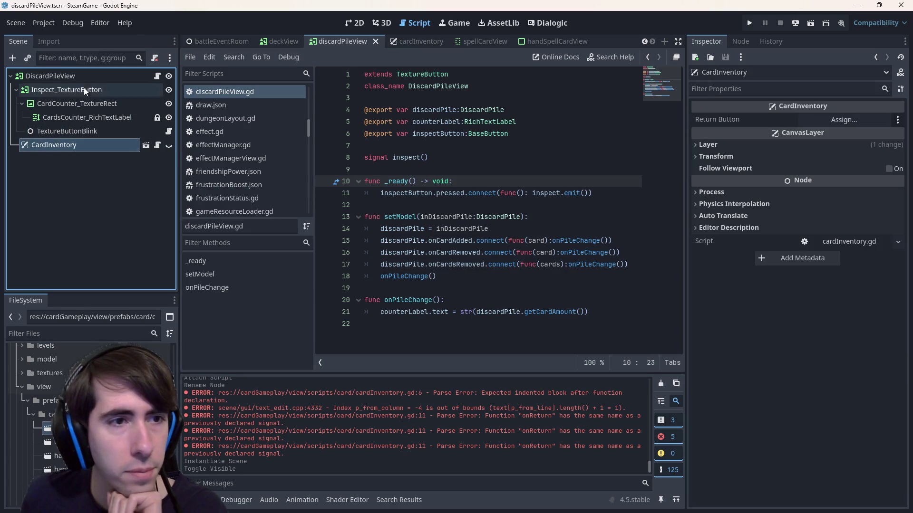
click(134, 75)
click(156, 76)
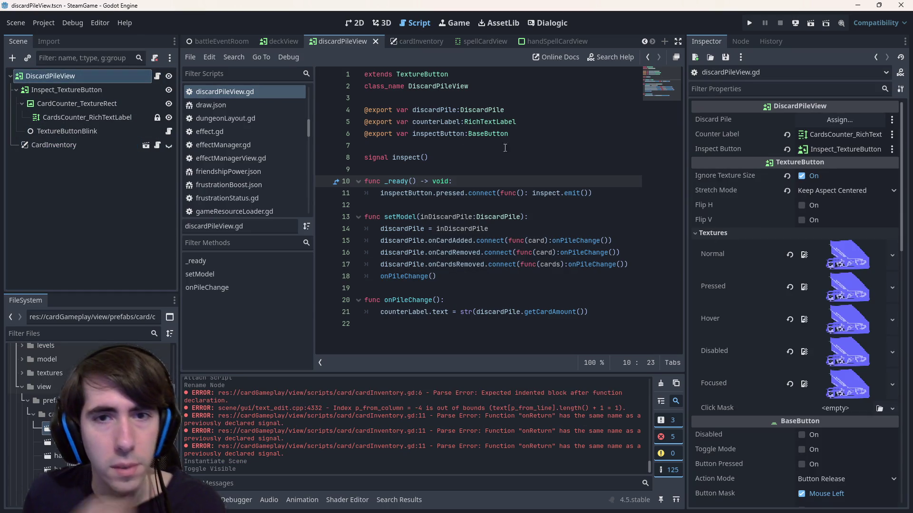
click(522, 146)
key(Return)
key(Up)
text(@export var car)
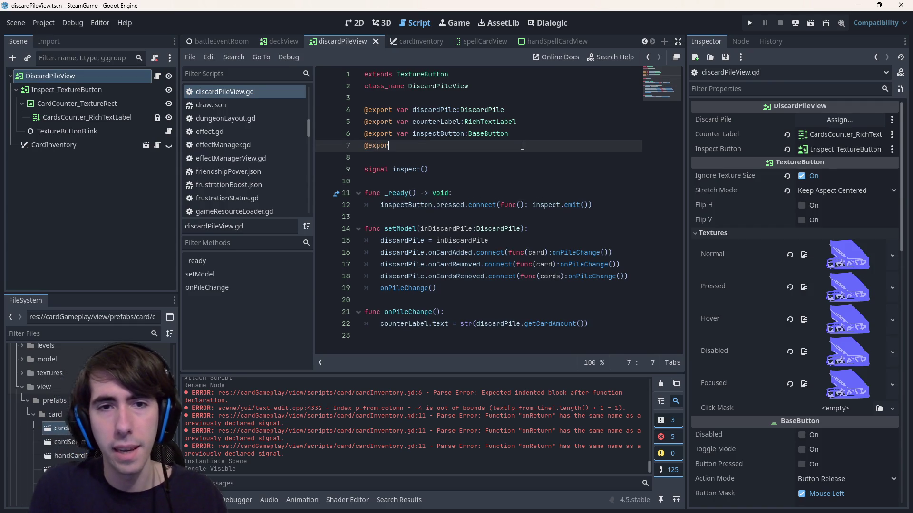
text(dInventory:Card)
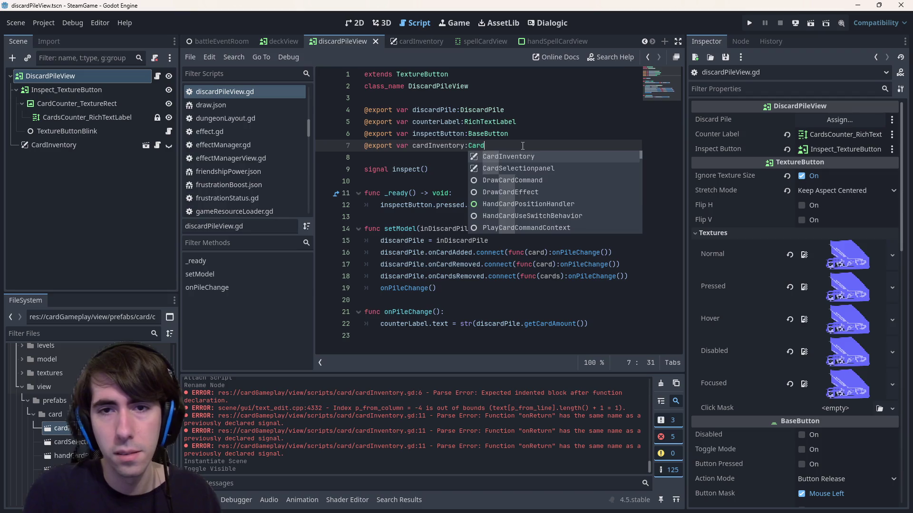
key(Return)
key(ctrl+s)
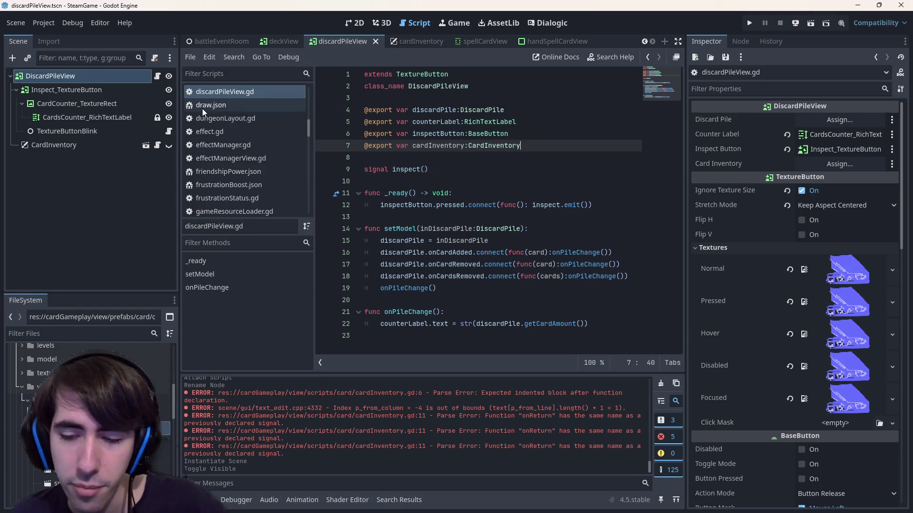
double_click(430, 145)
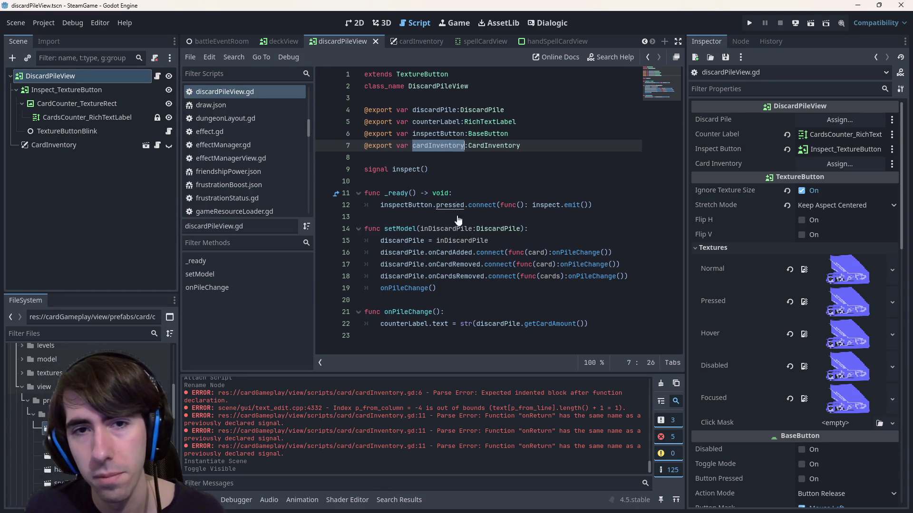
key(Up)
key(Up)
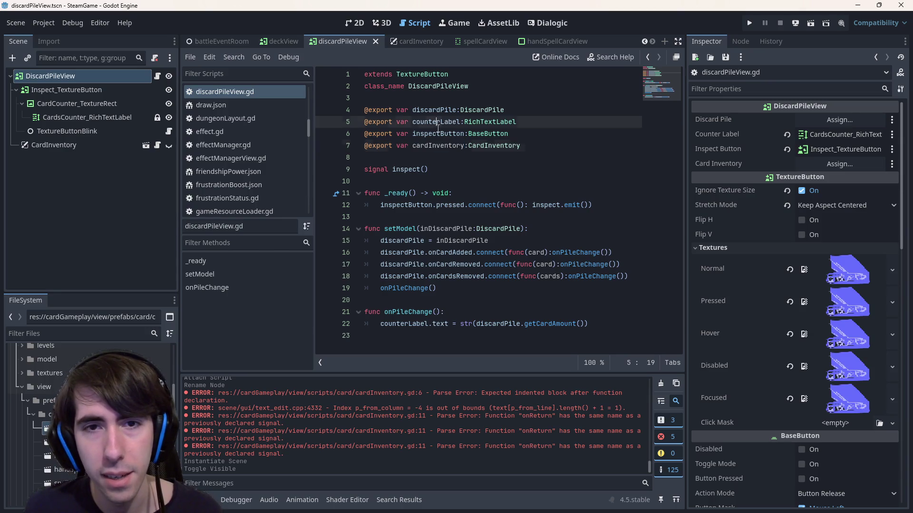
Write inspectButton.pressed.connect(onInspect) in _ready, drop the duplicate line, and save
key(ctrl+d)
key(Down)
key(ctrl+d)
key(ctrl+c)
click(615, 200)
key(Return)
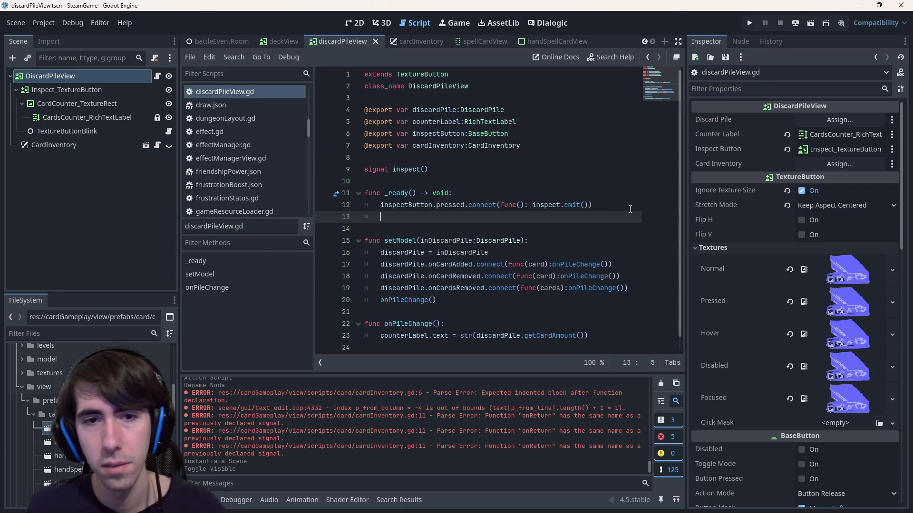
key(ctrl+v)
text(/pressed.co)
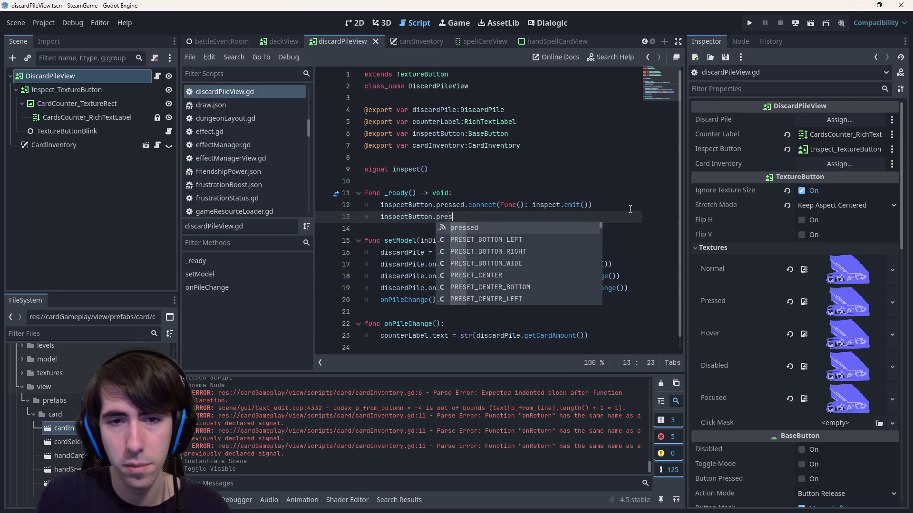
key(Return)
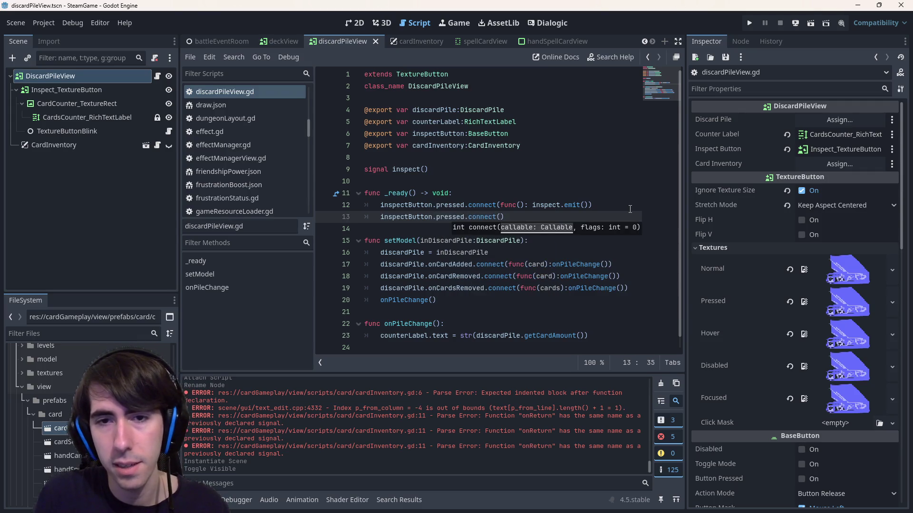
text(onInspect)
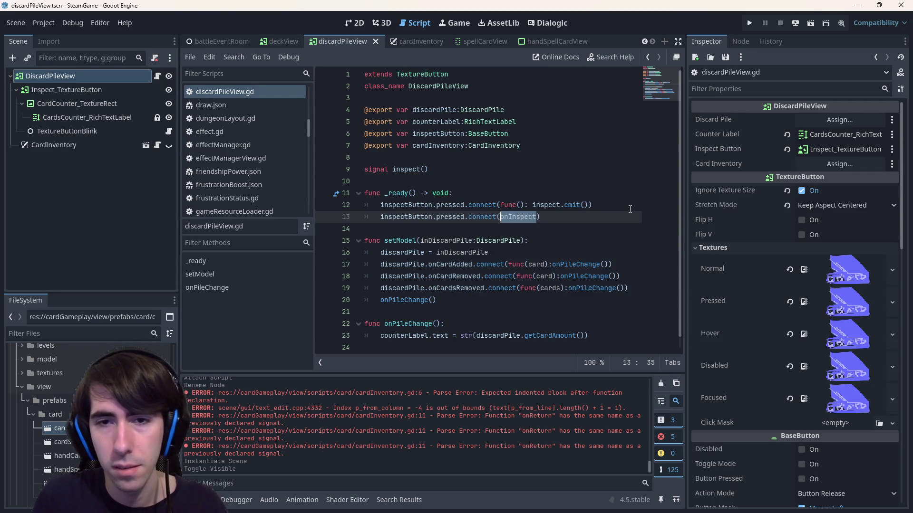
key(Down)
key(Down)
key(Down)
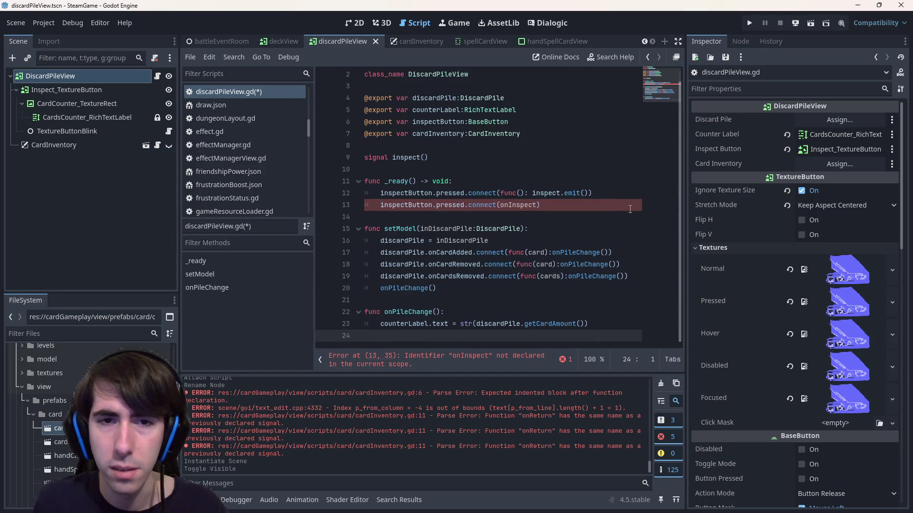
click(630, 209)
key(ctrl+BackSpace)
key(ctrl+BackSpace)
key(ctrl+BackSpace)
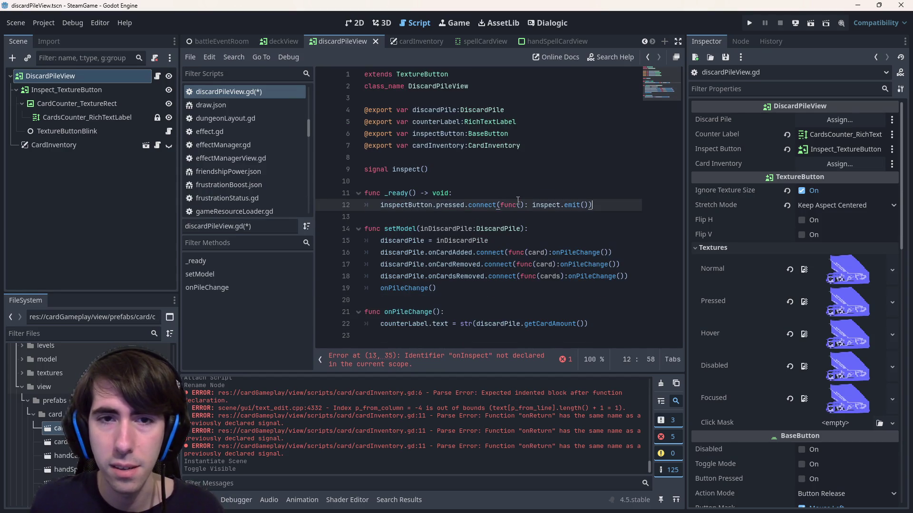
key(ctrl+s)
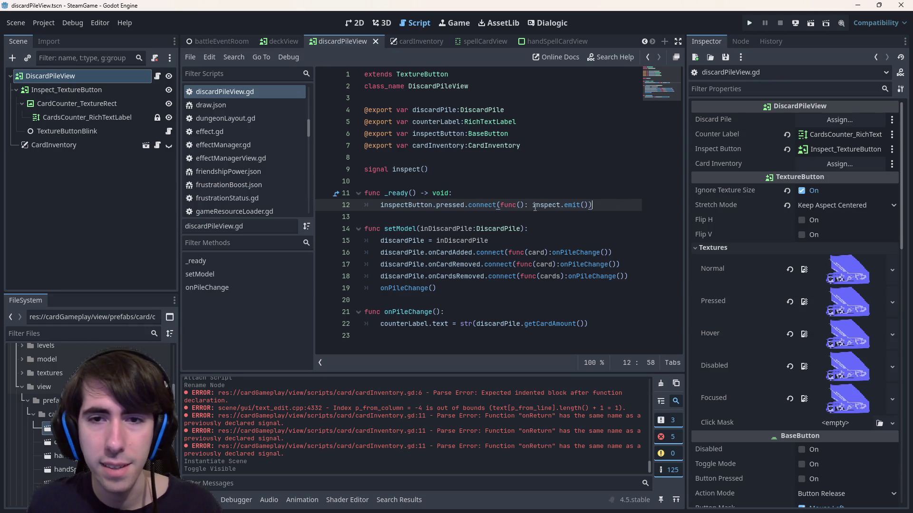
Add a new func onInspect(): at the end of the script
click(394, 347)
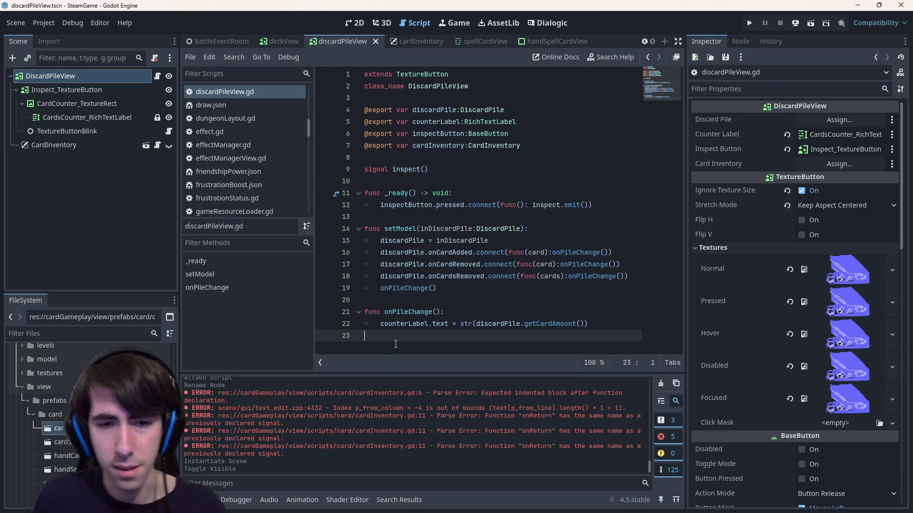
key(Return)
text(func onInspect():)
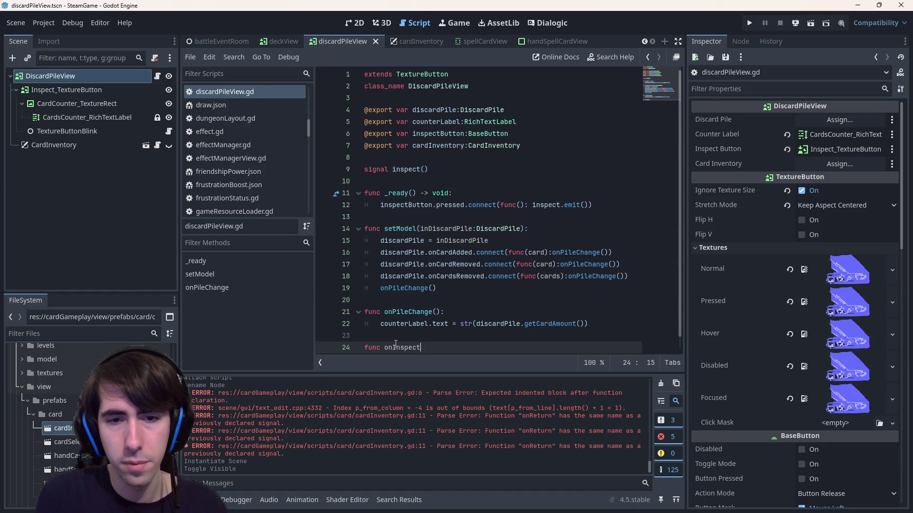
key(Return)
Replace the inline func() with onInspect and move inspect.emit() into onInspect's body
double_click(402, 335)
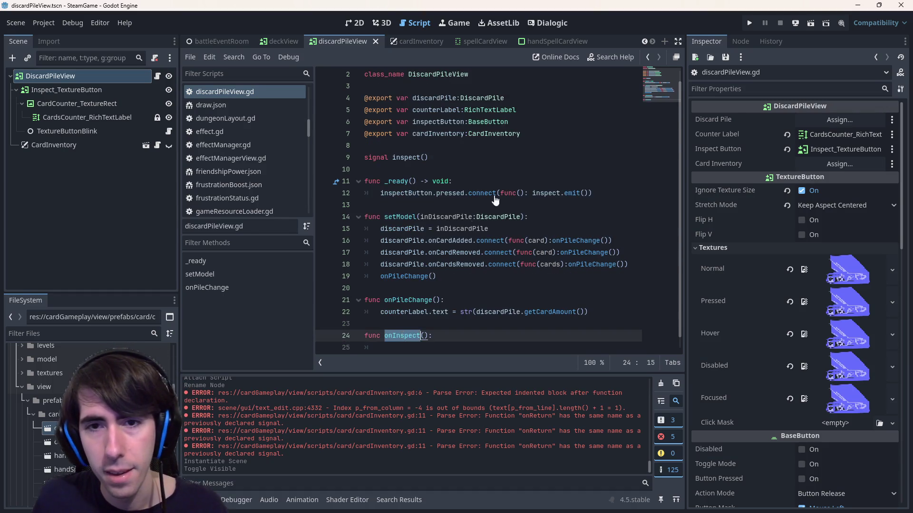
key(ctrl+c)
drag(500, 193, 600, 193)
key(ctrl+v)
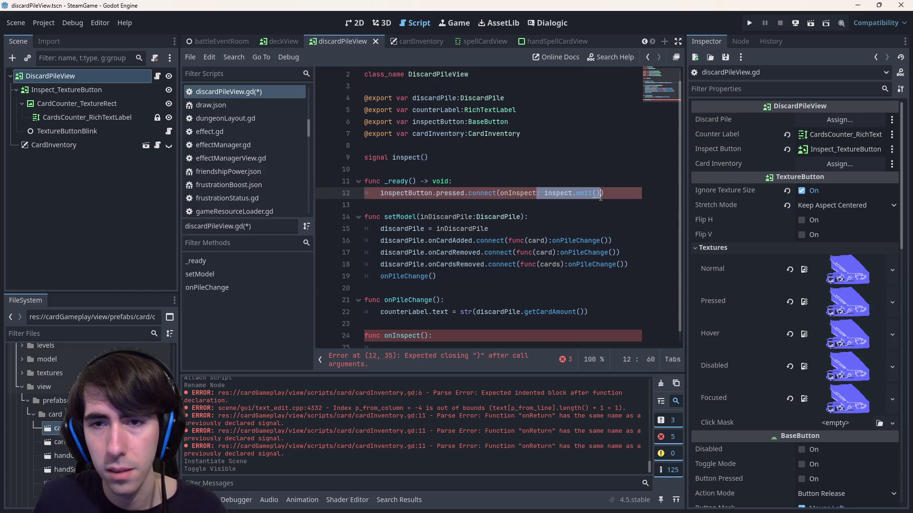
key(BackSpace)
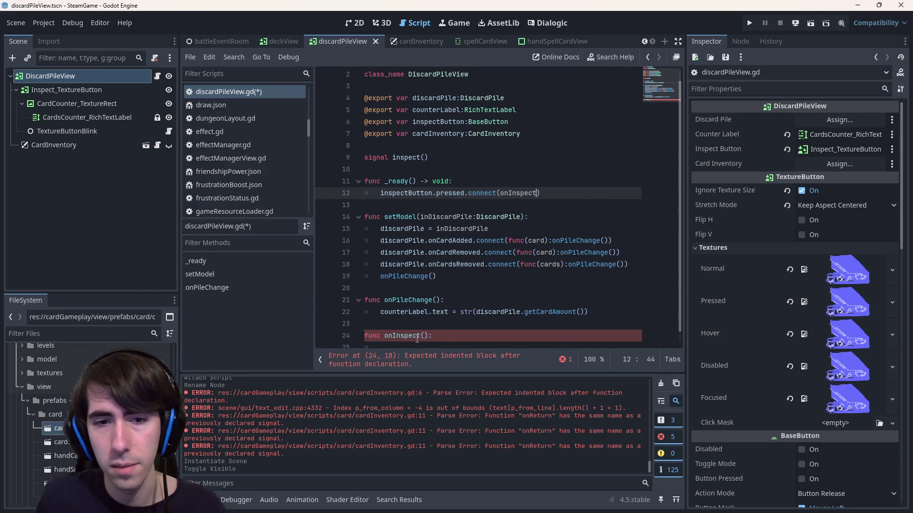
click(391, 346)
key(ctrl+v)
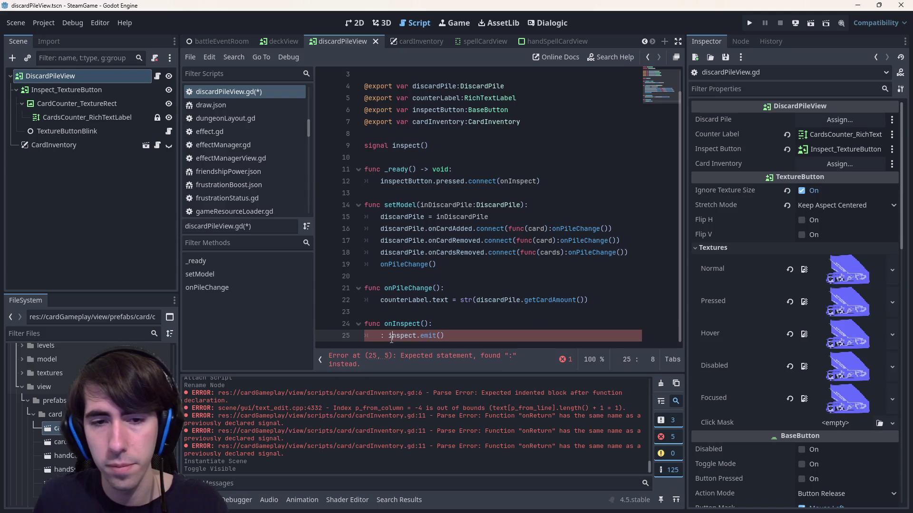
key(BackSpace)
key(BackSpace)
key(ctrl+s)
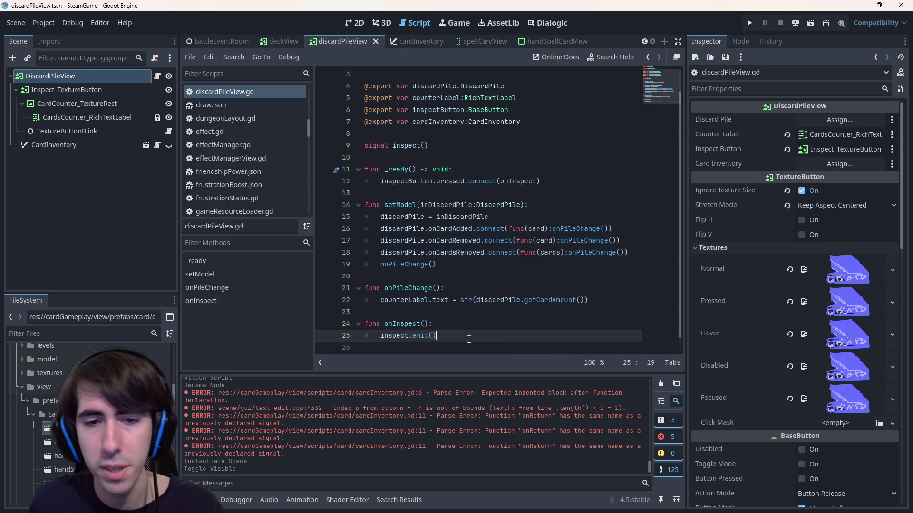
Add a cardInventory visible = true line inside onInspect
key(Down)
scroll(455, 257, down, 2)
key(ctrl+s)
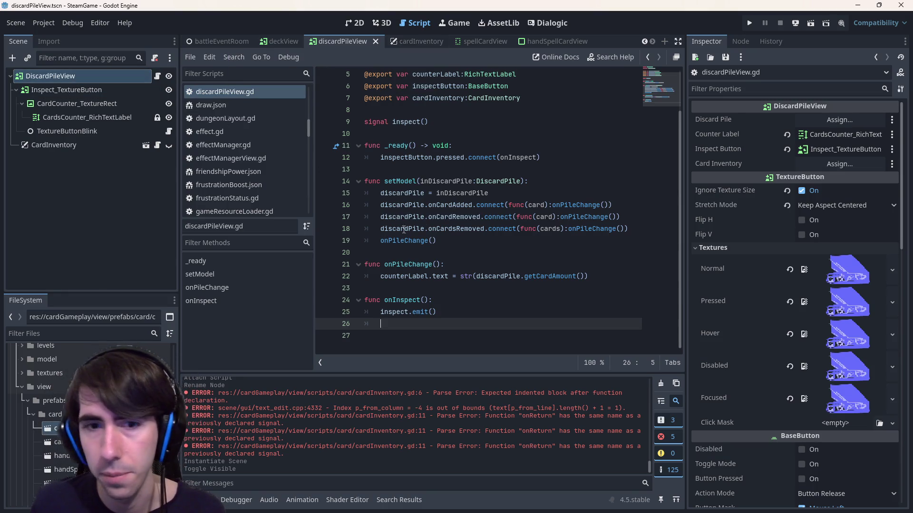
scroll(435, 217, up, 1)
double_click(437, 133)
scroll(444, 110, down, 1)
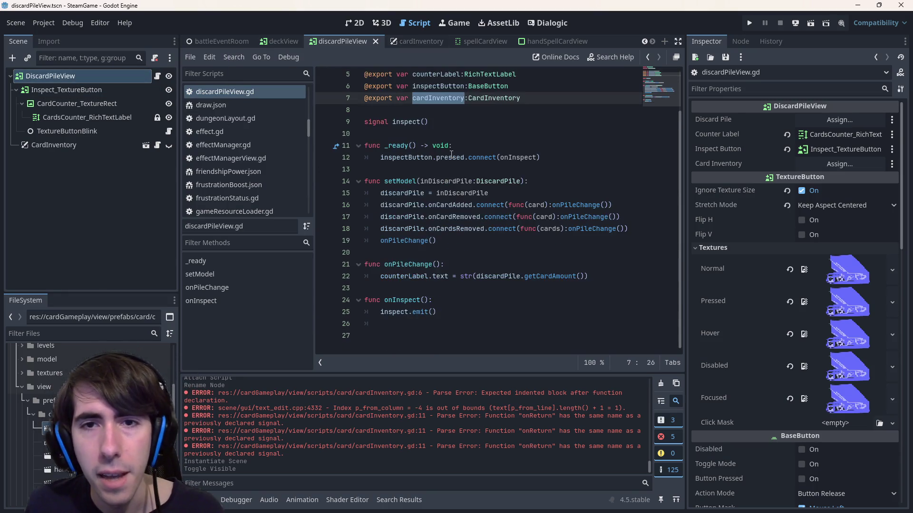
click(415, 324)
key(ctrl+v)
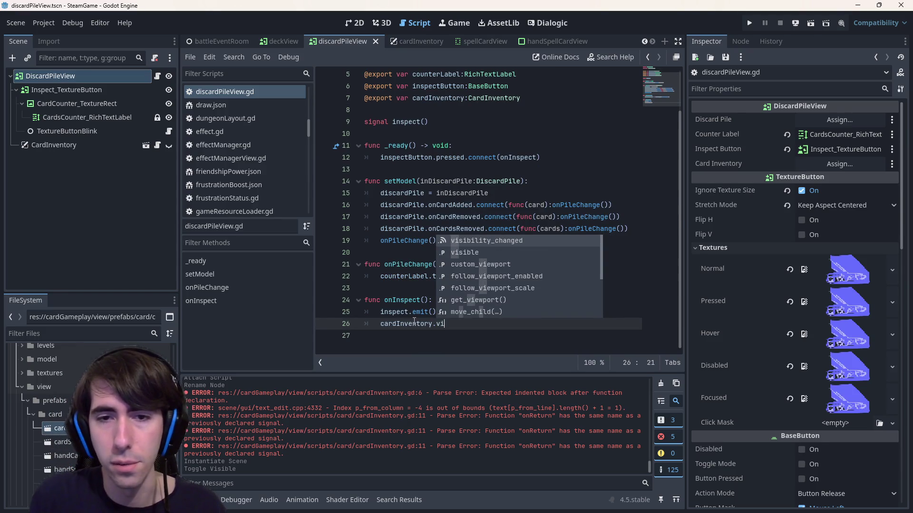
text(visible = true)
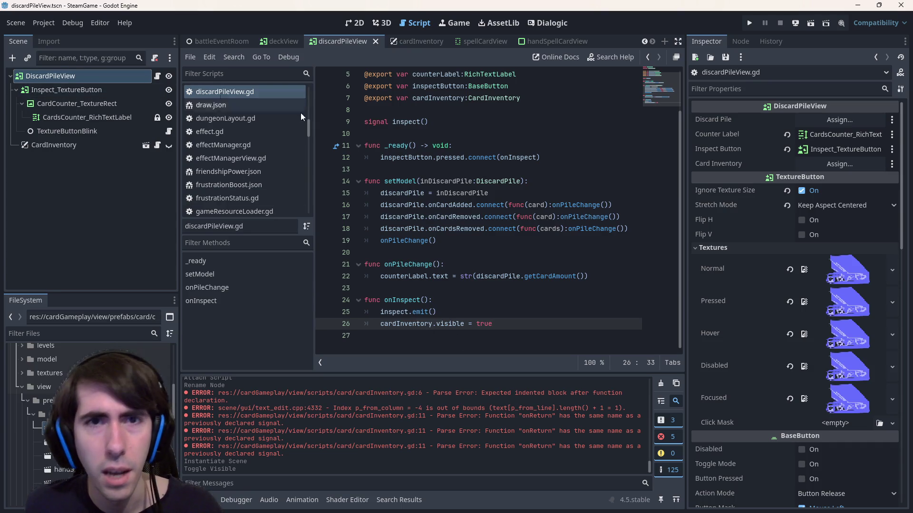
Change that line to cardInventory.show() and delete the leftover = true
double_click(447, 323)
text(appear)
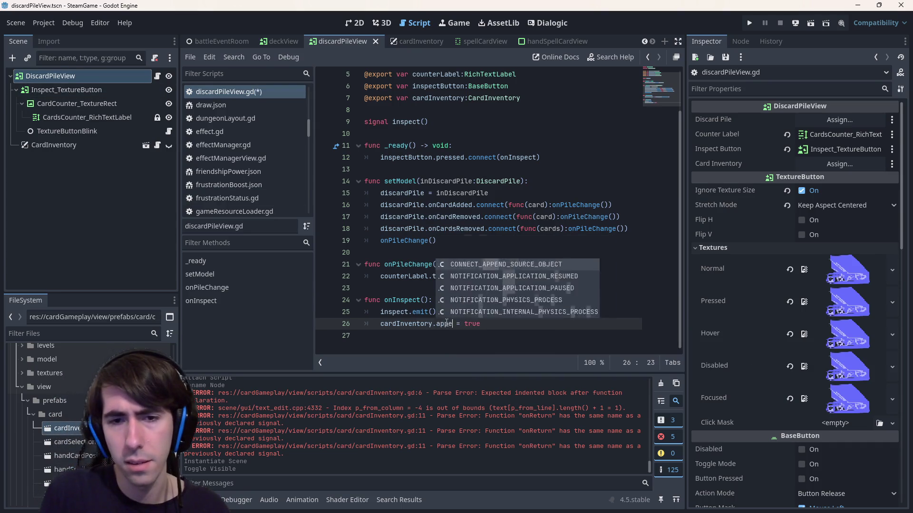
double_click(447, 324)
text(show())
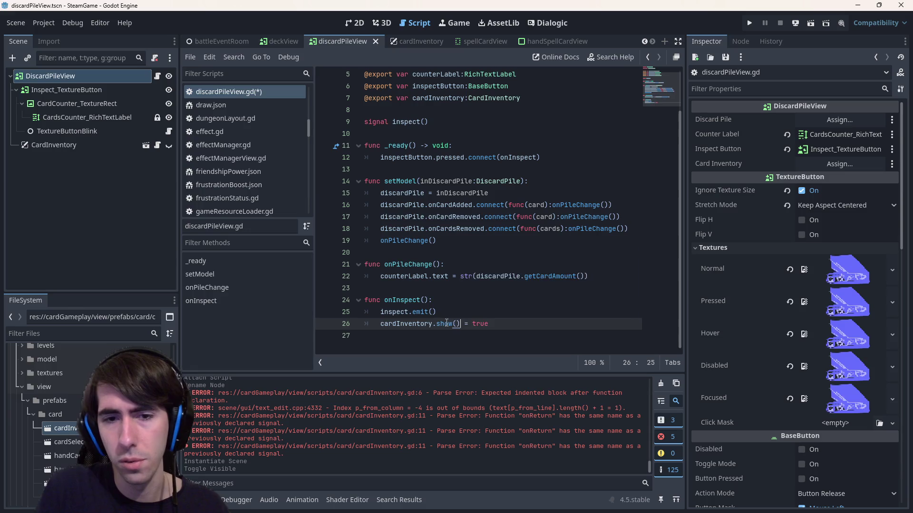
key(shift+End)
key(shift+Down)
key(BackSpace)
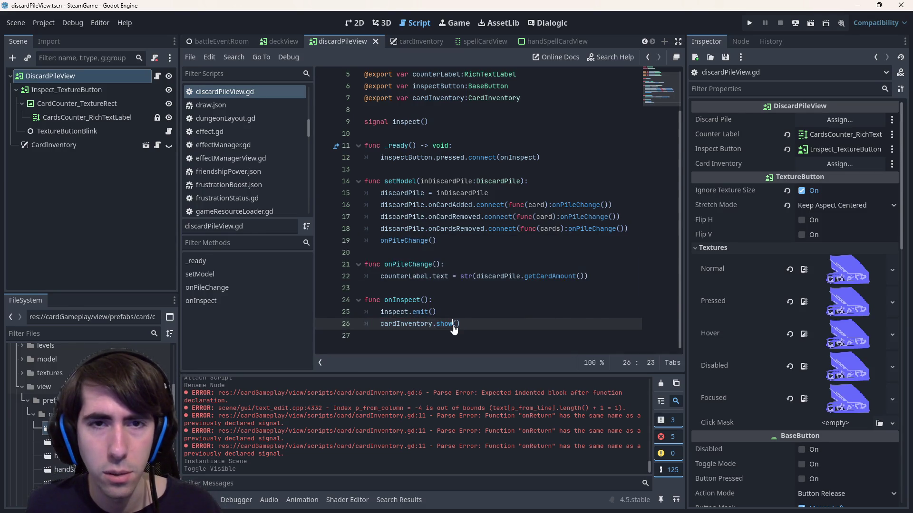
Check show() in the docs, then change the call to cardInventory.inspect() and save
ctrl+click(453, 325)
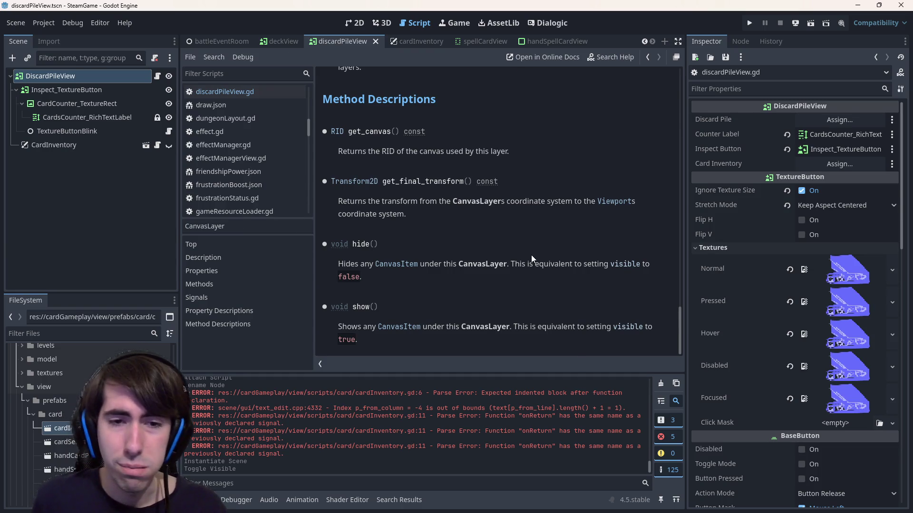
key(alt+Left)
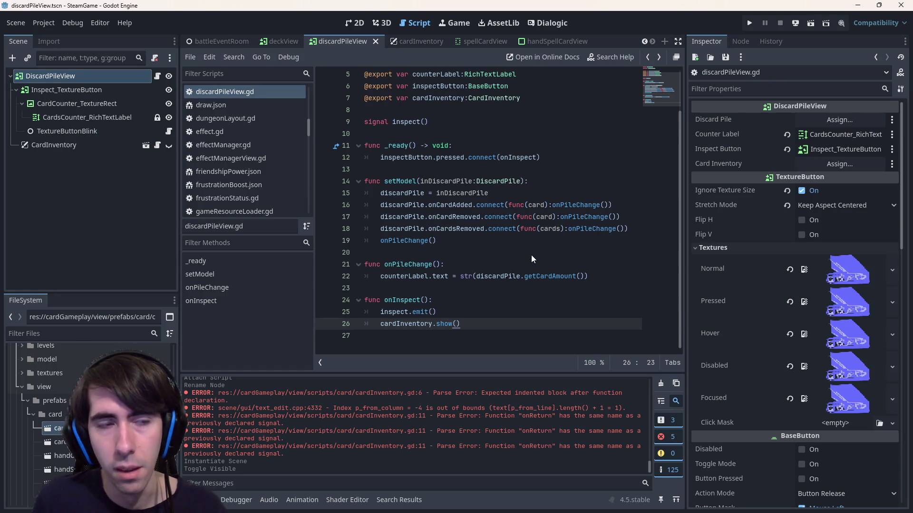
text(Inven)
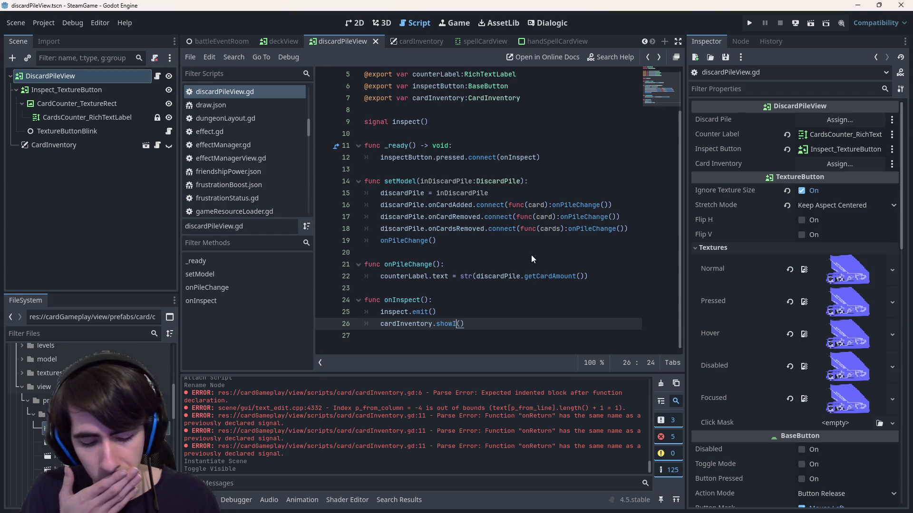
text(tory)
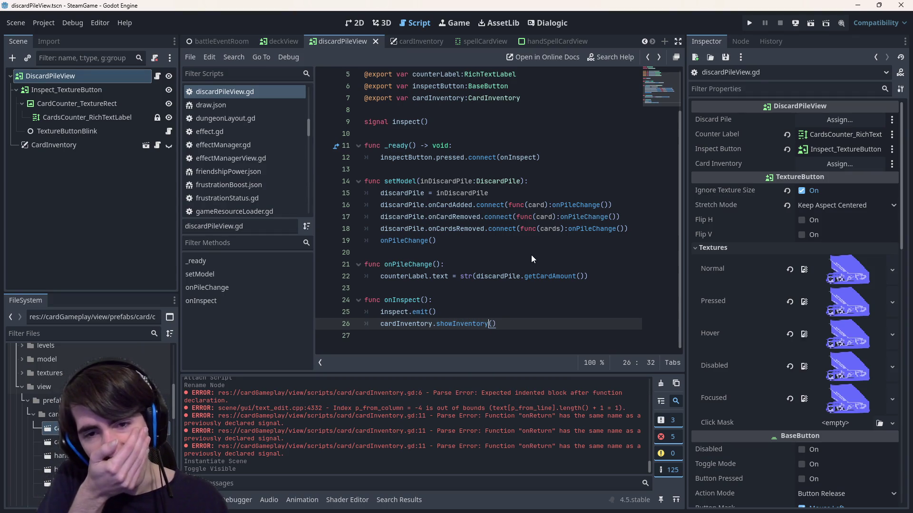
key(ctrl+s)
key(ctrl+shift+Left)
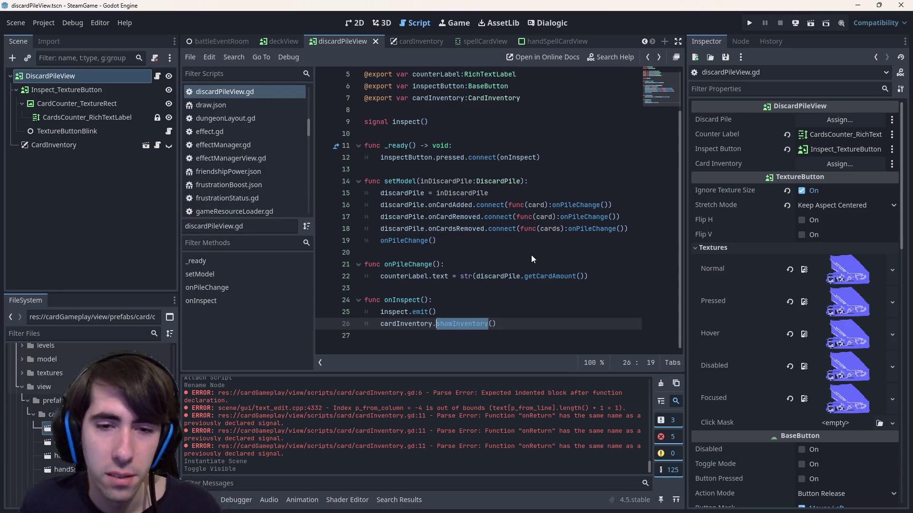
text(inspect)
key(ctrl+s)
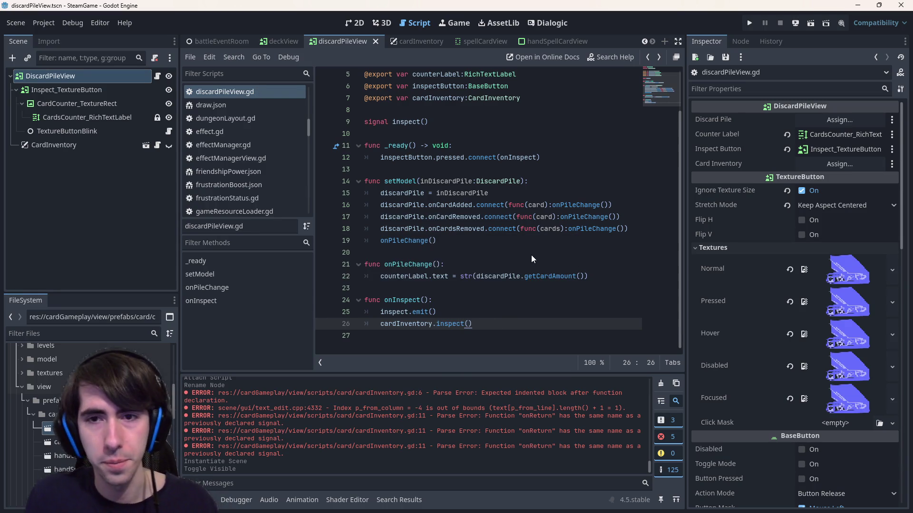
key(ctrl+s)
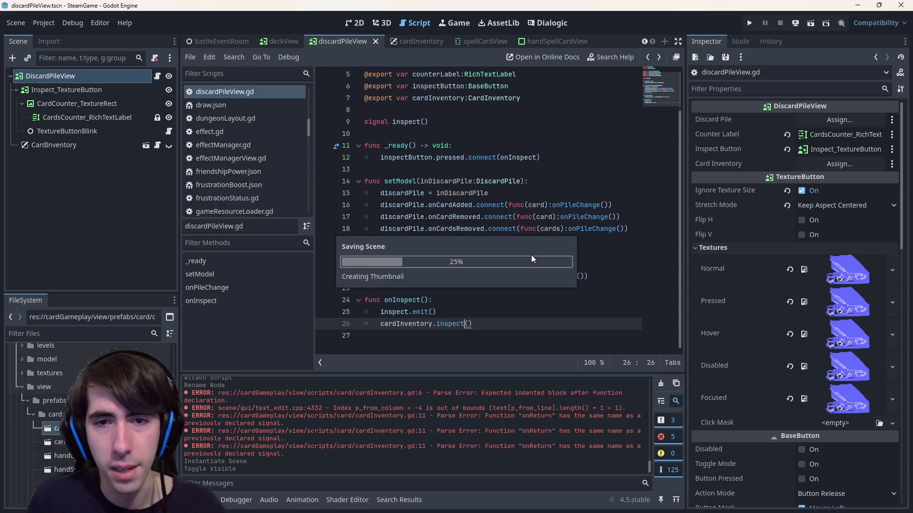
key(Right)
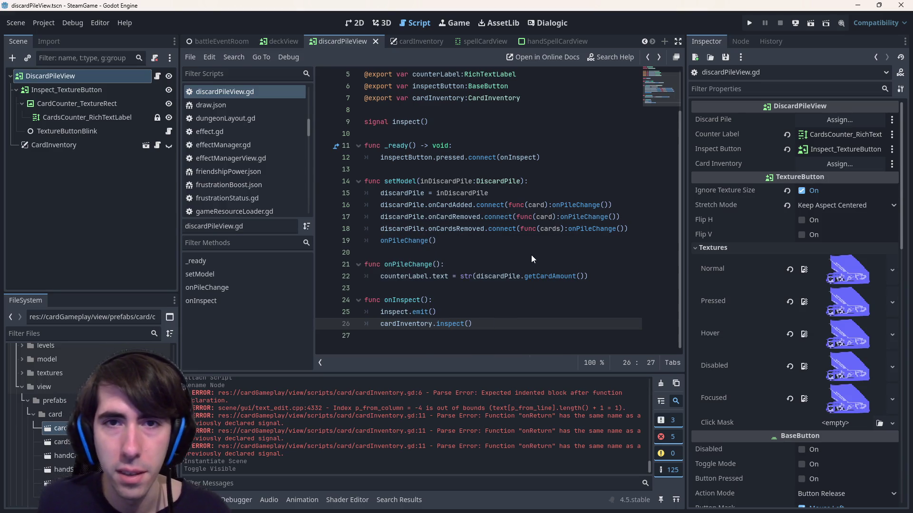
Add a discardPile._cards line in onInspect and jump to _cards in discardPile.gd
scroll(532, 255, up, 2)
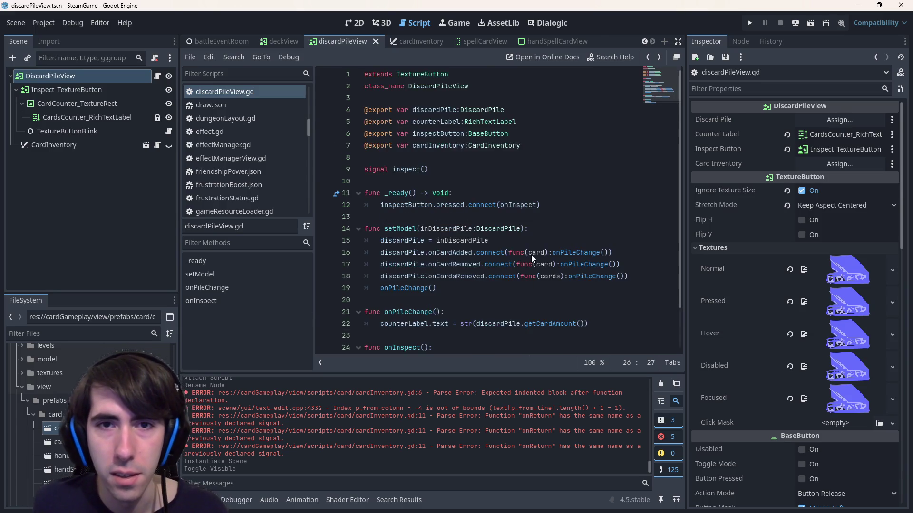
double_click(439, 146)
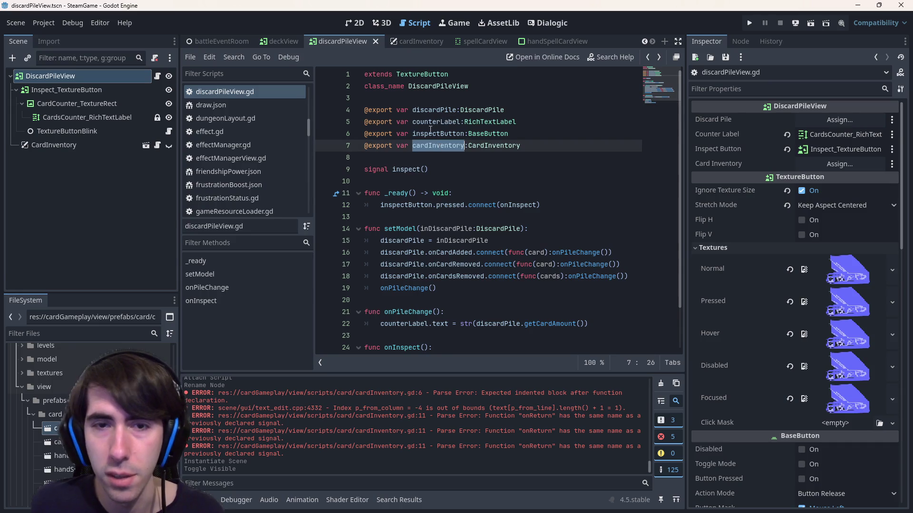
double_click(434, 110)
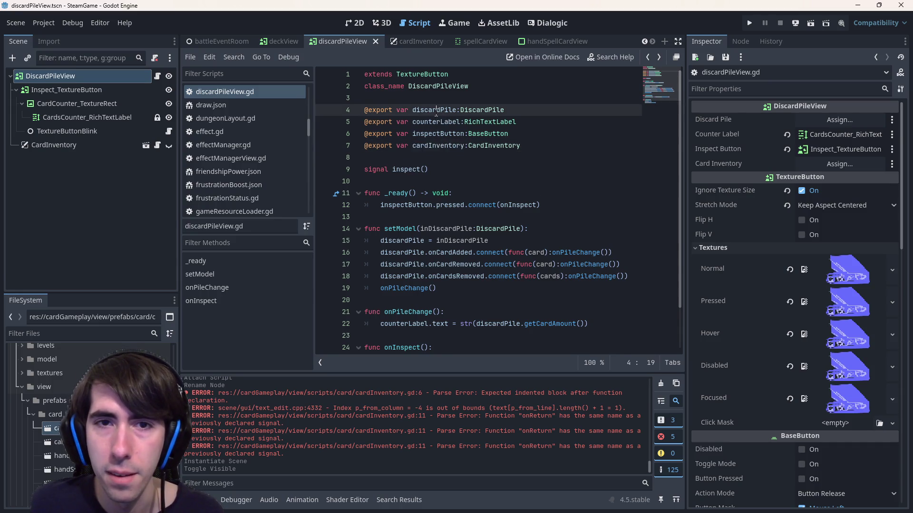
scroll(464, 312, down, 2)
click(464, 311)
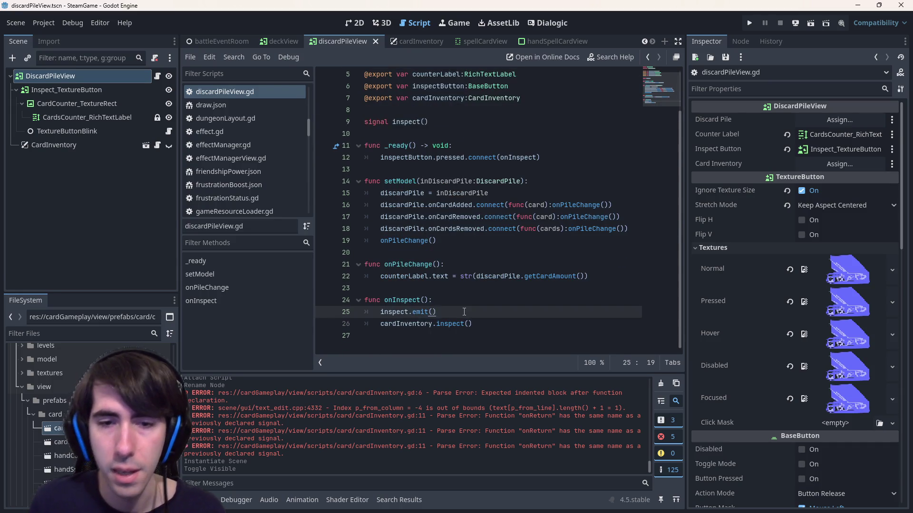
key(Return)
key(ctrl+v)
text(.cards)
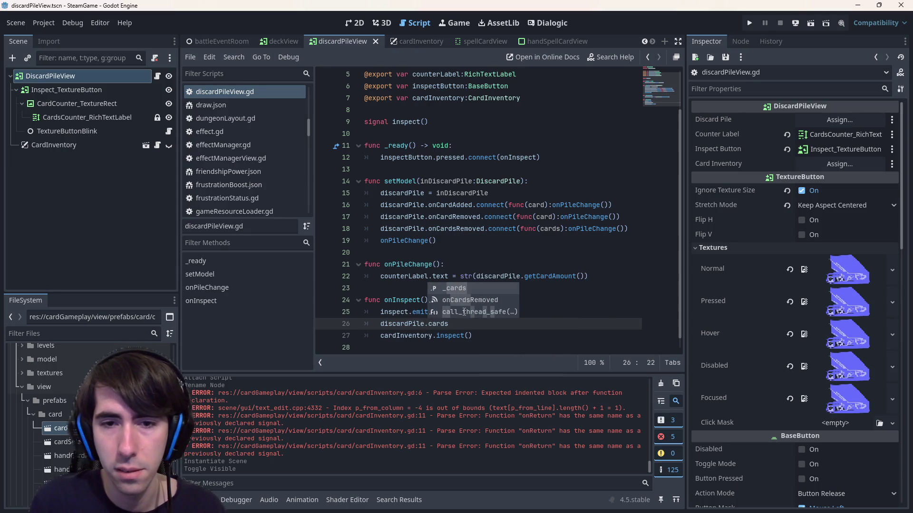
key(BackSpace)
key(BackSpace)
key(BackSpace)
text(getCar)
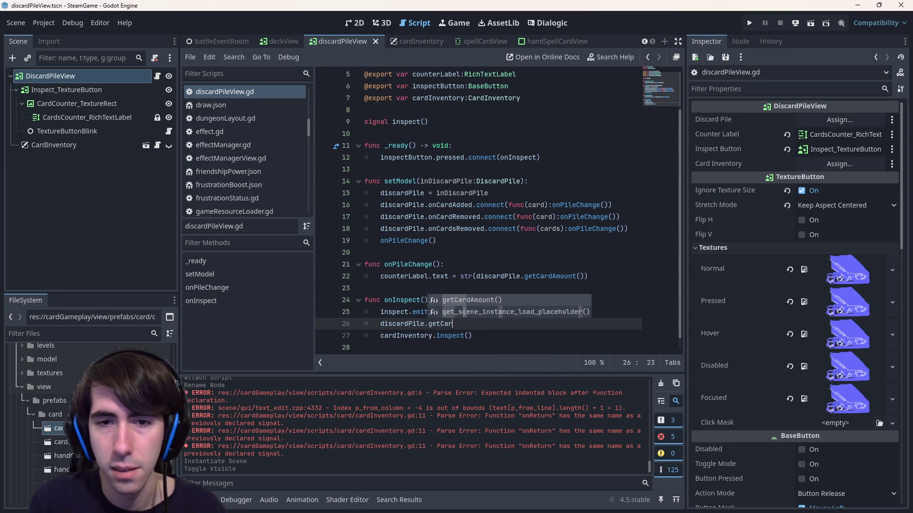
key(BackSpace)
key(BackSpace)
key(BackSpace)
text(_cards)
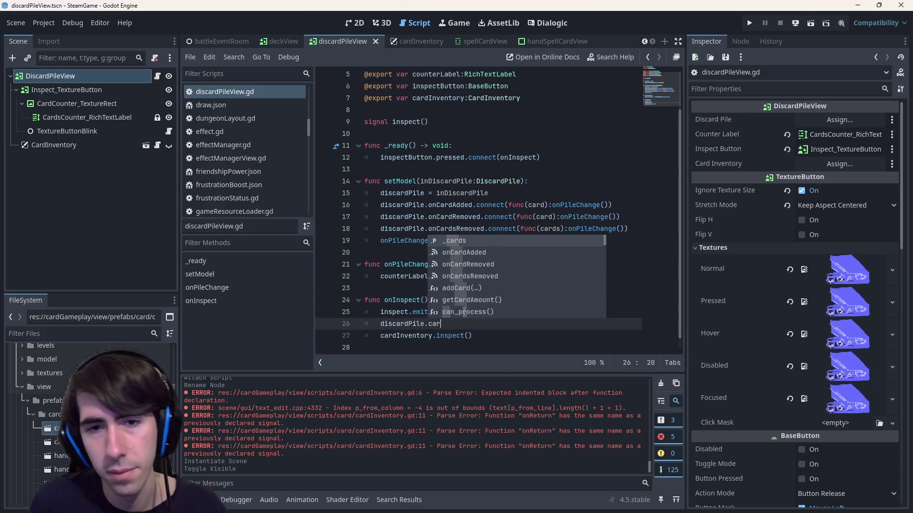
ctrl+click(438, 324)
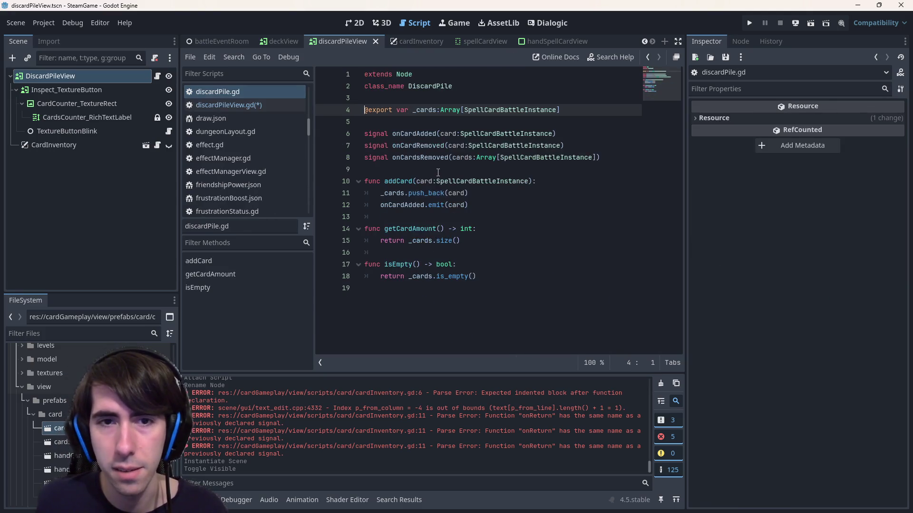
Declare func getCards() returning the Array[SpellCardBattleInstance] type copied from _cards
click(613, 157)
key(Return)
key(Return)
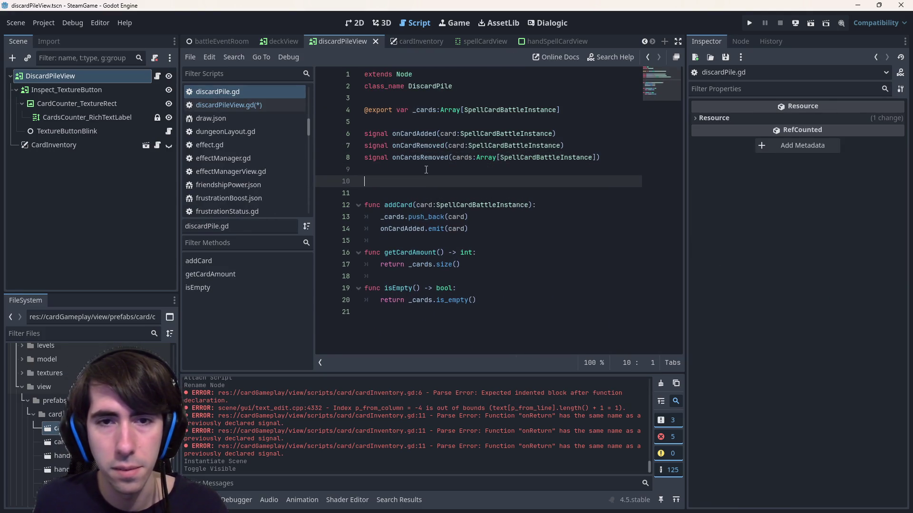
text(func getCards)
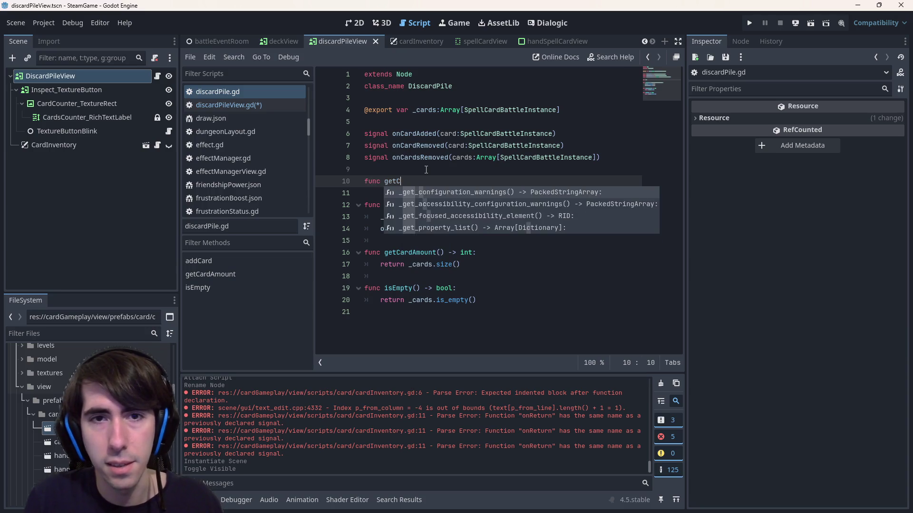
text(() ->)
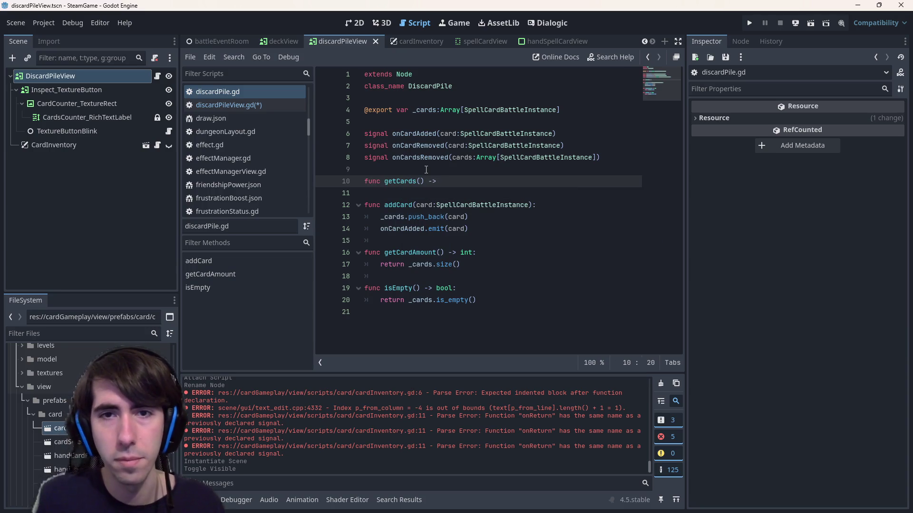
click(567, 110)
drag(568, 110, 440, 110)
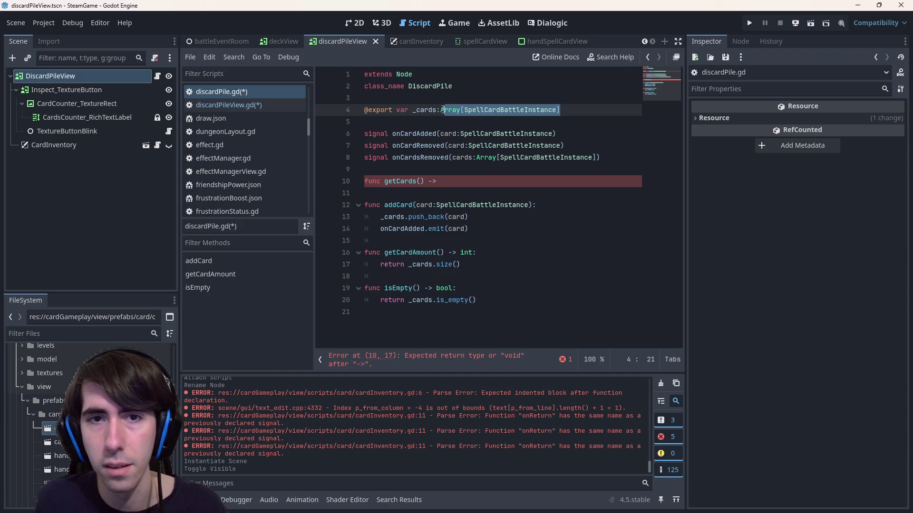
key(ctrl+c)
click(448, 181)
key(ctrl+v)
key(ctrl+s)
Give getCards() the body 'return _cards', save, and return to discardPileView.gd
text(:)
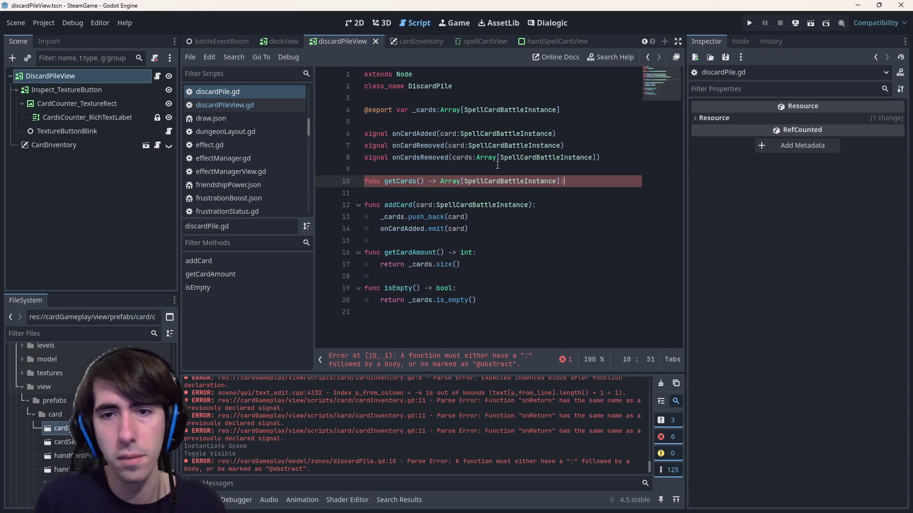
key(Return)
text(return )
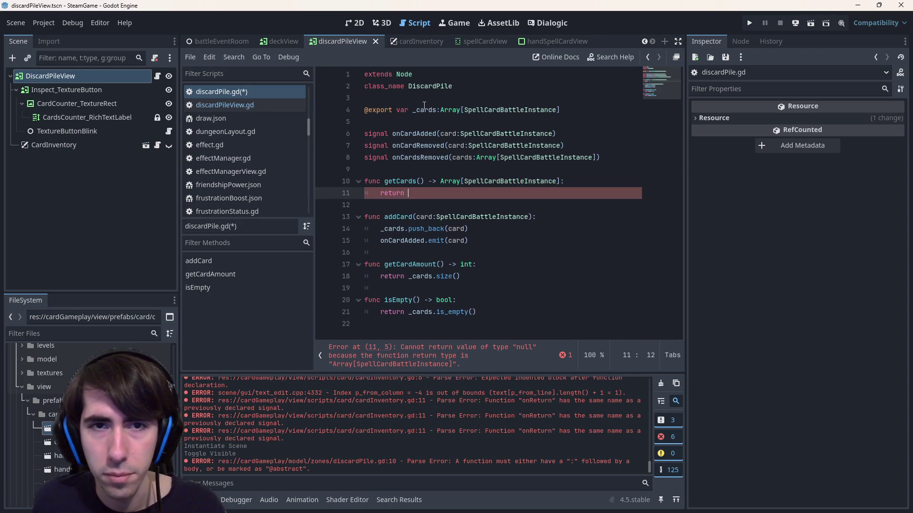
text(_cards)
key(ctrl+s)
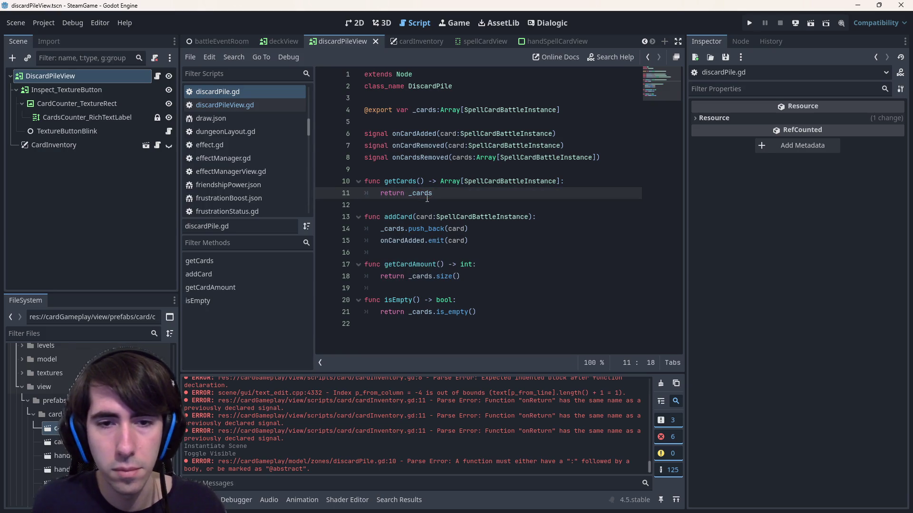
key(alt+Left)
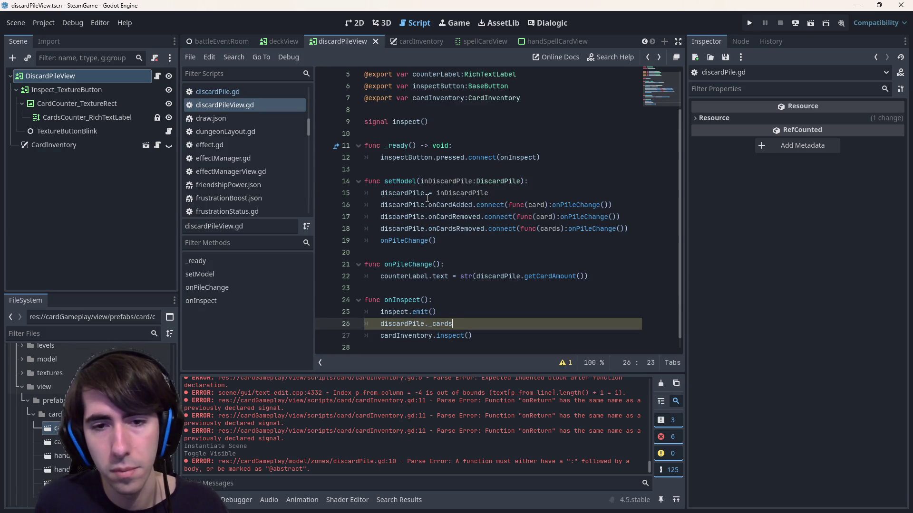
Replace discardPile._cards with discardPile.getCards(), move it into the inspect() call on line 26, and save
key(End)
key(ctrl+BackSpace)
text(get)
key(Down)
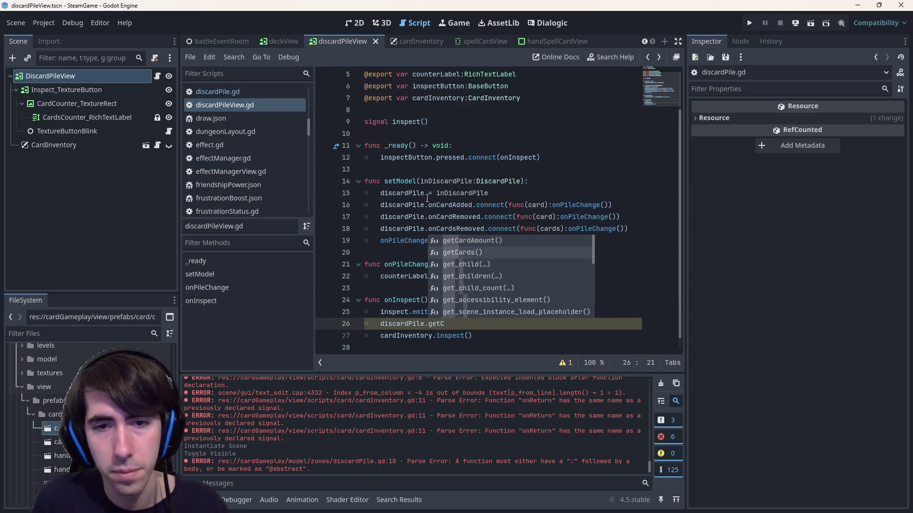
key(Return)
key(shift+Home)
key(BackSpace)
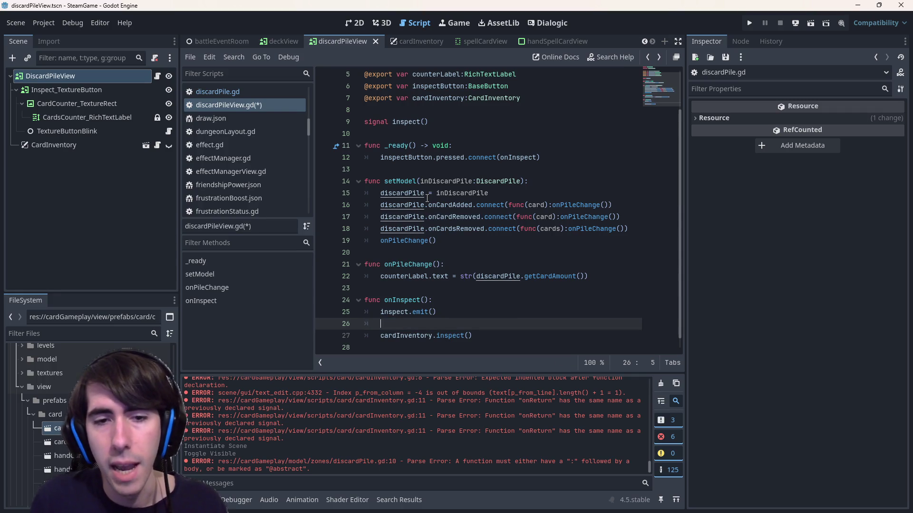
key(BackSpace)
key(BackSpace)
key(Down)
key(ctrl+v)
key(ctrl+s)
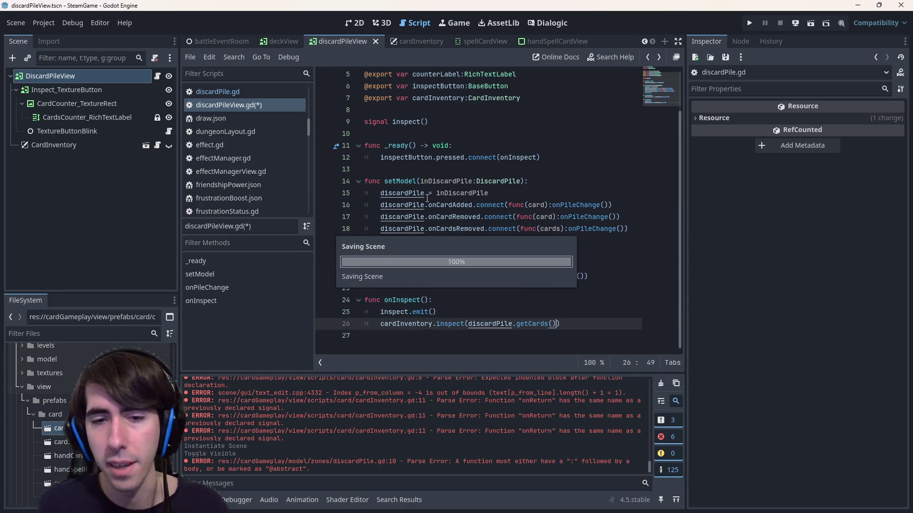
In the CardInventory script, start a new 'func inspect' line below onReturnButtonPressed
double_click(449, 329)
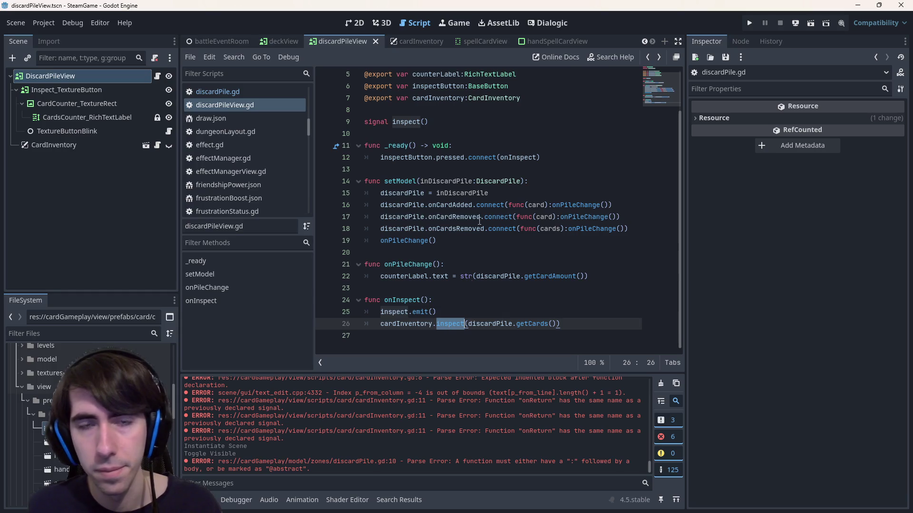
scroll(479, 220, up, 1)
scroll(470, 159, down, 1)
scroll(458, 110, up, 2)
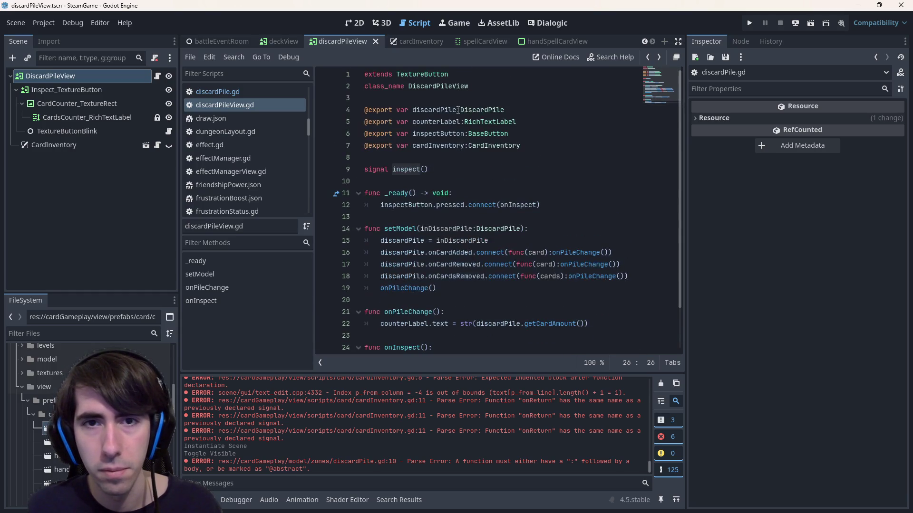
ctrl+click(490, 146)
click(463, 232)
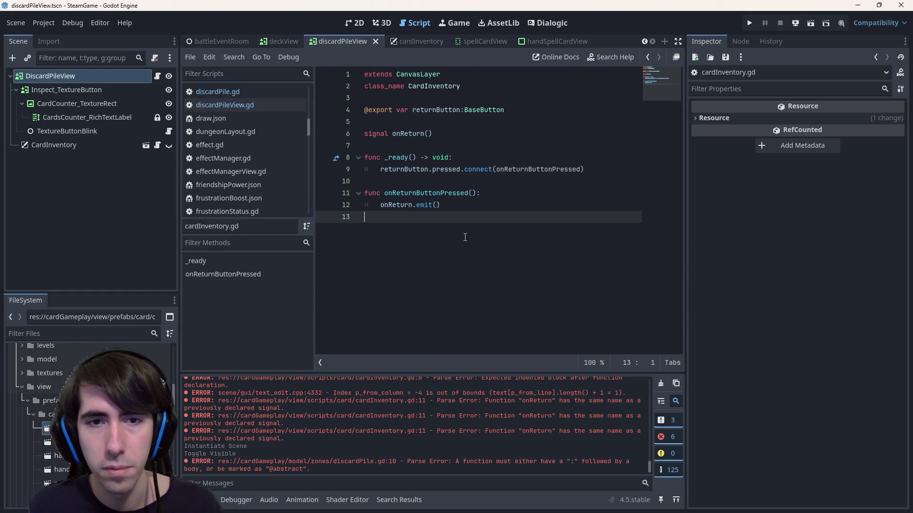
key(Return)
text(func inspect)
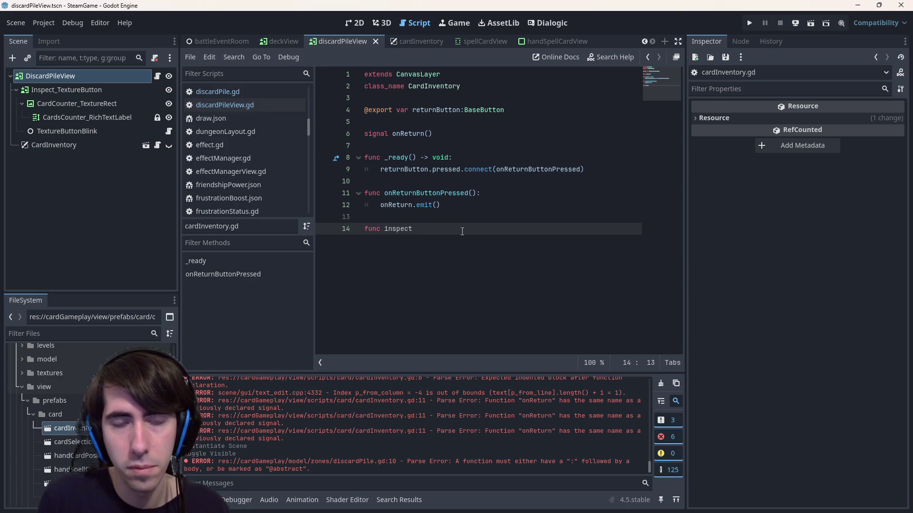
Check getCards' Array[SpellCardBattleInstance] return type in discardPile.gd, then return to the CardInventory script
key(alt+Left)
scroll(476, 349, down, 2)
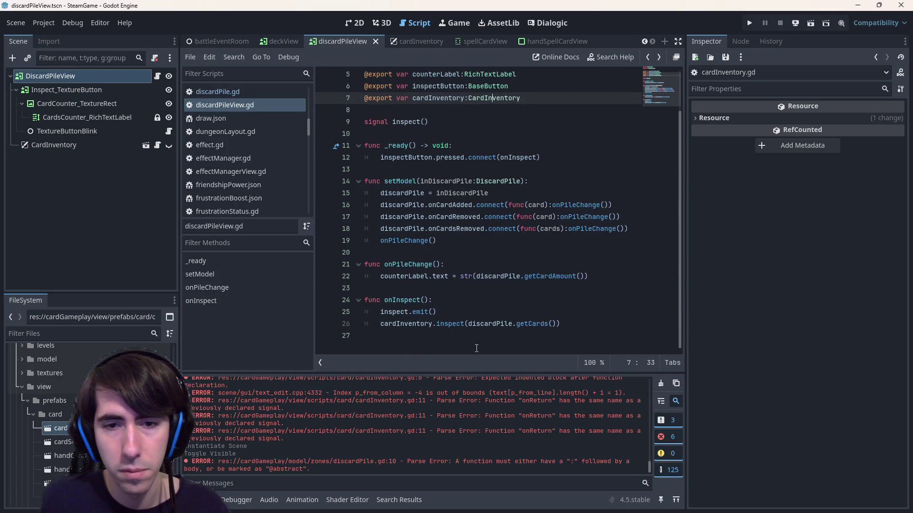
ctrl+click(532, 324)
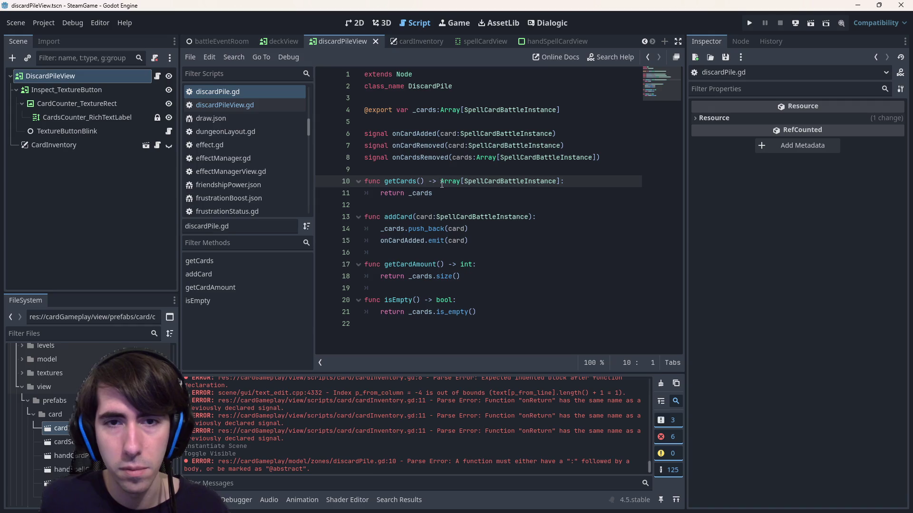
drag(442, 185, 561, 182)
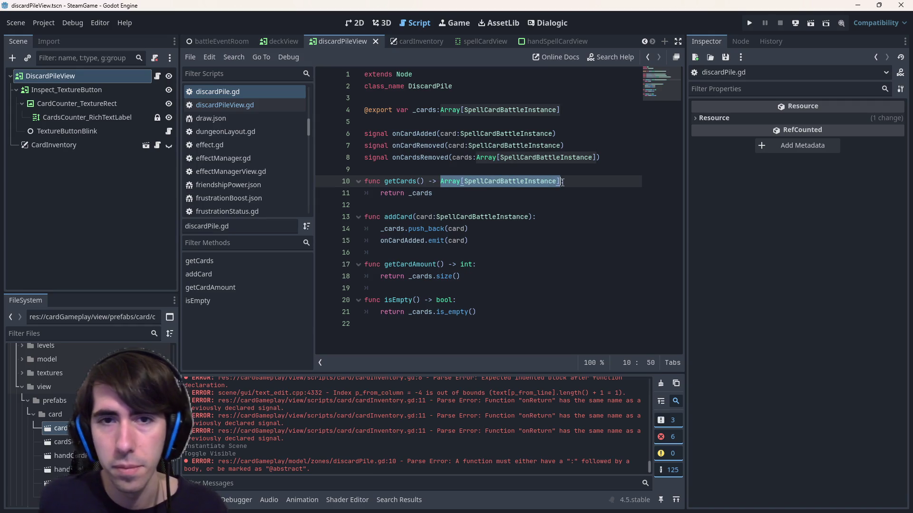
key(alt+Left)
key(alt+Left)
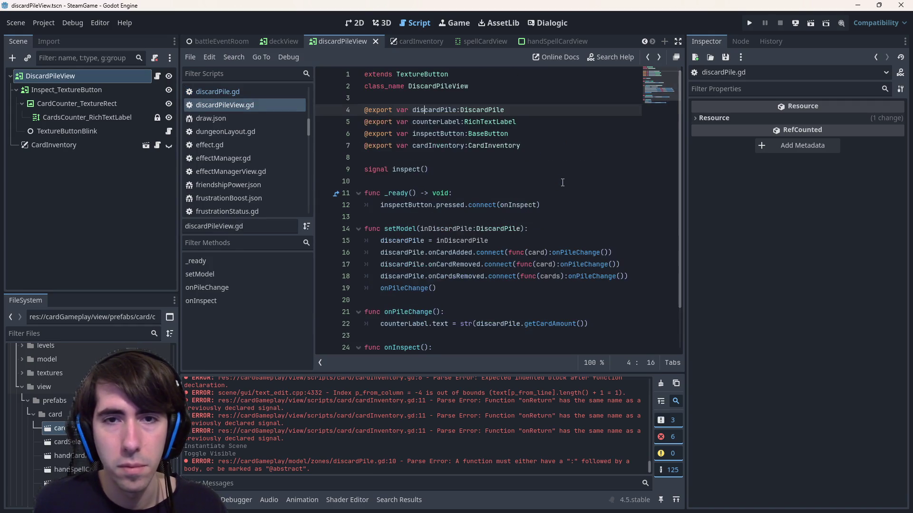
key(alt+Right)
click(449, 324)
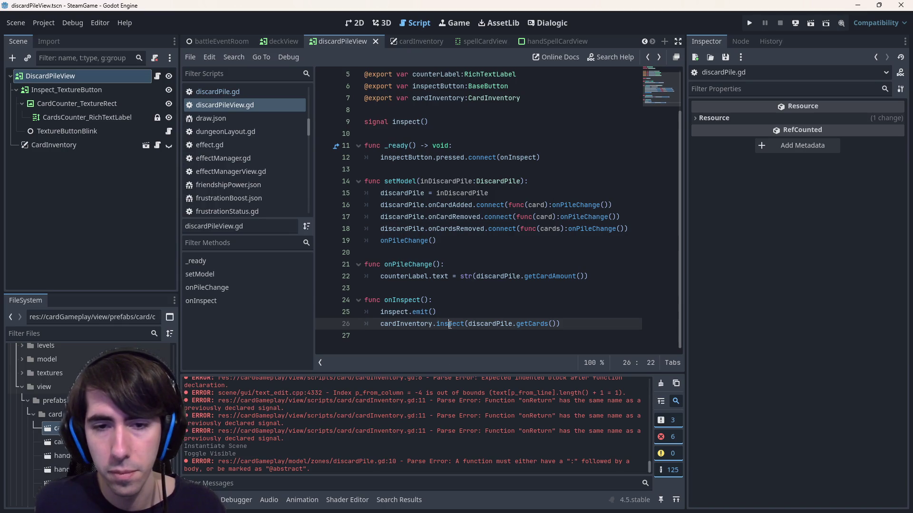
ctrl+click(501, 99)
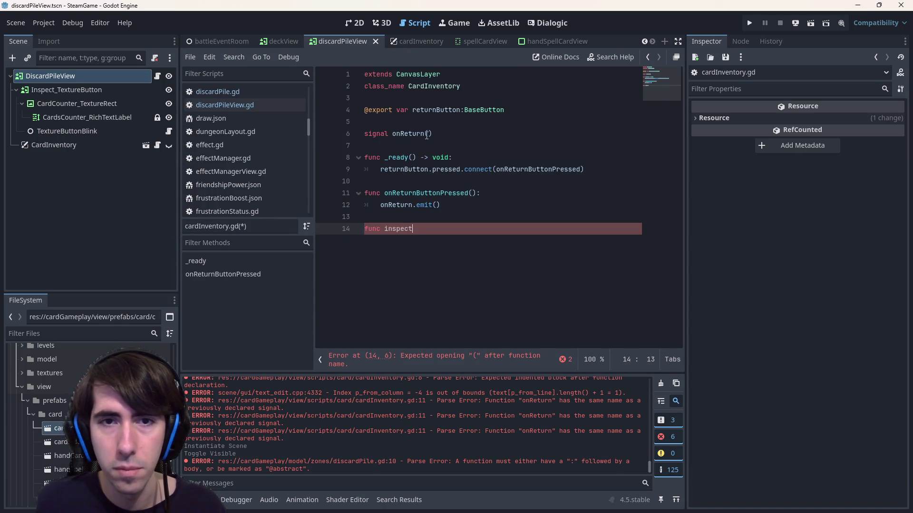
Complete the header func inspect(cards:Array[SpellCardBattleInstance]): with an indented body line and save
text((Array[SpellCardBattleInstance])
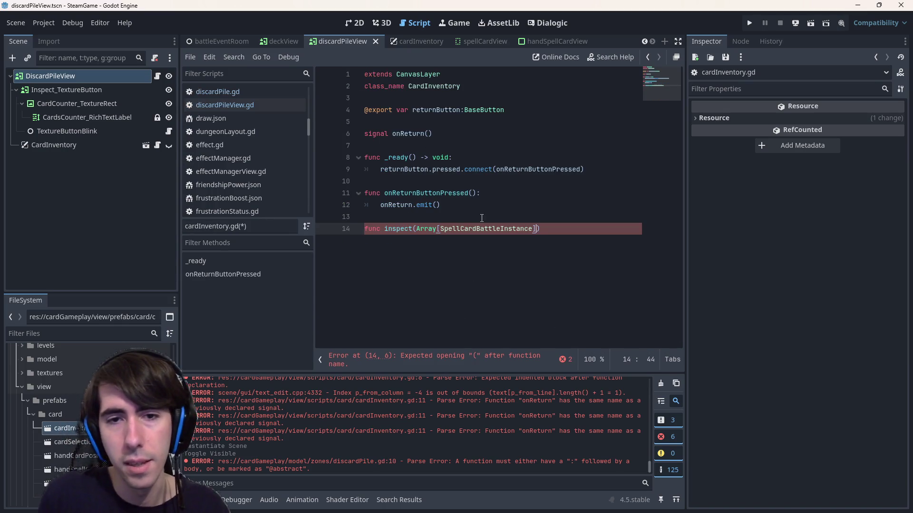
text(cards:)
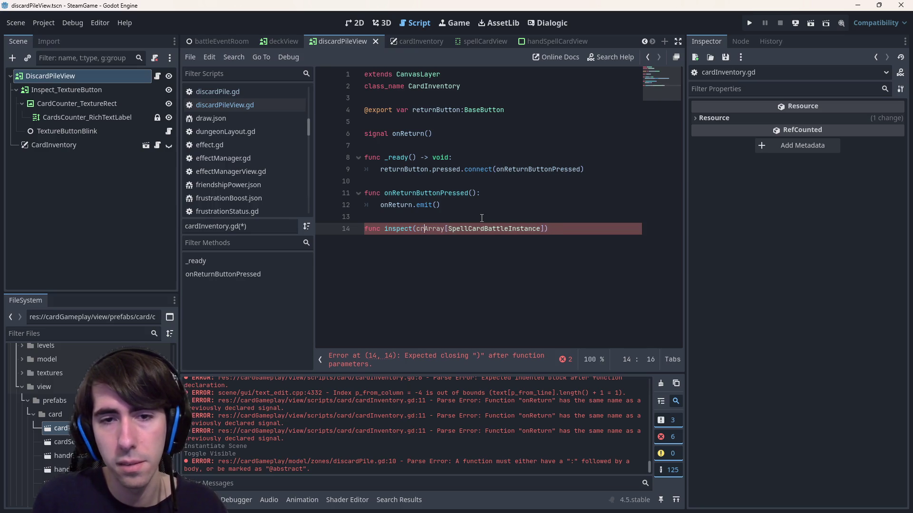
text())
key(Return)
key(Up)
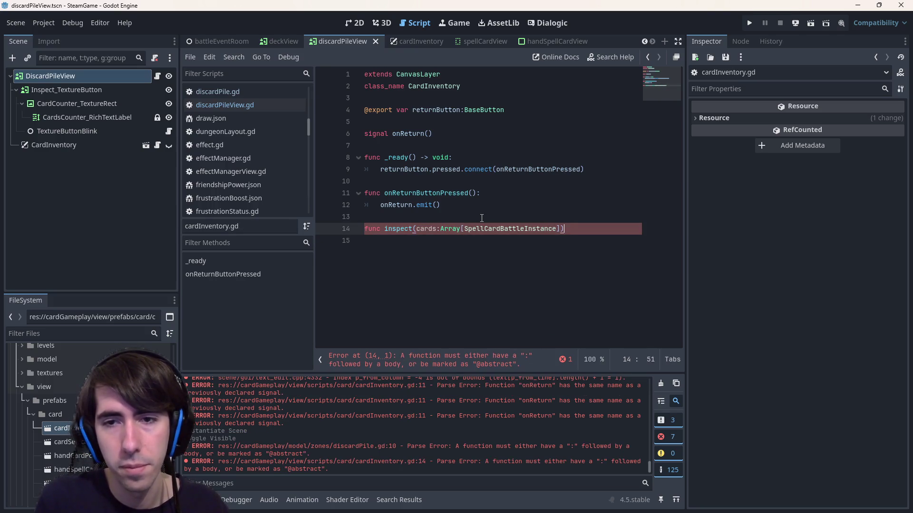
text(P:)
text(:)
key(Return)
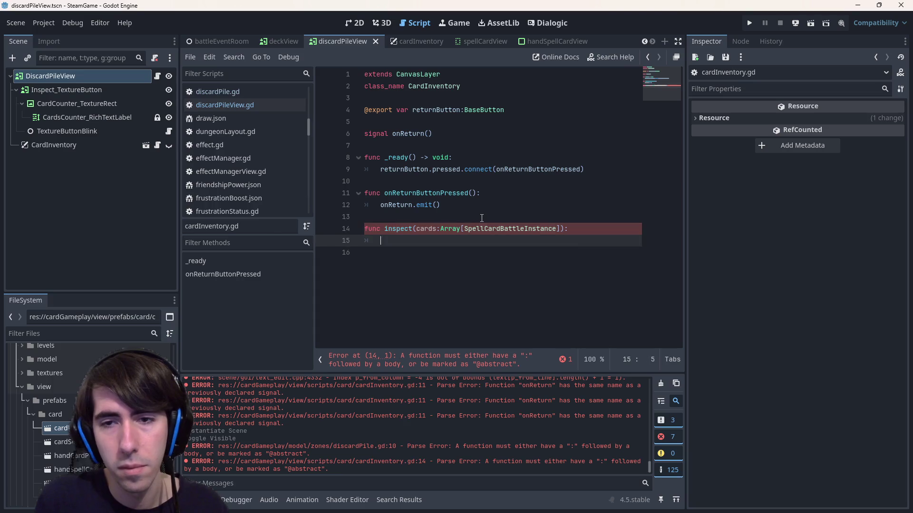
key(ctrl+s)
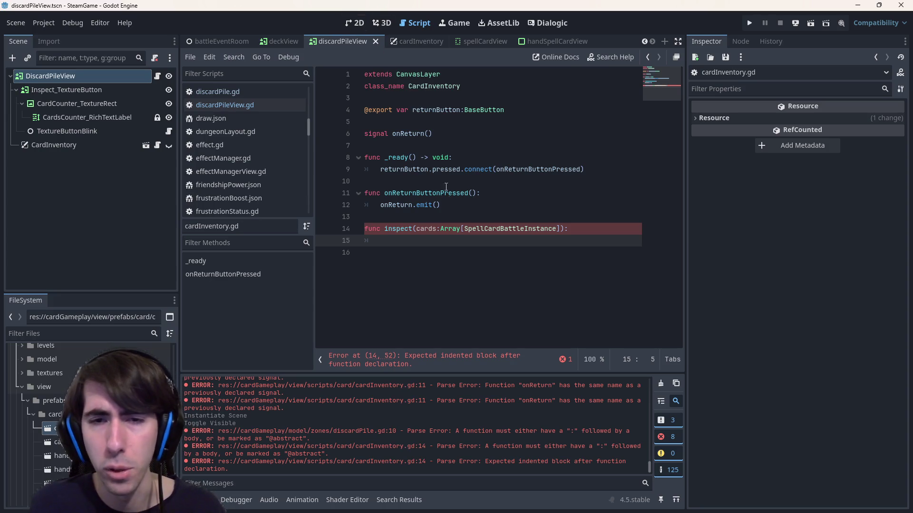
Look over the SpellCardBattleInstance script, then add a blank line below cardInventory.gd's returnButton export
ctrl+click(497, 229)
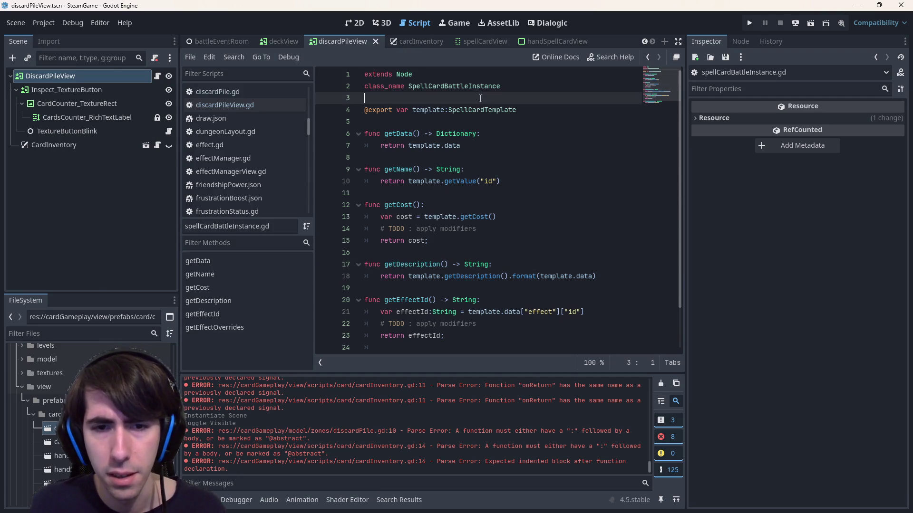
scroll(480, 98, down, 2)
scroll(480, 98, up, 2)
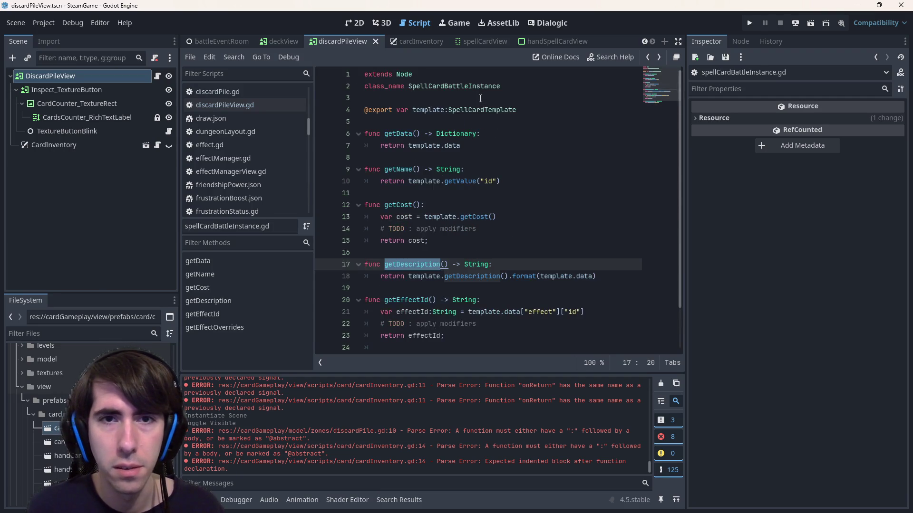
key(alt+Left)
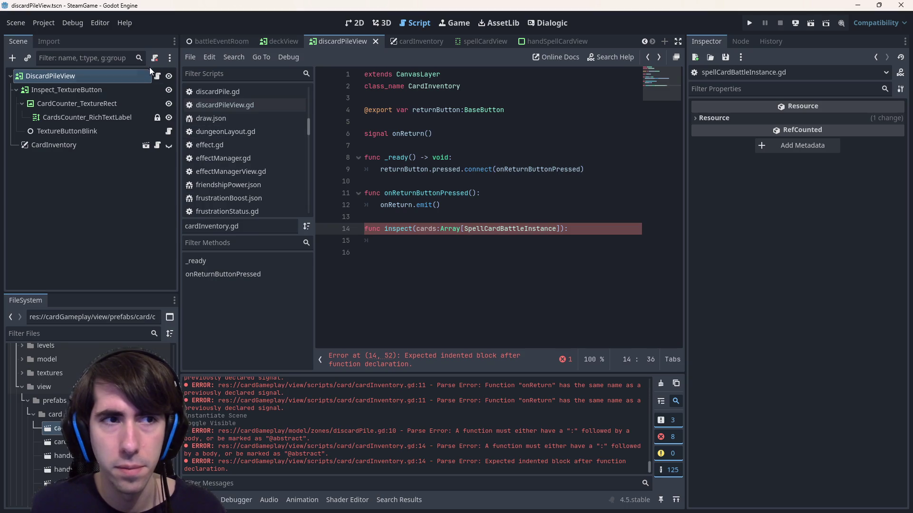
click(157, 76)
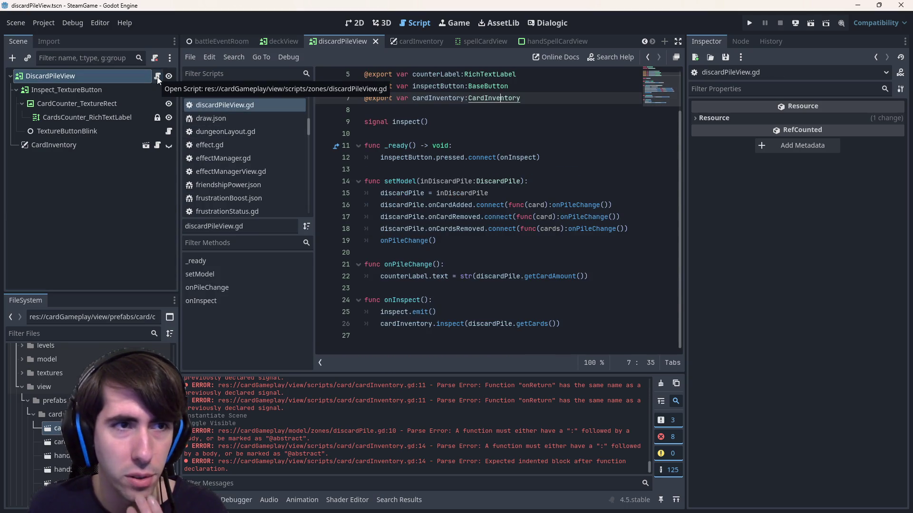
ctrl+click(505, 99)
click(532, 121)
key(Return)
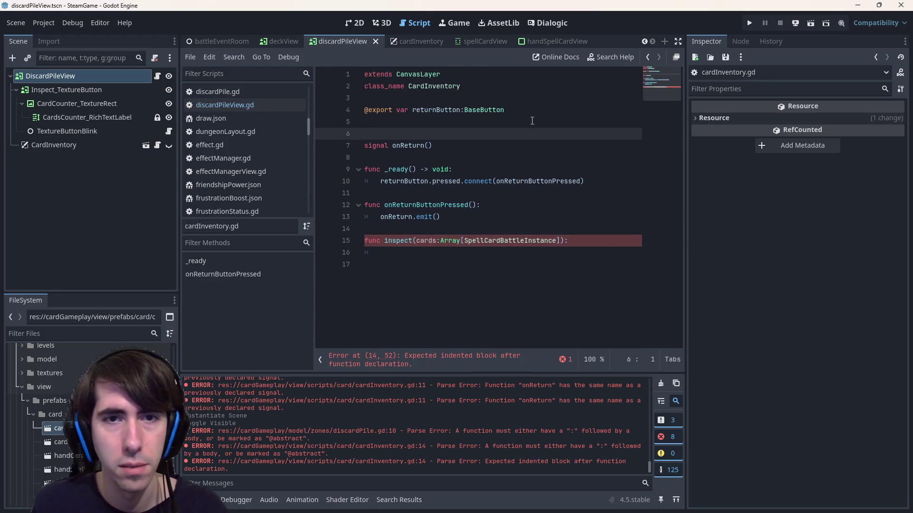
key(Up)
text(port var)
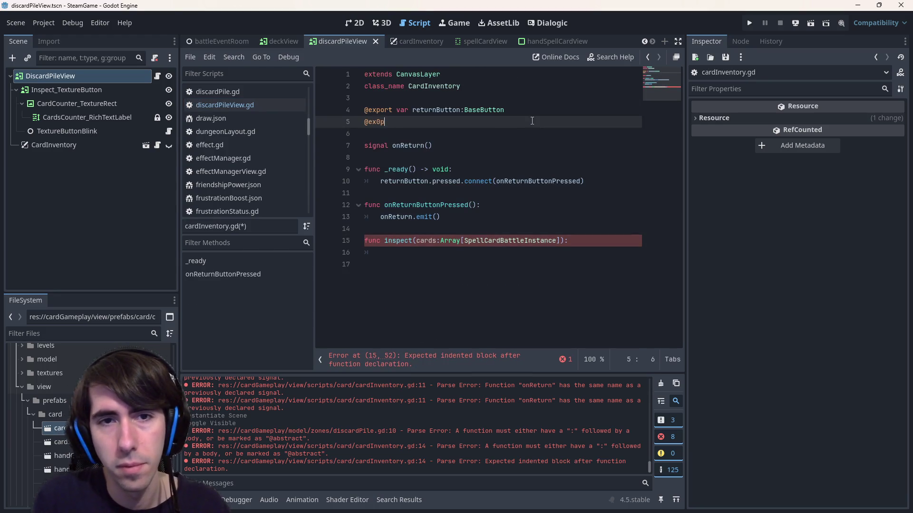
text( cardV)
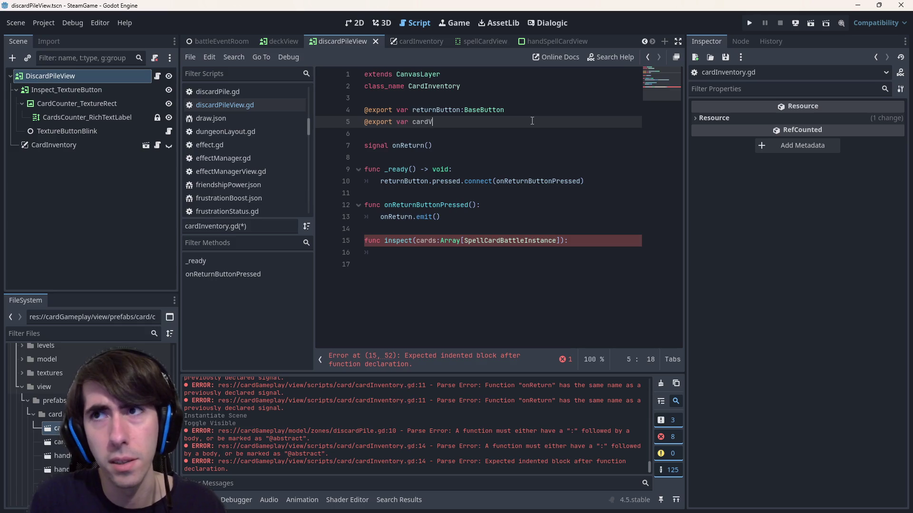
text(iew:P)
text(ackedS)
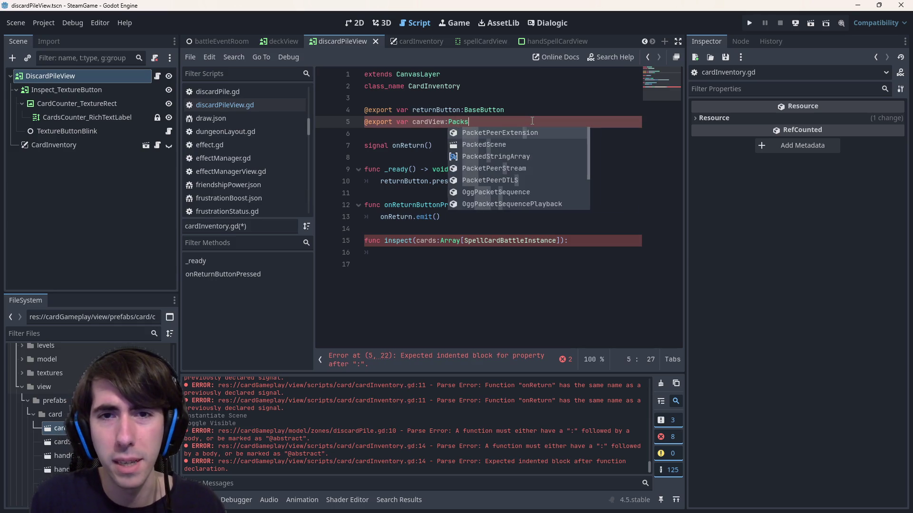
key(Return)
key(ctrl+s)
click(445, 121)
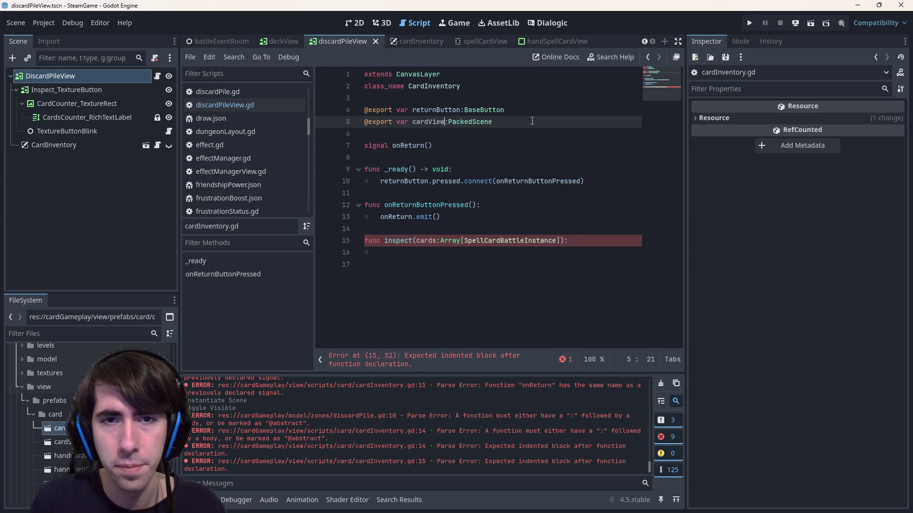
key(ctrl+s)
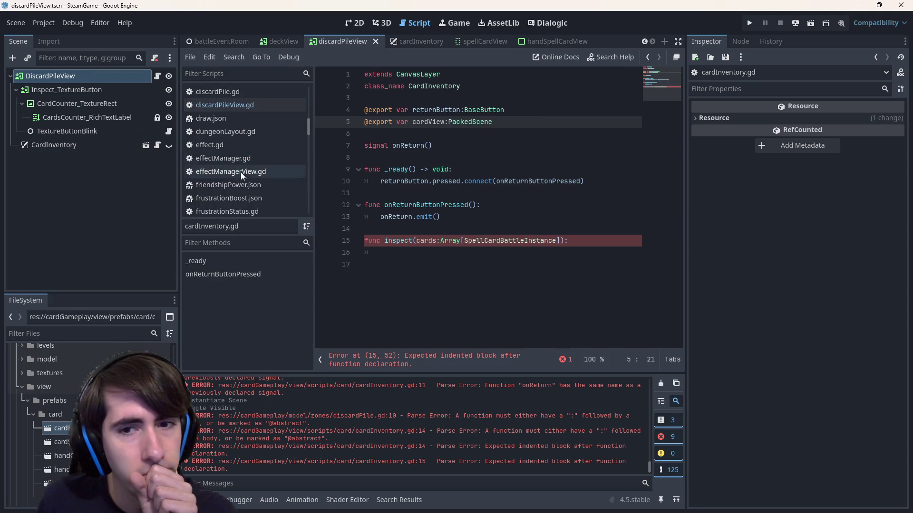
Give inspect a pass body, save, then view DiscardPileView and open the cardInventory scene
click(424, 252)
text(pass)
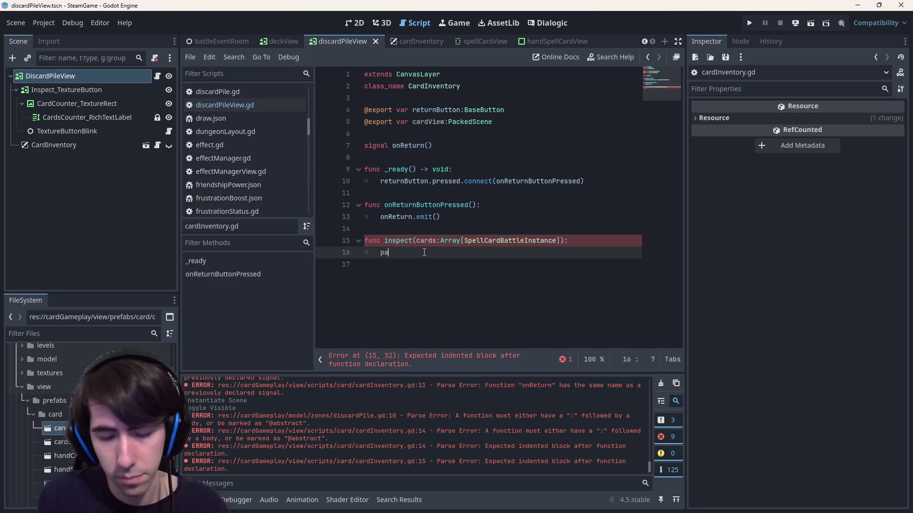
key(ctrl+s)
click(106, 88)
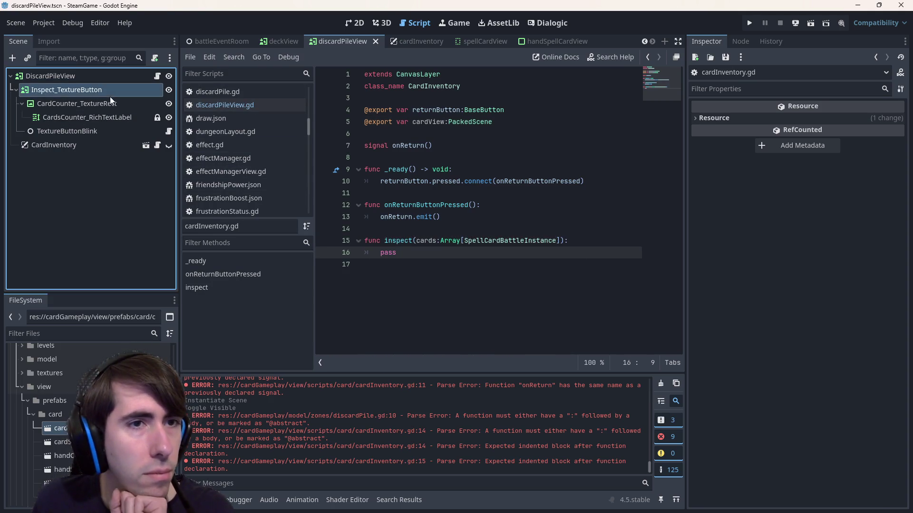
click(97, 77)
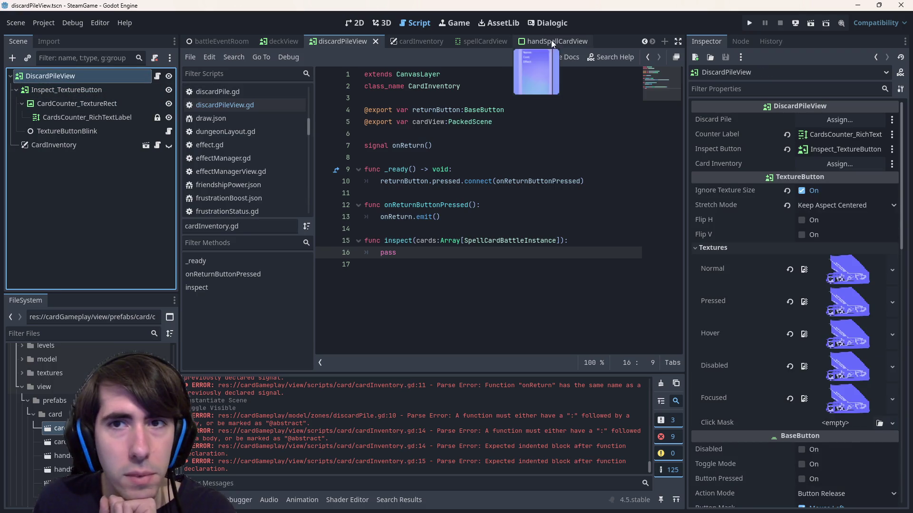
click(390, 42)
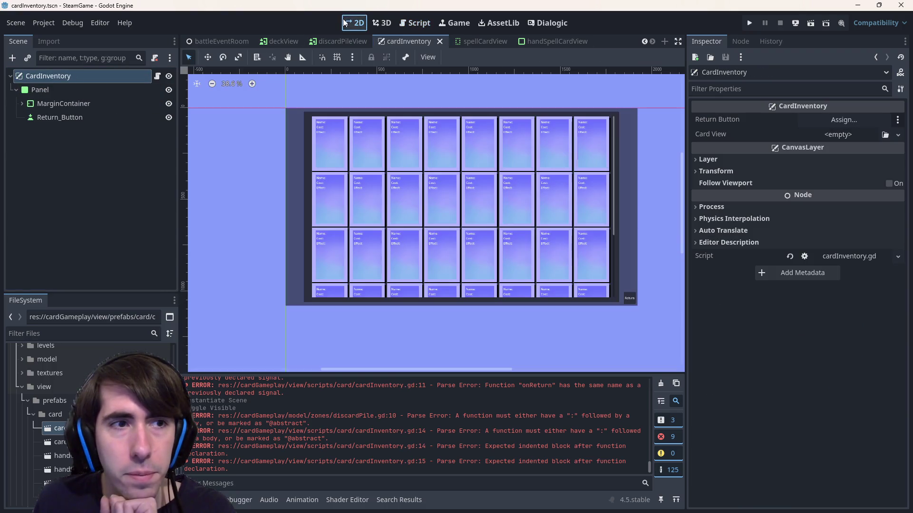
Expand the MarginContainer hierarchy to view the first SpellCardView node inside HFlowContainer
click(23, 103)
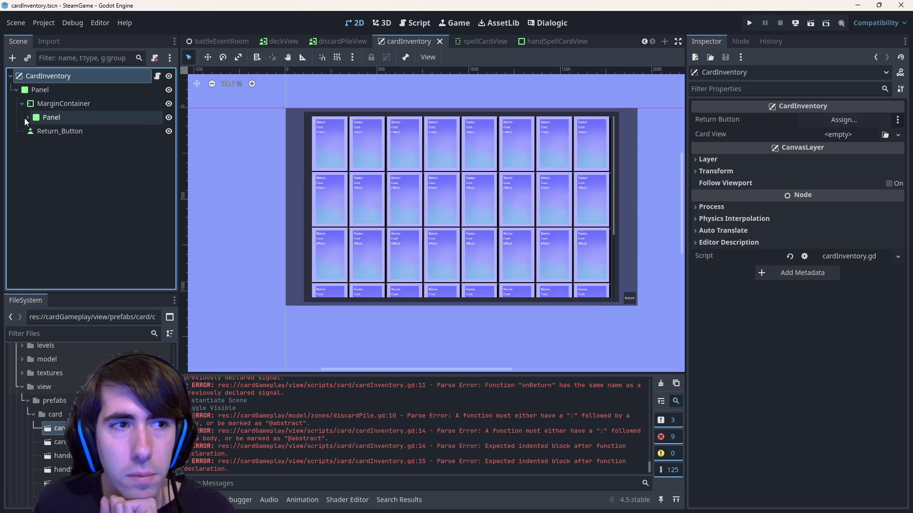
click(28, 117)
click(45, 159)
click(79, 173)
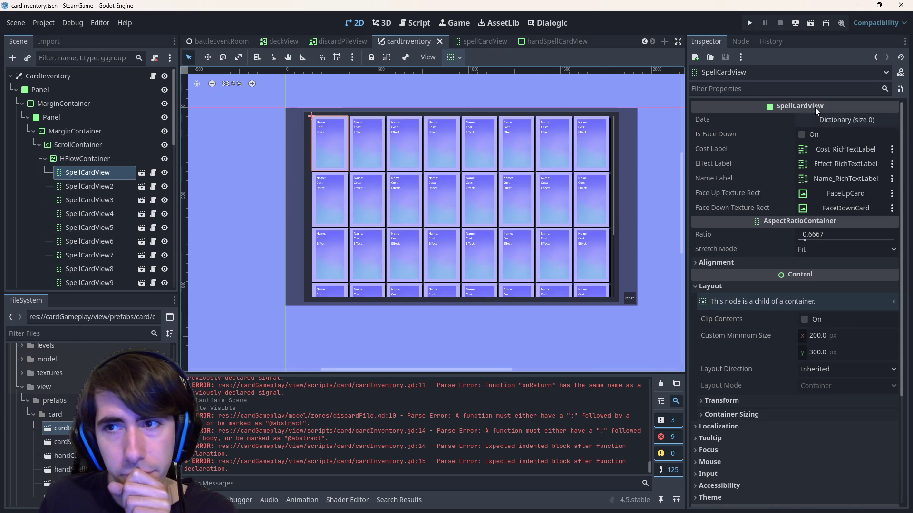
Quick Load spellCardView.tscn into CardInventory's Card View property and save the scene
click(81, 77)
click(838, 137)
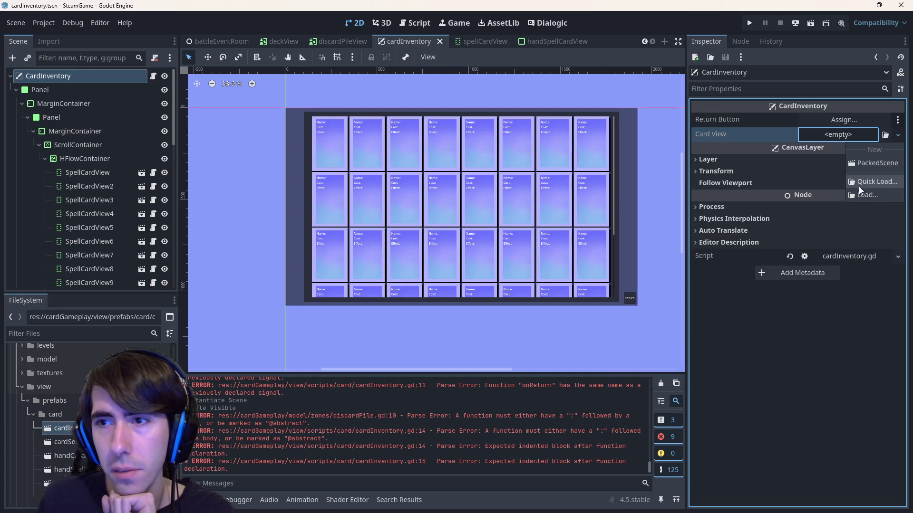
click(859, 187)
text(spellc)
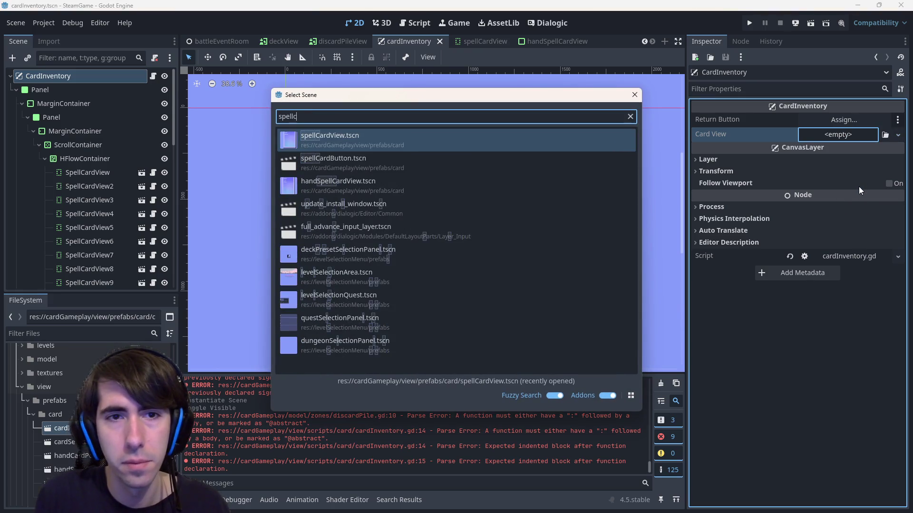
key(Return)
key(ctrl+s)
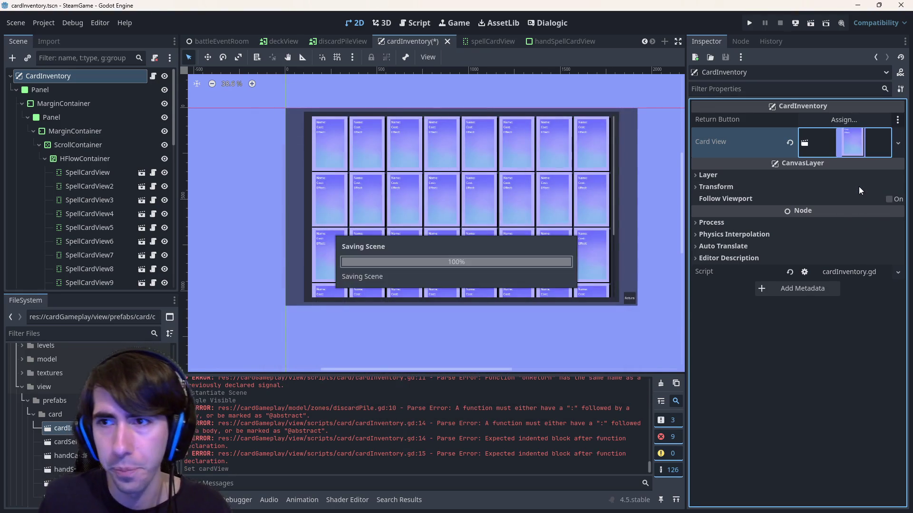
Assign the Return_Button node to CardInventory's Return Button property
click(820, 122)
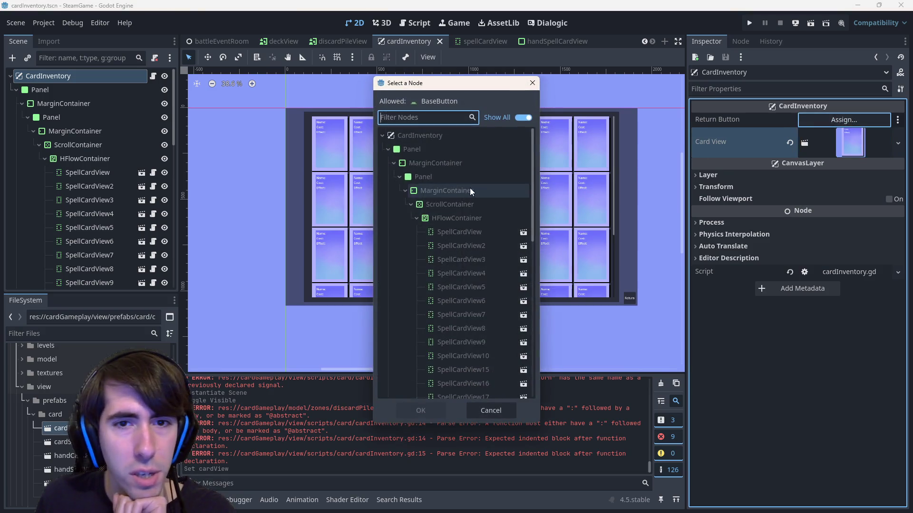
scroll(461, 187, down, 10)
double_click(431, 389)
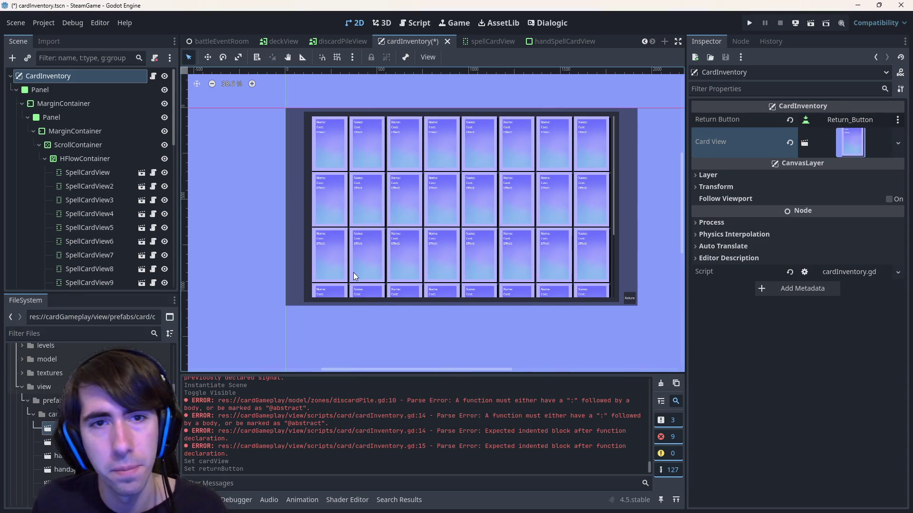
click(63, 103)
click(57, 89)
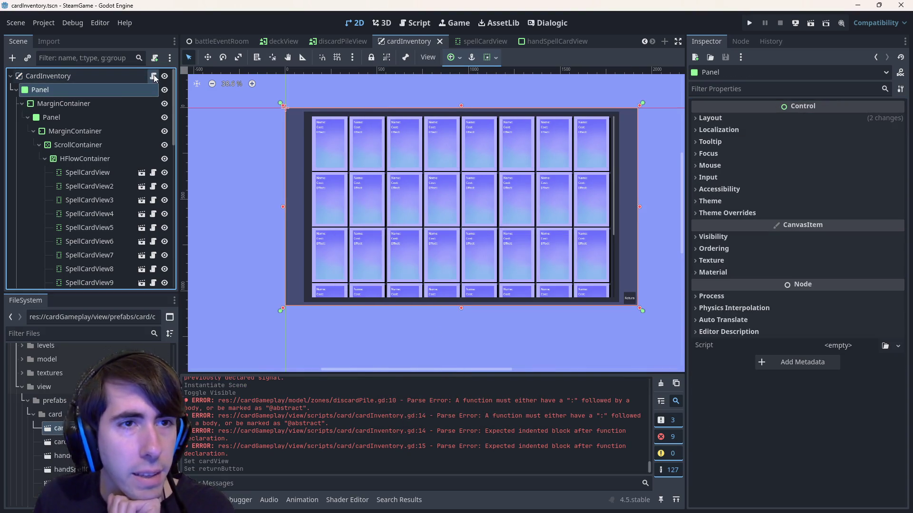
click(153, 76)
key(Return)
text(@export var card)
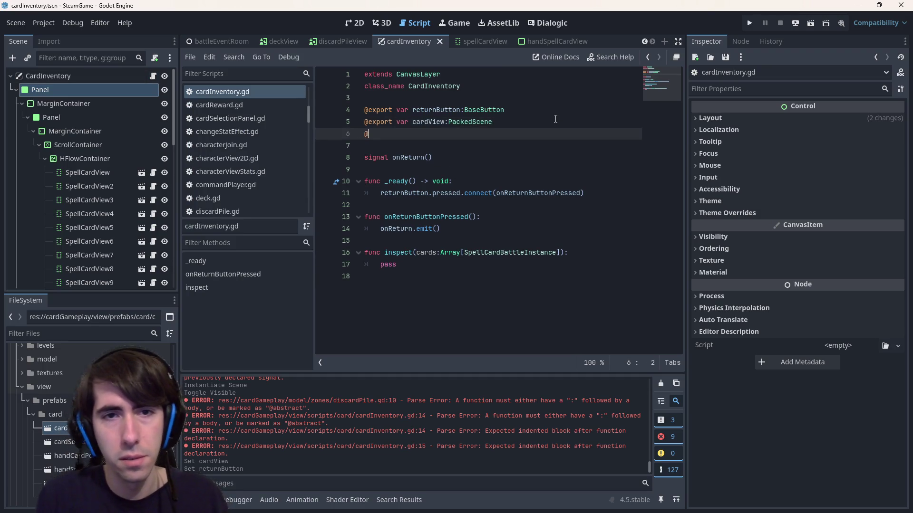
text(Root:C)
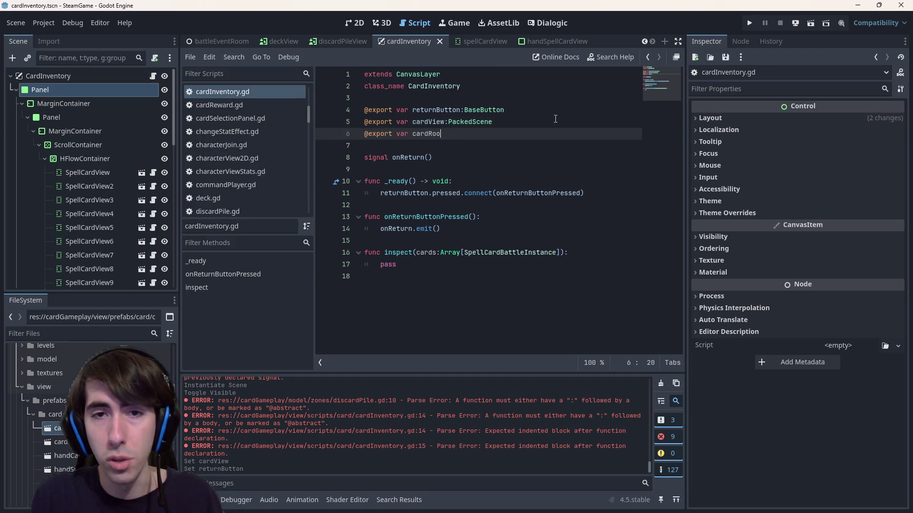
text(ontainer)
Set CardInventory's Card Root to the HFlowContainer node and save
key(ctrl+s)
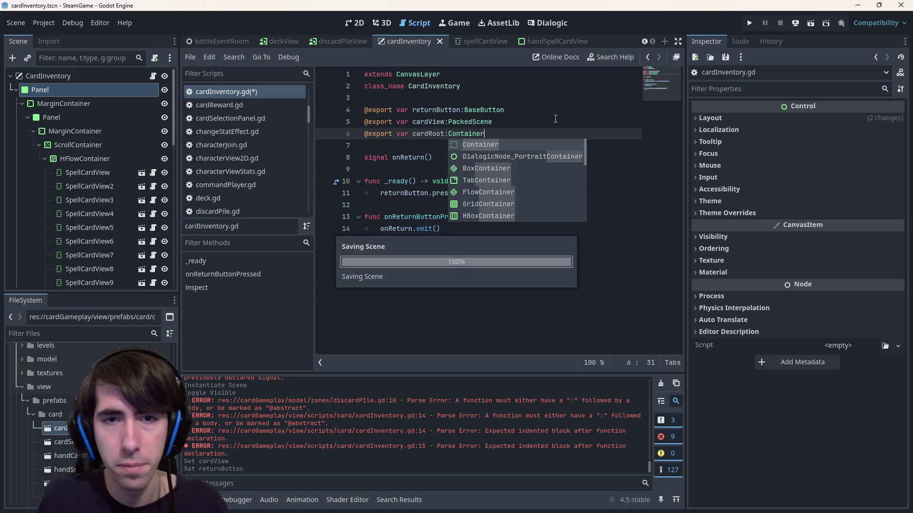
click(77, 78)
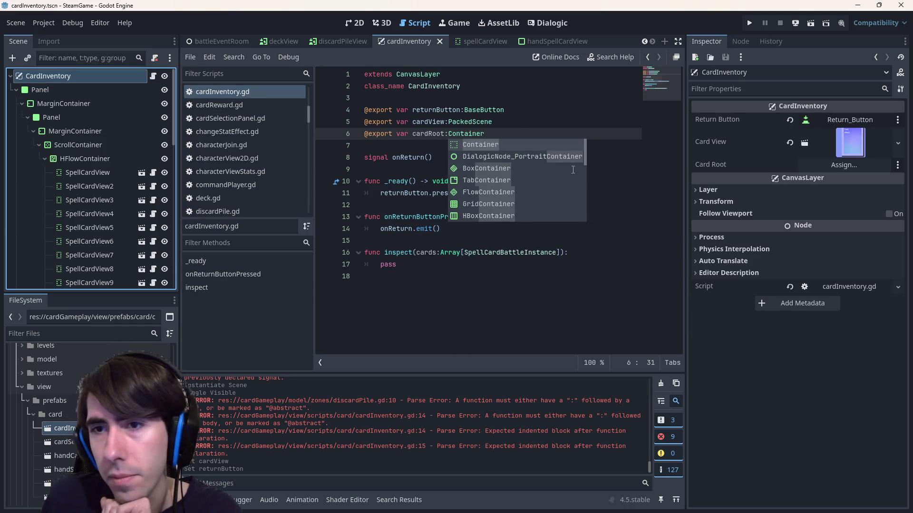
mouse_move(84, 159)
mouse_down()
mouse_move(523, 186)
mouse_move(847, 165)
mouse_up()
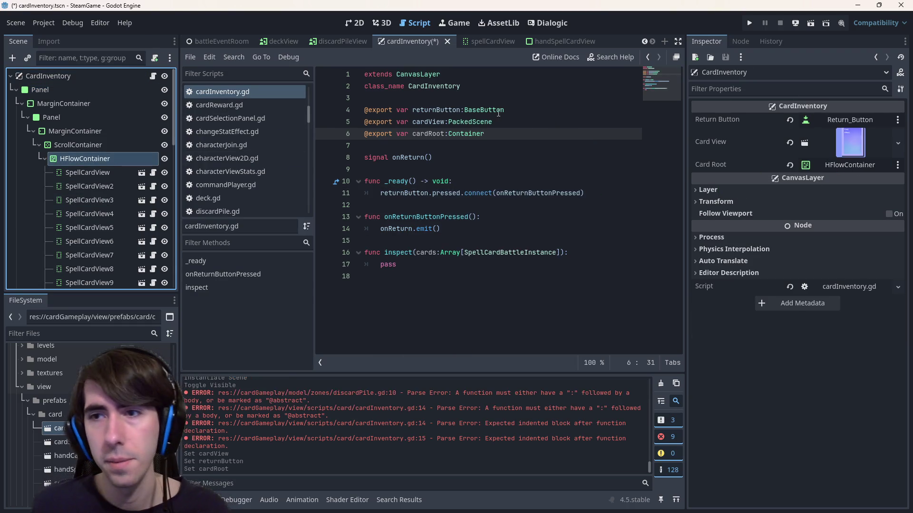
key(ctrl+s)
Replace pass in inspect's body with the cardView name
double_click(429, 122)
key(ctrl+c)
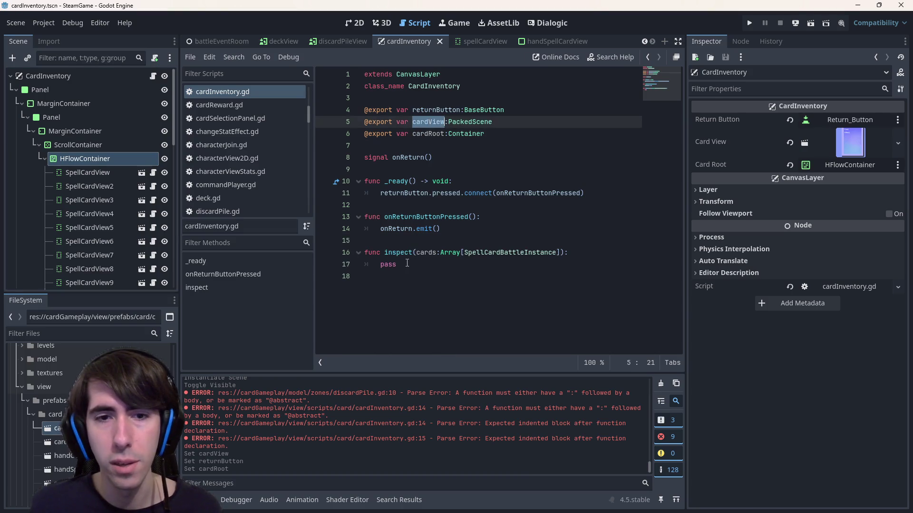
double_click(389, 265)
key(ctrl+v)
Declare var cardView:SpellCardView := cardView.instantiate() in inspect and save
text(/inst)
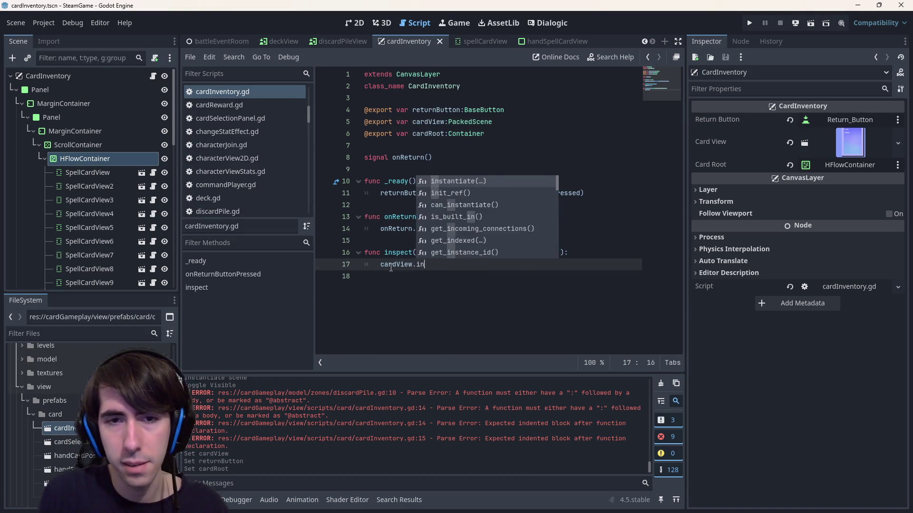
key(Return)
key(Home)
text(var card)
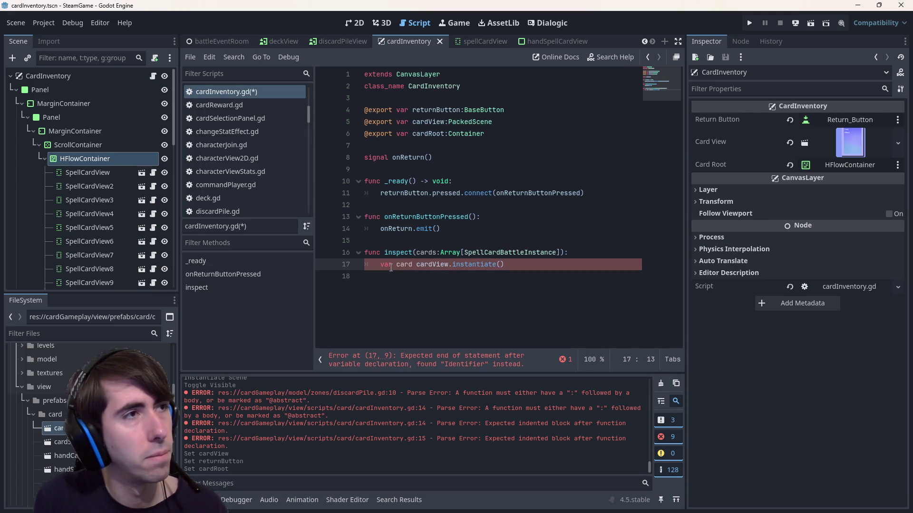
text( View:)
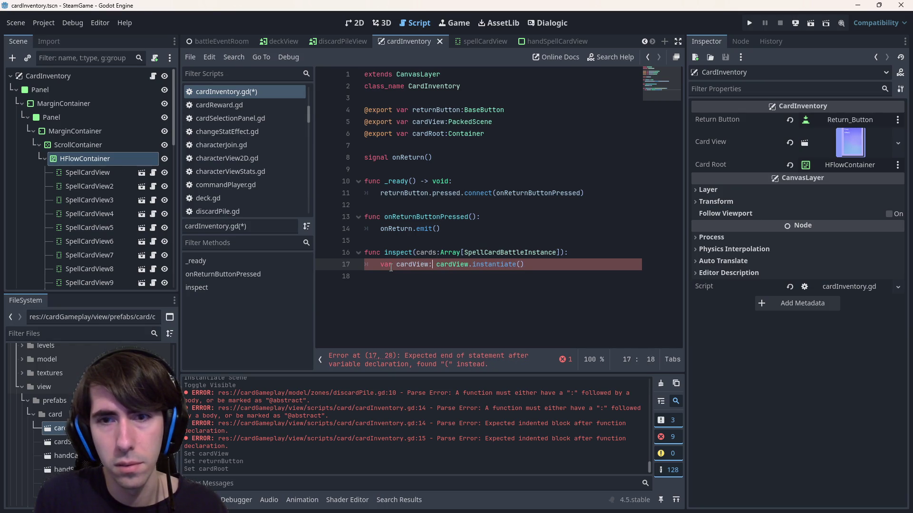
text(=)
key(ctrl+s)
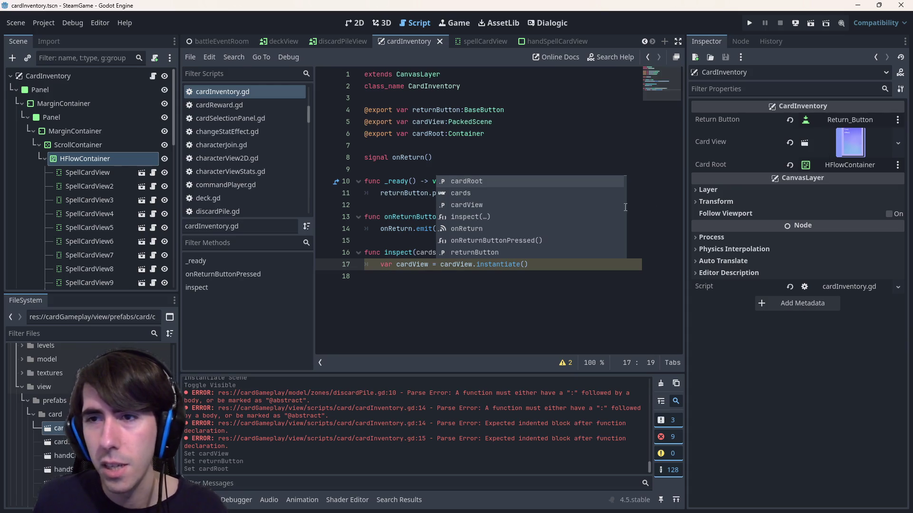
click(421, 265)
text(:SpellCa)
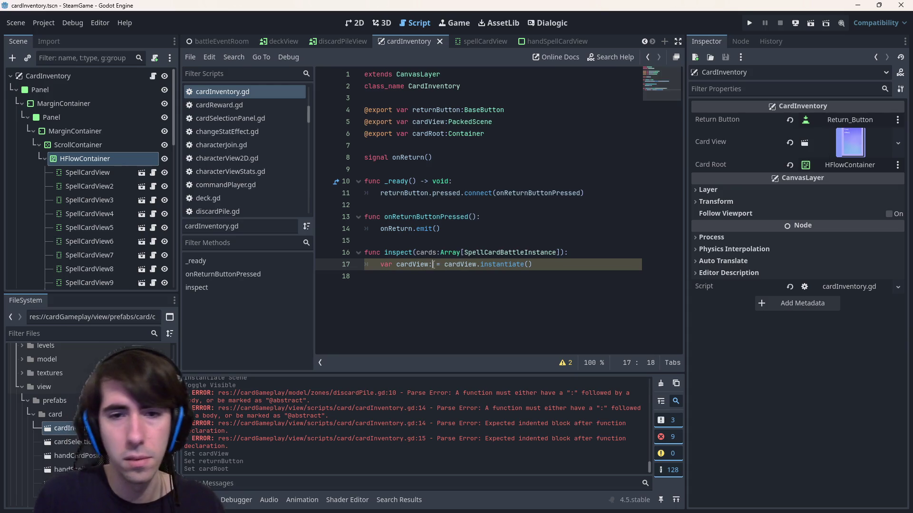
text(rdVi)
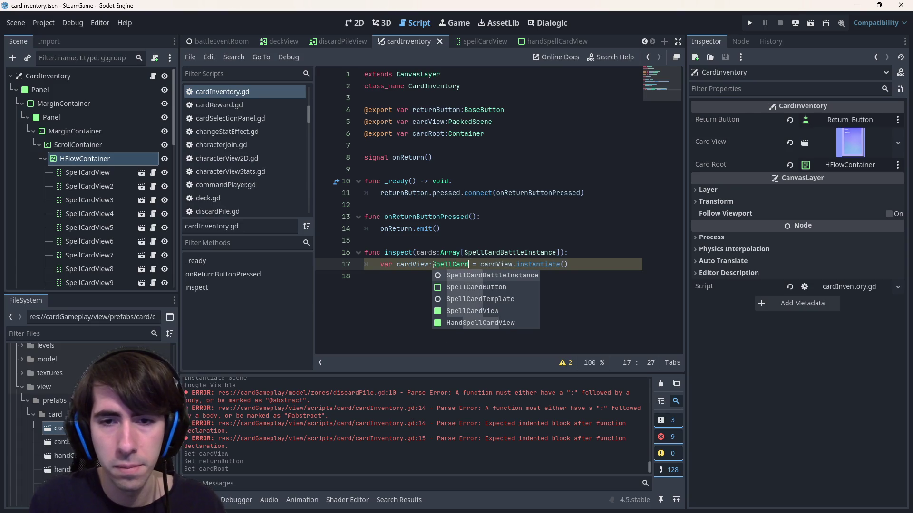
key(Return)
key(ctrl+s)
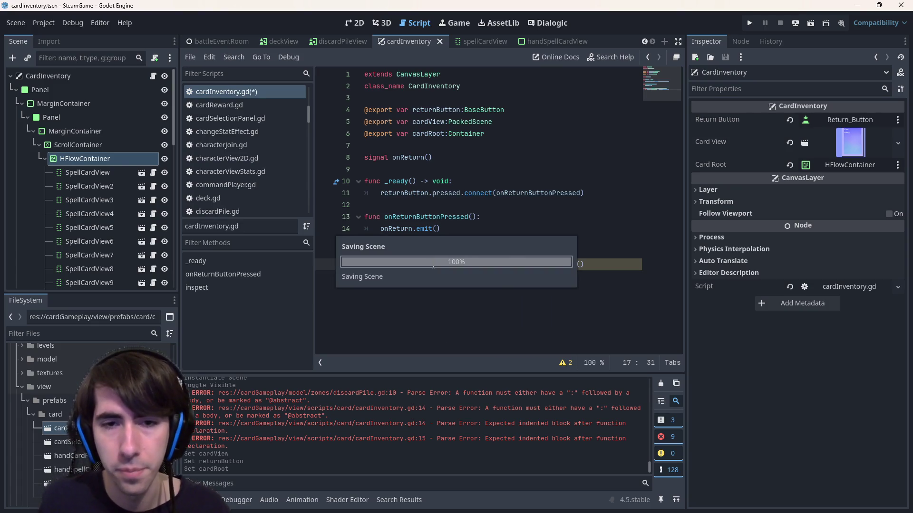
Add a cardView.setData() call on the line below the declaration
click(439, 278)
text(cardView.)
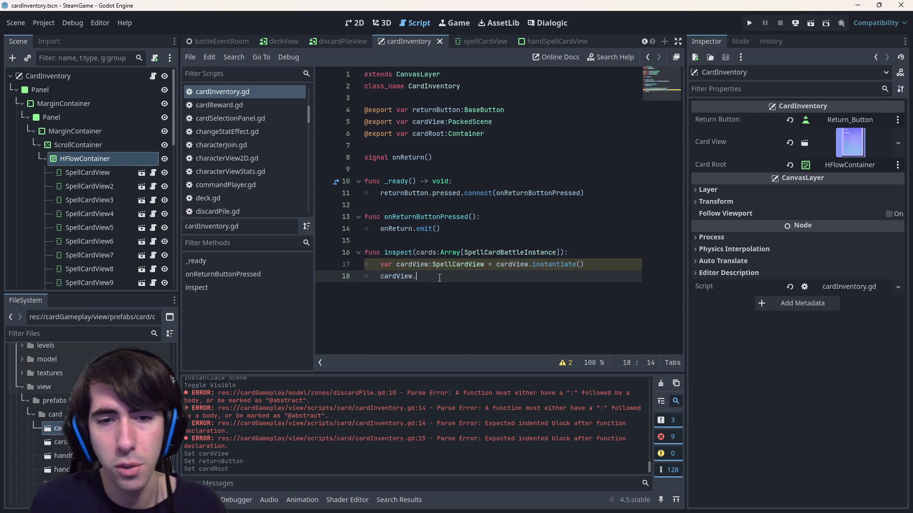
text(set)
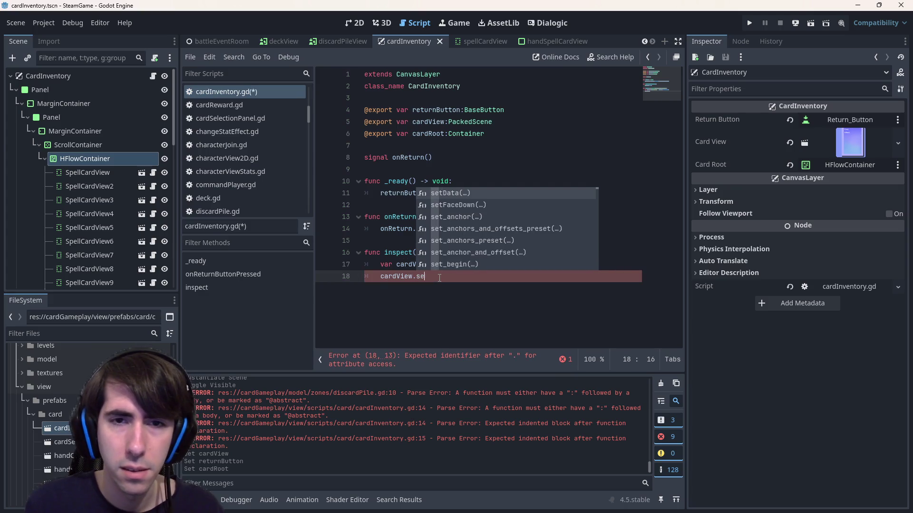
key(Return)
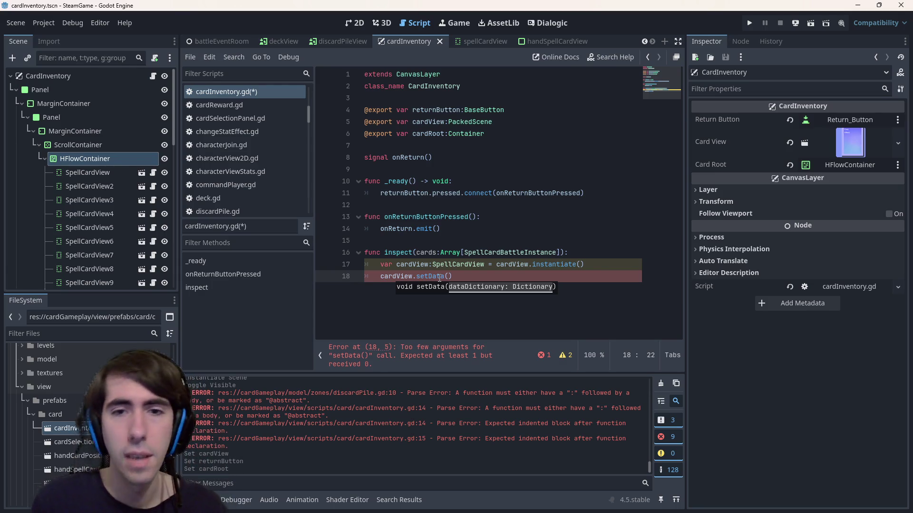
key(Escape)
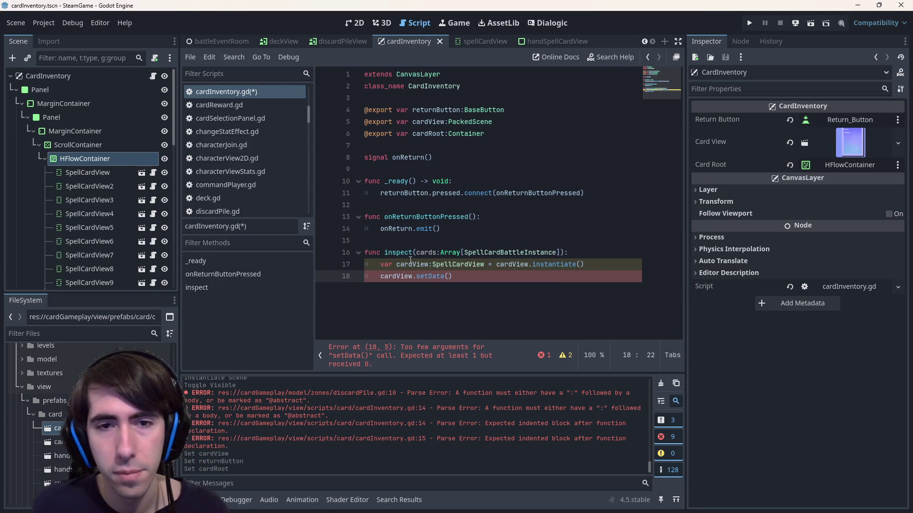
click(440, 110)
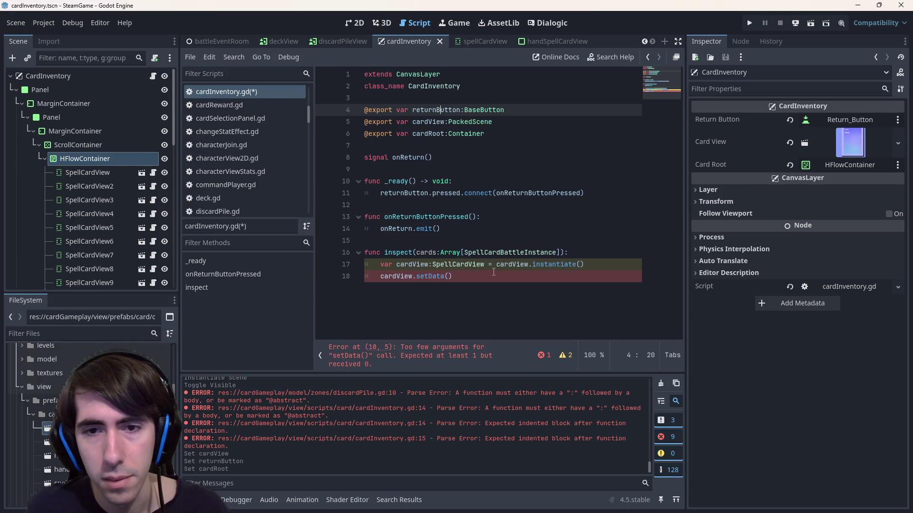
Wrap the instantiate and setData lines in a 'for card in cards:' loop
triple_click(431, 263)
double_click(429, 253)
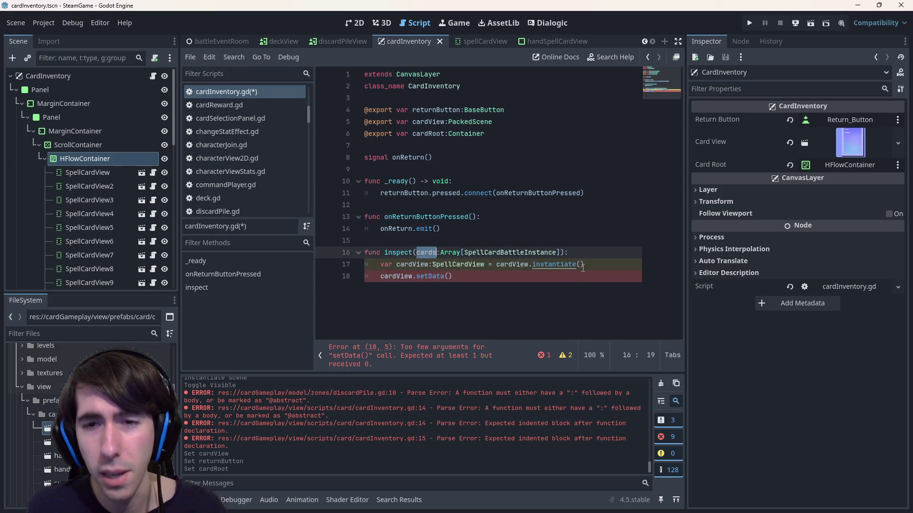
click(586, 256)
key(Return)
text(card in cards:)
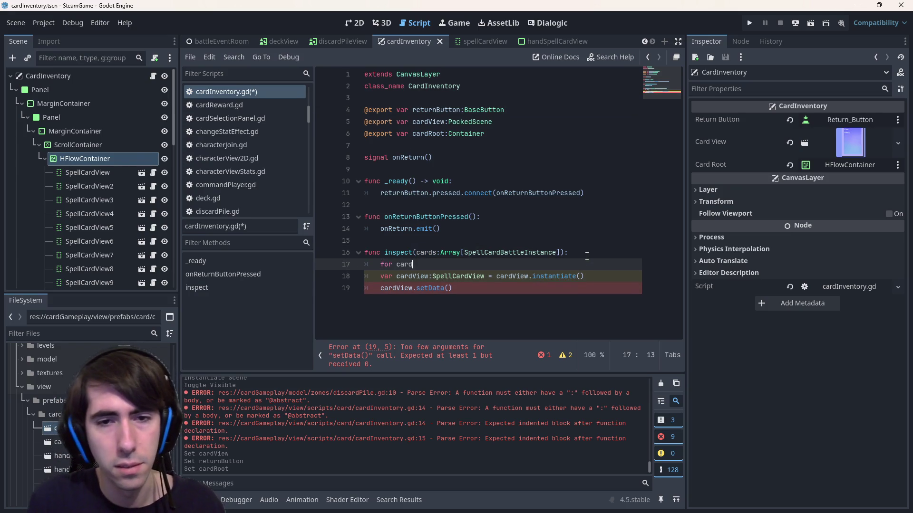
drag(547, 263, 469, 288)
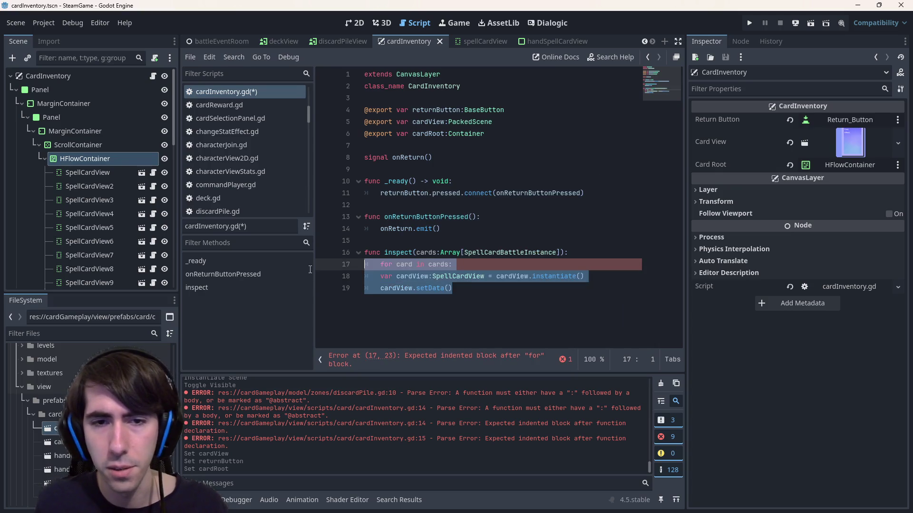
key(Tab)
Pass card.getData() into setData, save, and review the script warnings list
click(462, 288)
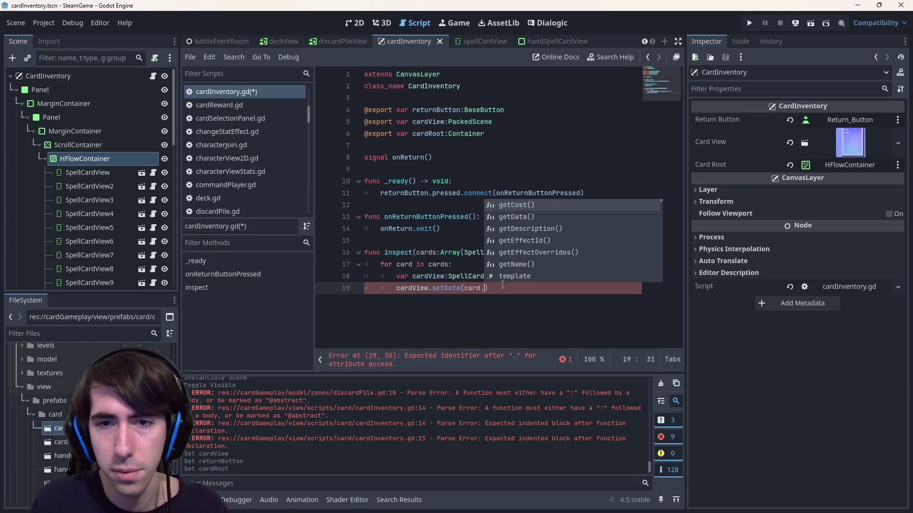
text(getD)
key(Return)
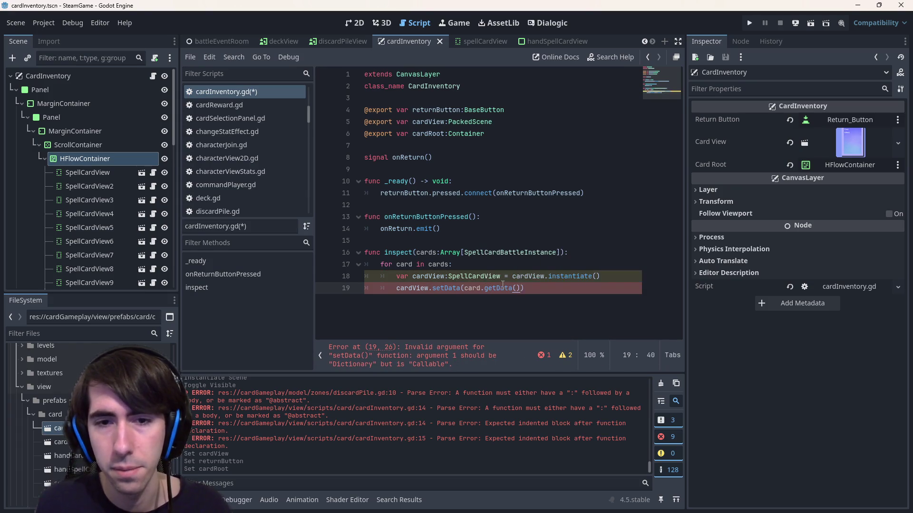
key(Return)
key(ctrl+s)
click(574, 364)
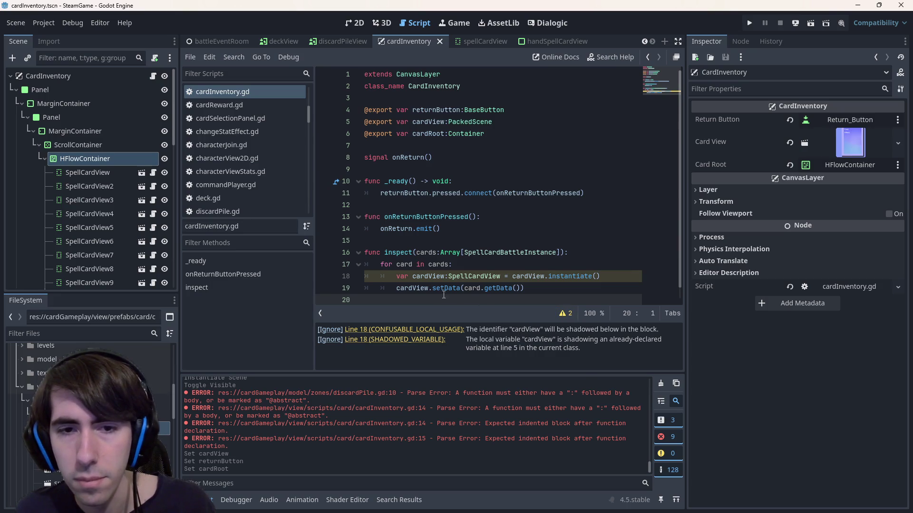
double_click(428, 276)
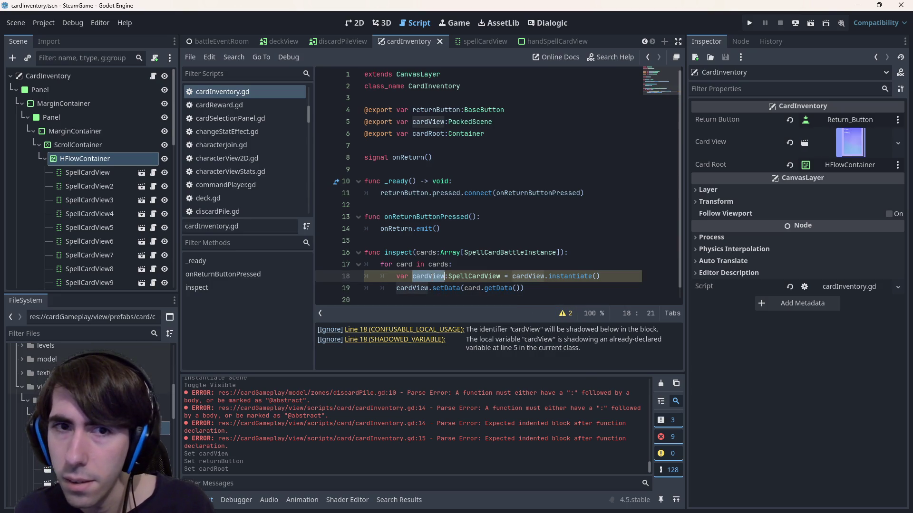
Rename the export to cardViewPrefab, use it in line 18's instantiate call, and save
click(445, 121)
text(Prefab)
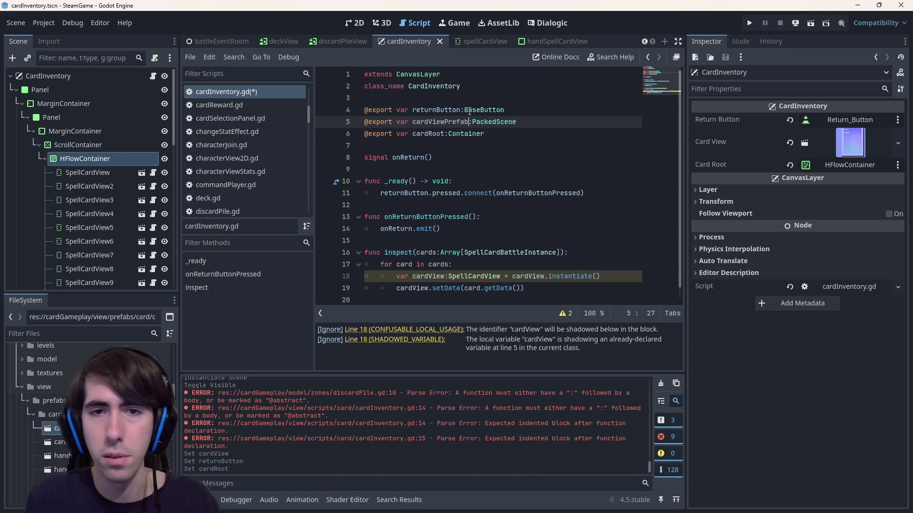
key(ctrl+shift+Left)
key(ctrl+c)
double_click(528, 276)
key(ctrl+v)
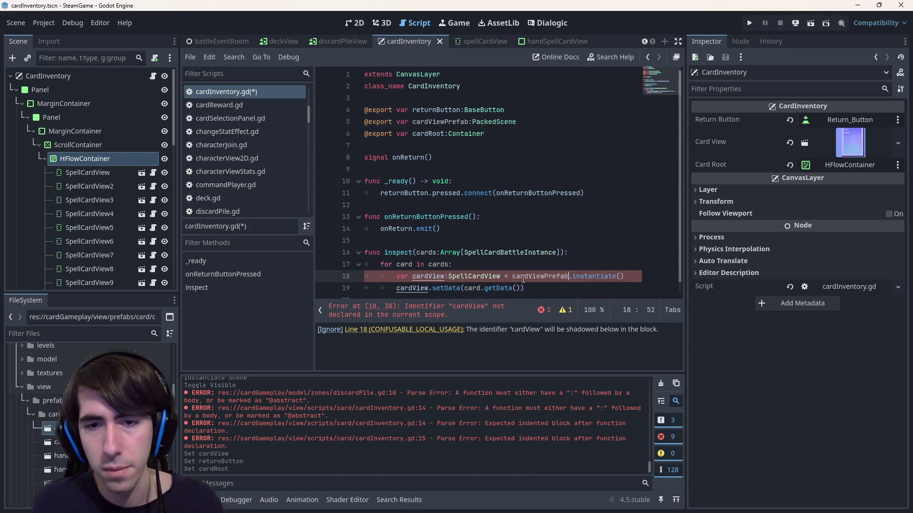
key(ctrl+s)
Quick Load spellCardView.tscn into the Card View Prefab property, then view the 2D card grid
click(844, 134)
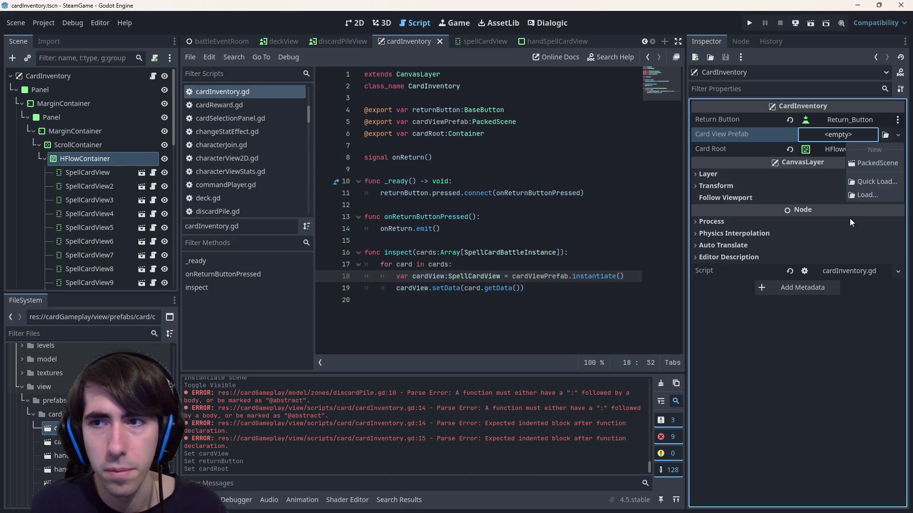
click(874, 181)
text(cardview)
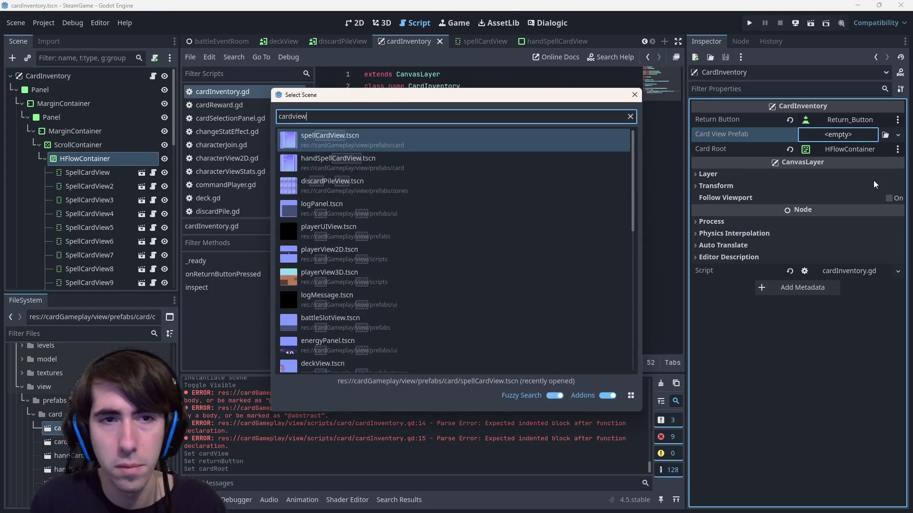
key(Return)
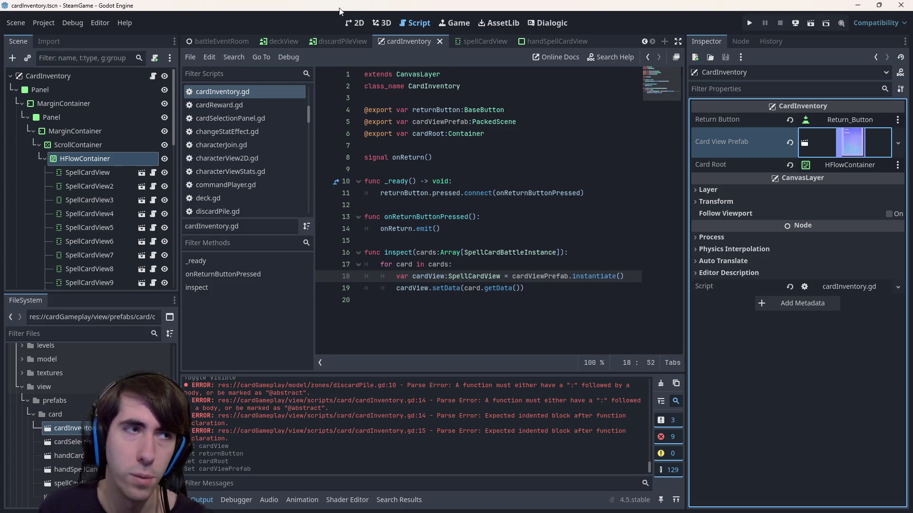
click(355, 23)
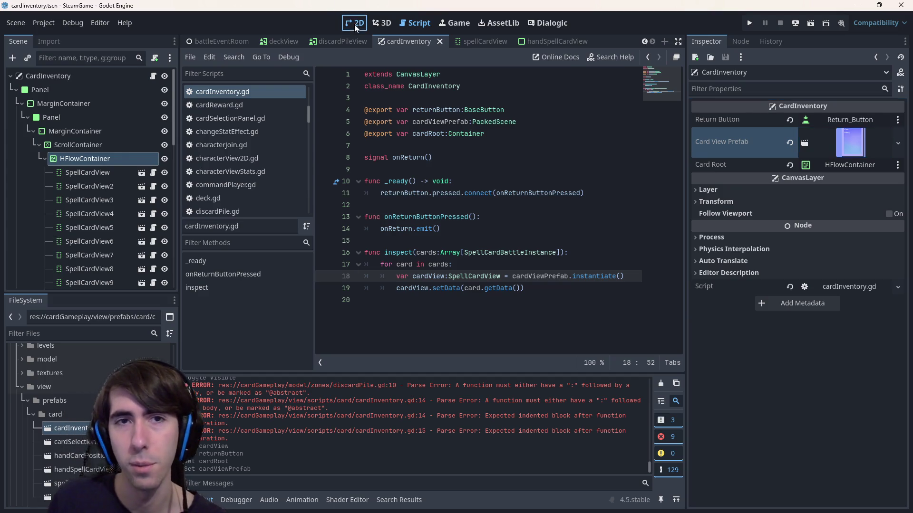
Run the cardInventory scene on its own, then stop it
click(810, 23)
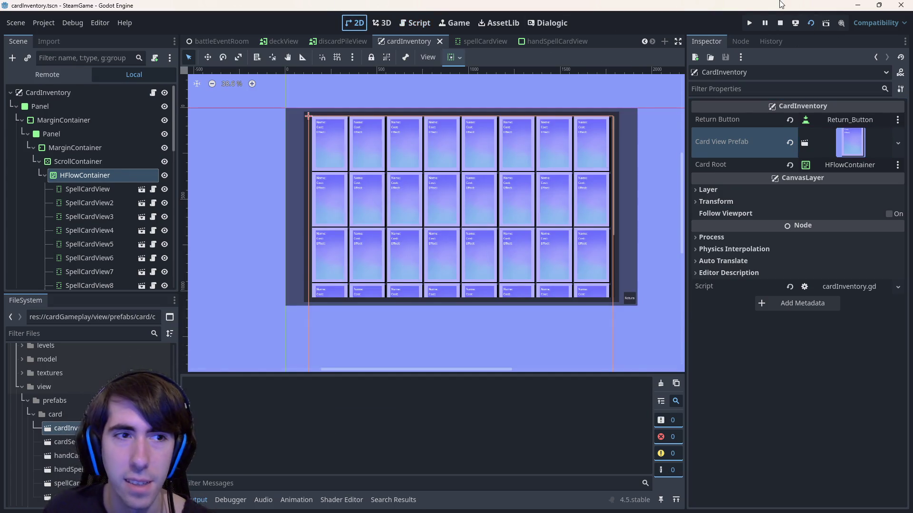
click(44, 176)
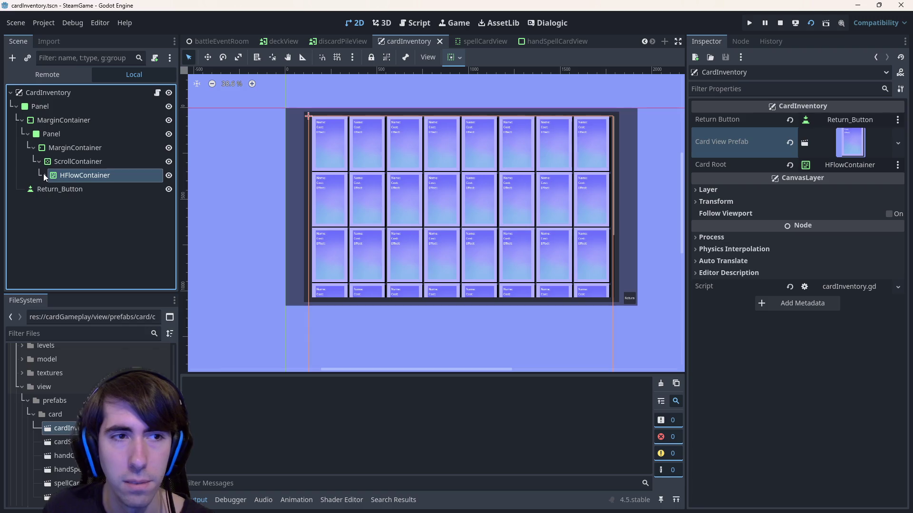
click(780, 23)
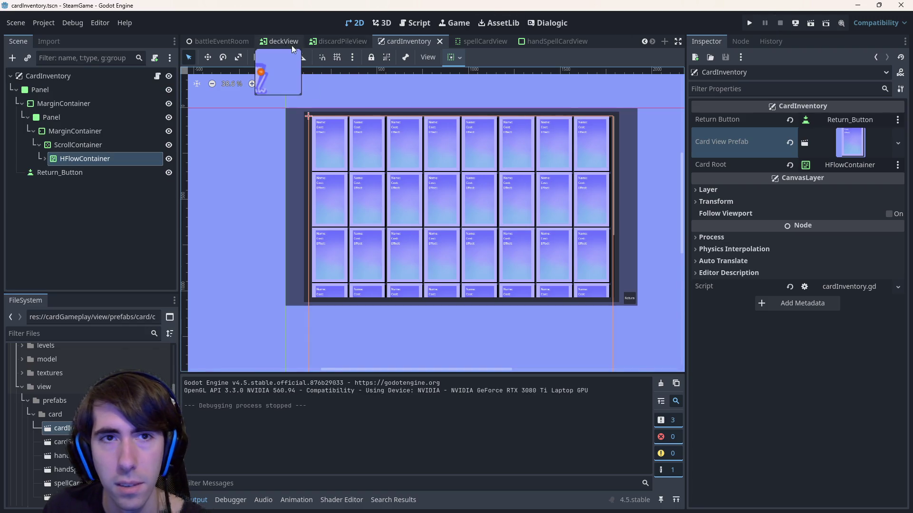
scroll(280, 43, up, 5)
scroll(281, 43, up, 4)
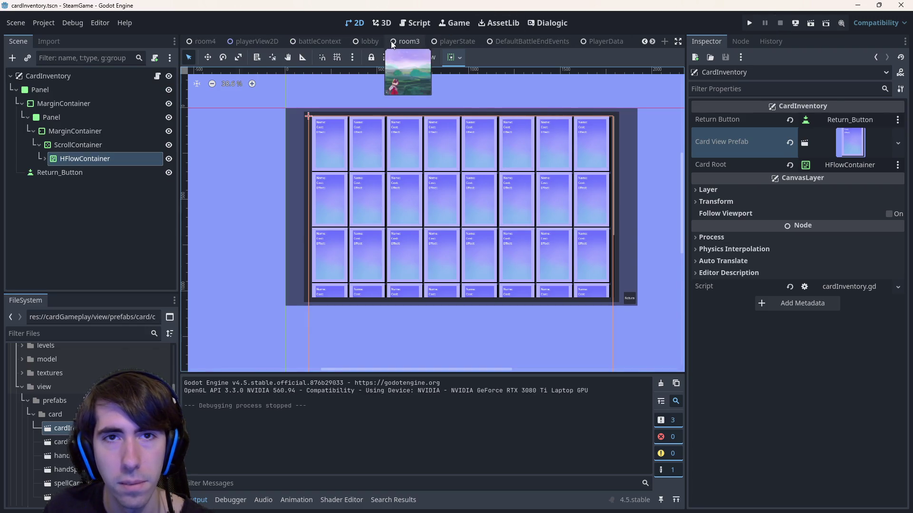
Run the tutorial3 scene, draw a card, and open the discard pile, triggering the Nil inspect error
click(390, 41)
scroll(247, 41, up, 3)
click(308, 40)
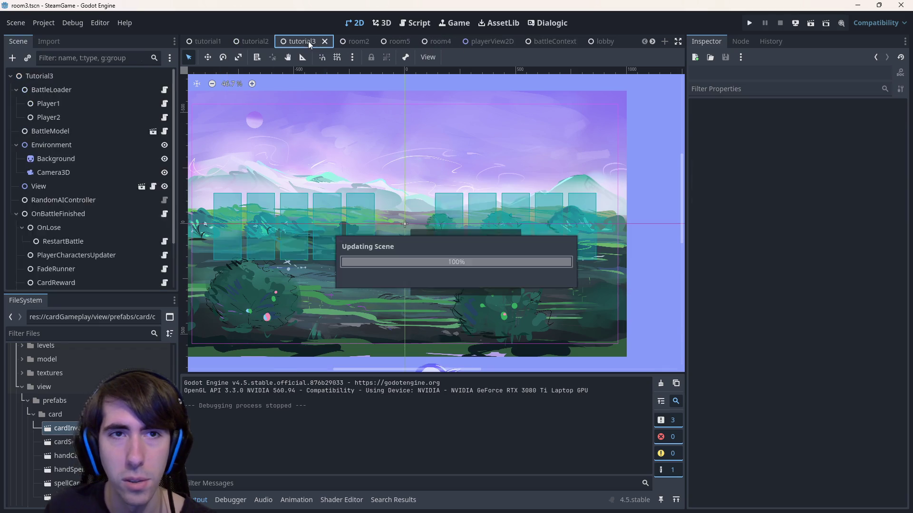
click(811, 23)
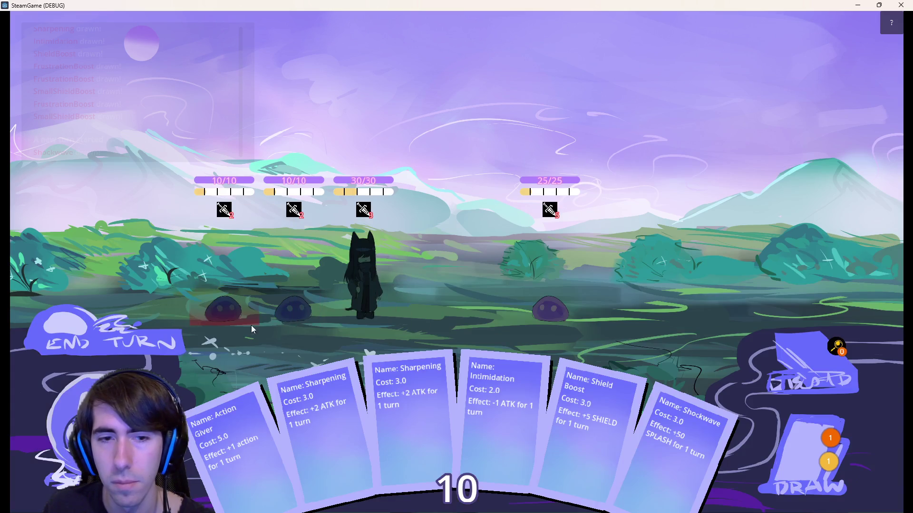
click(805, 442)
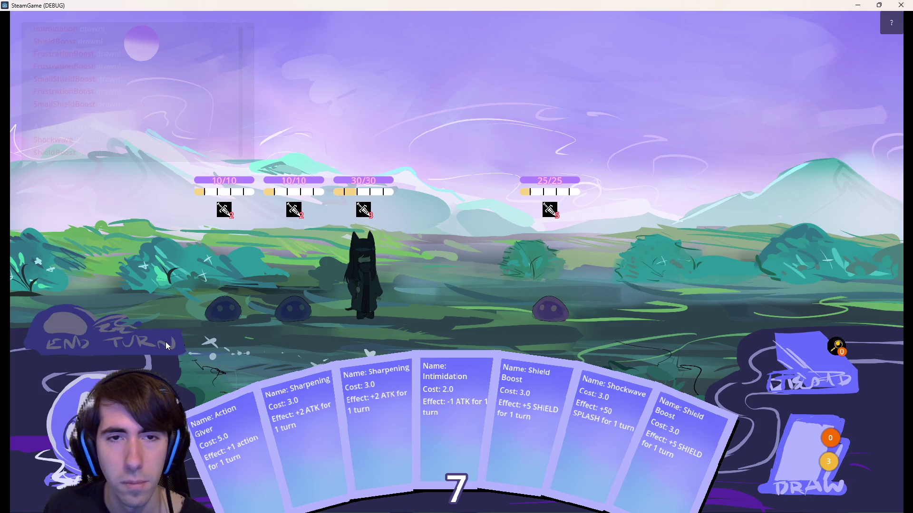
click(838, 342)
scroll(512, 237, up, 8)
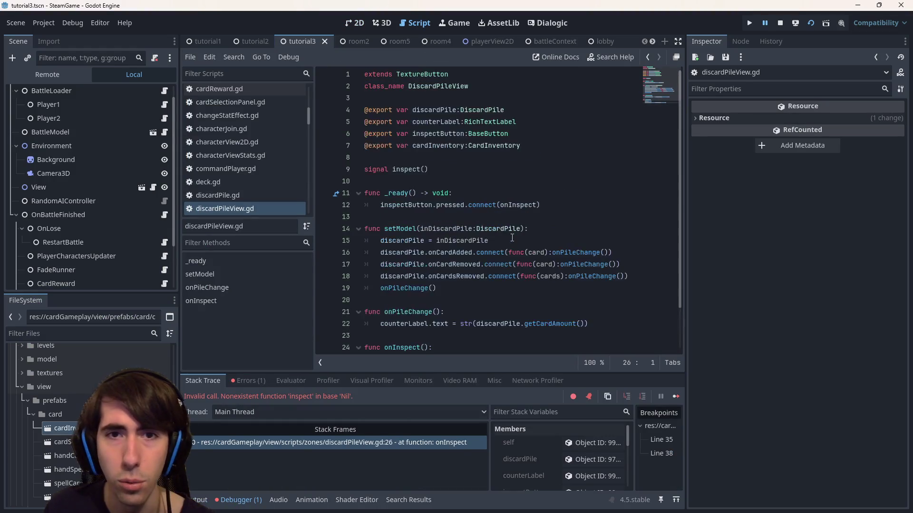
Check the cardInventory reference on line 26 and stop the crashed game
scroll(504, 240, down, 2)
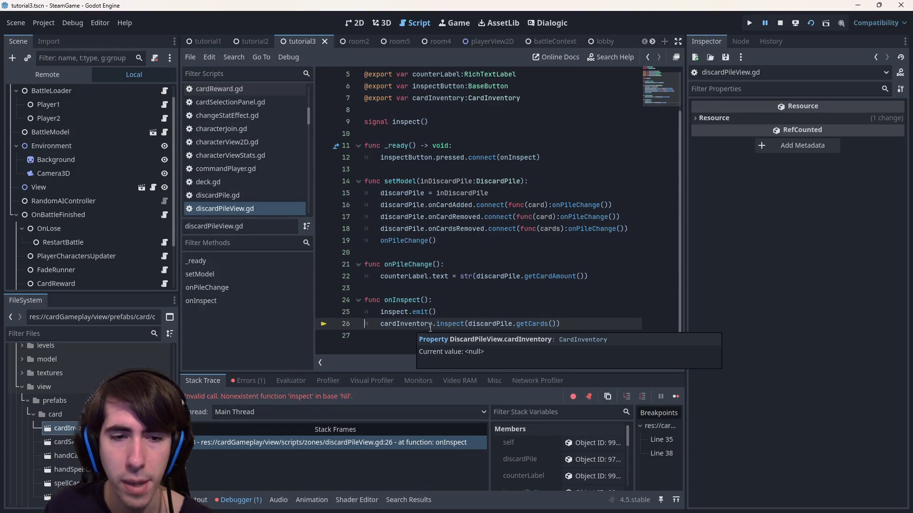
click(449, 324)
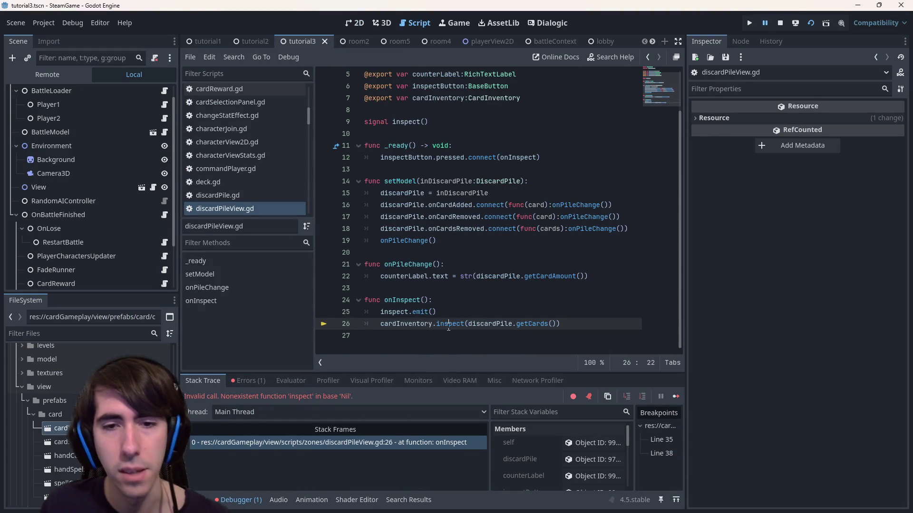
click(778, 26)
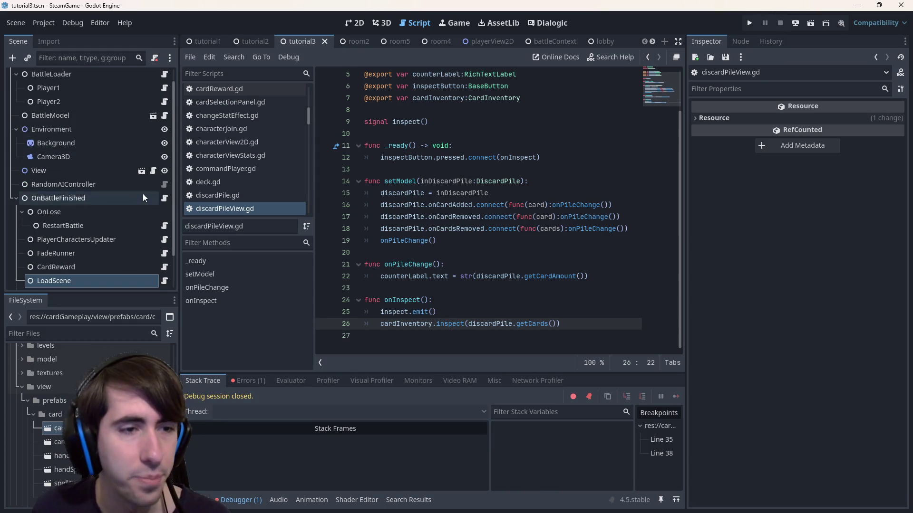
In the discardPileView scene, assign the CardInventory node to the Card Inventory property
scroll(544, 39, down, 4)
scroll(544, 39, down, 5)
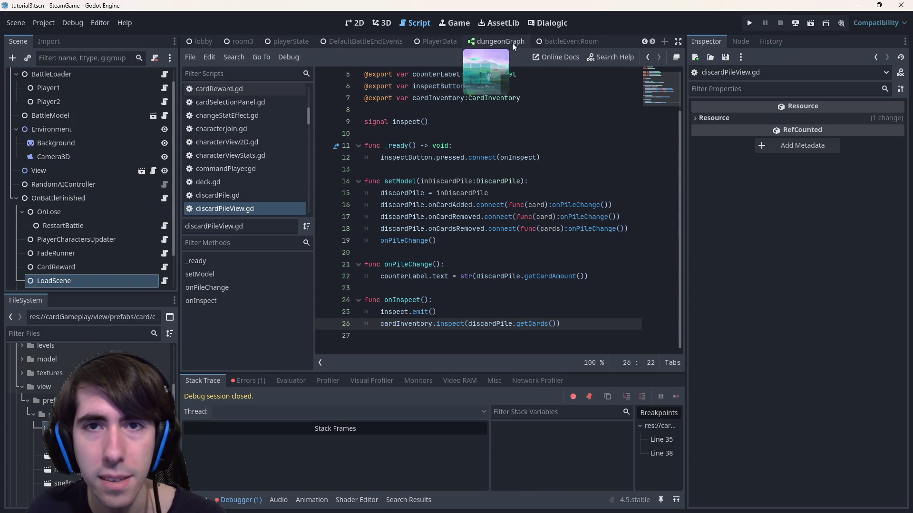
click(556, 42)
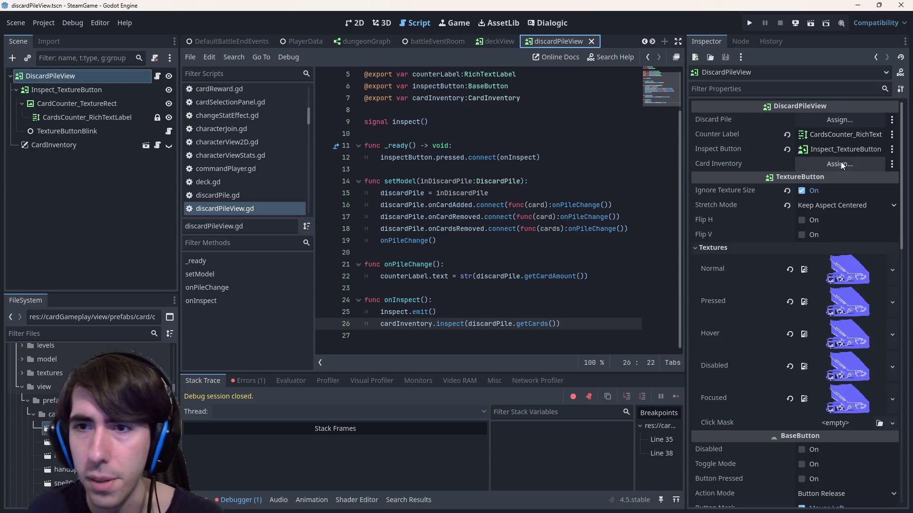
click(839, 163)
double_click(431, 206)
click(444, 205)
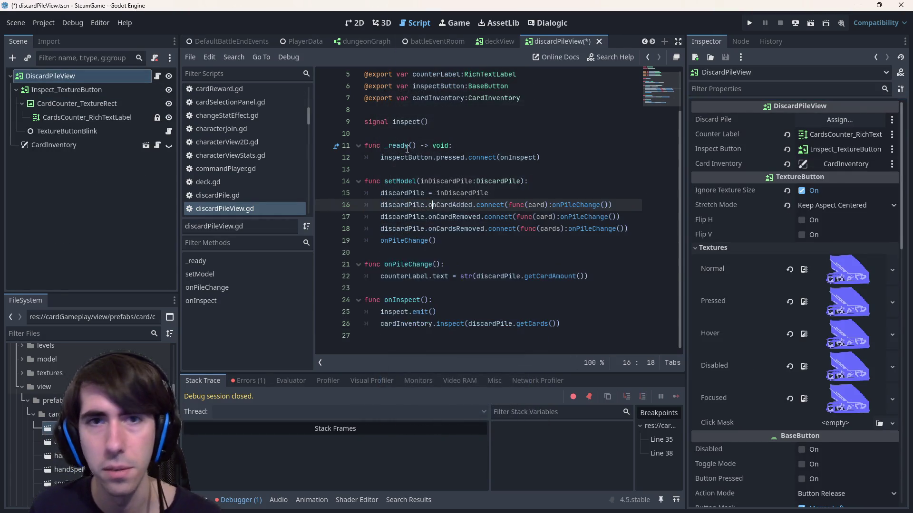
Run the tutorial3 scene again
scroll(258, 41, up, 5)
scroll(261, 38, up, 4)
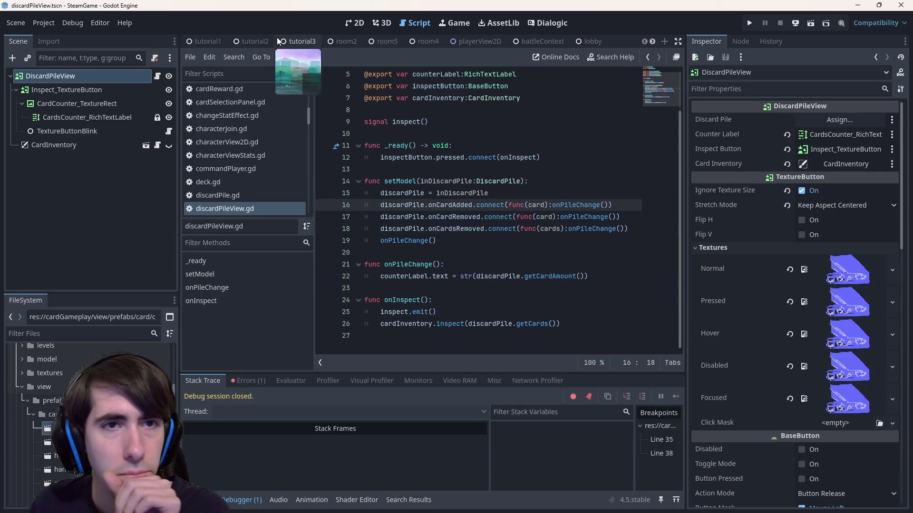
click(291, 42)
click(811, 23)
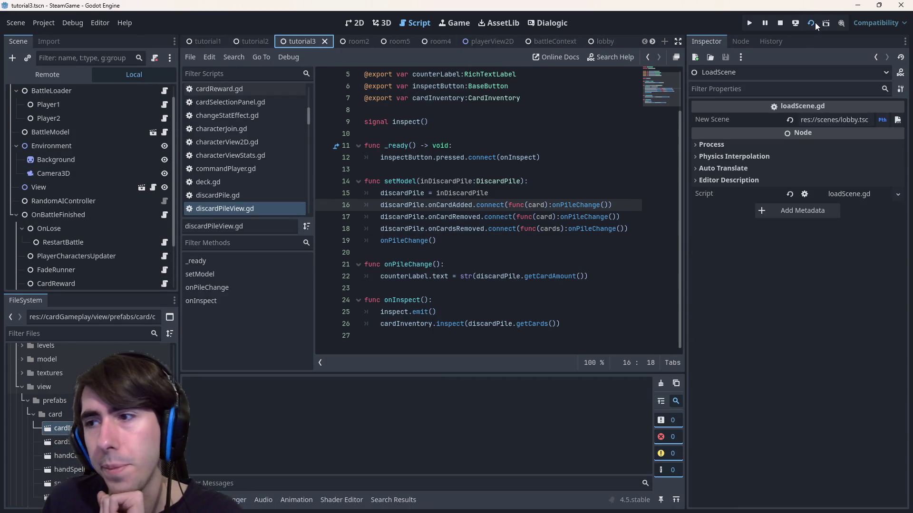
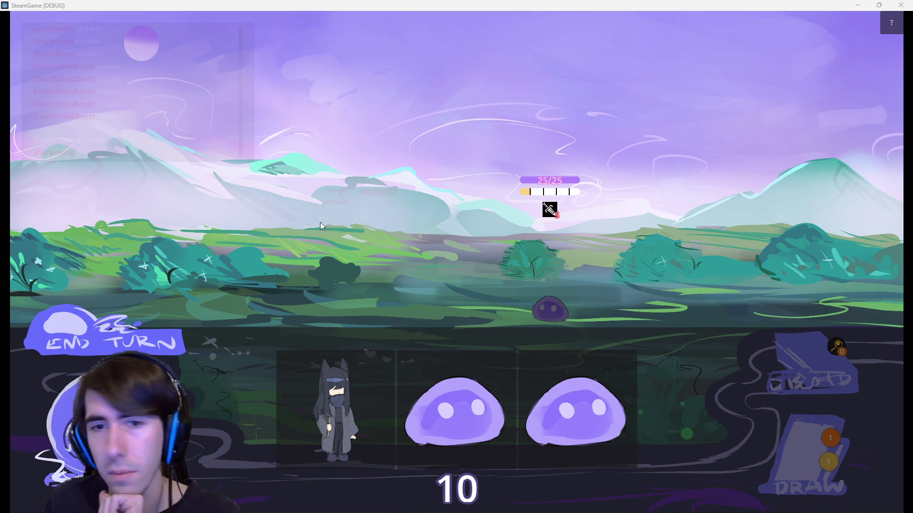
Place the last slime cards on the battlefield, then open the discard pile
drag(351, 364, 363, 281)
mouse_move(454, 409)
mouse_down()
mouse_move(387, 407)
mouse_move(293, 309)
mouse_move(183, 256)
mouse_up()
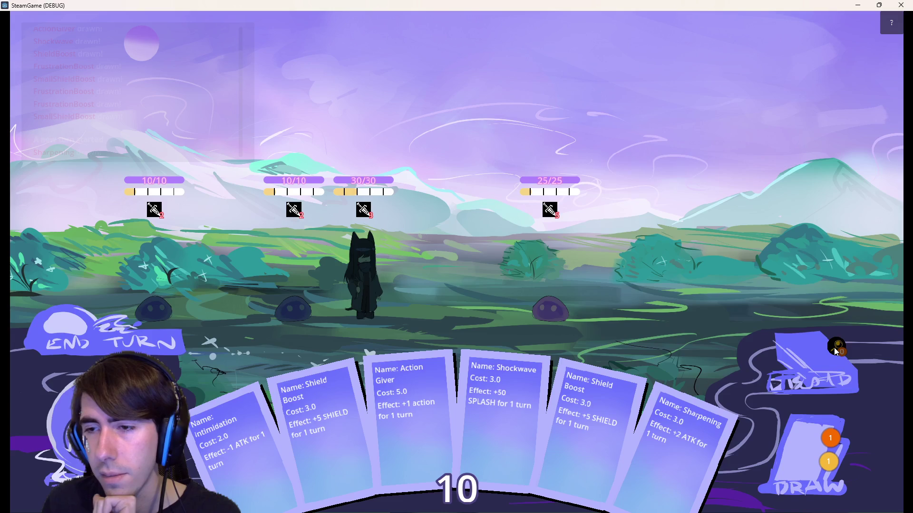
click(857, 5)
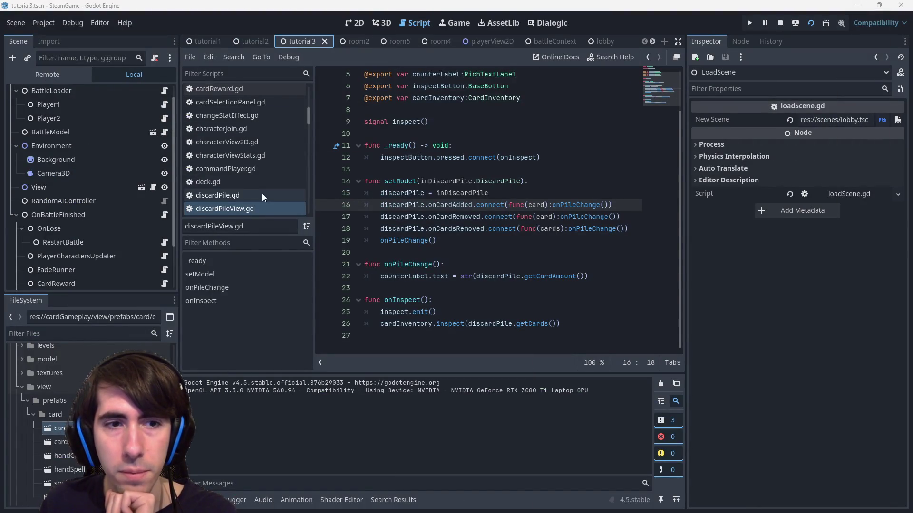
Cycle through the handSpellCardView, spellCardView and deckView scene tabs, settling on discardPileView
scroll(261, 200, down, 1)
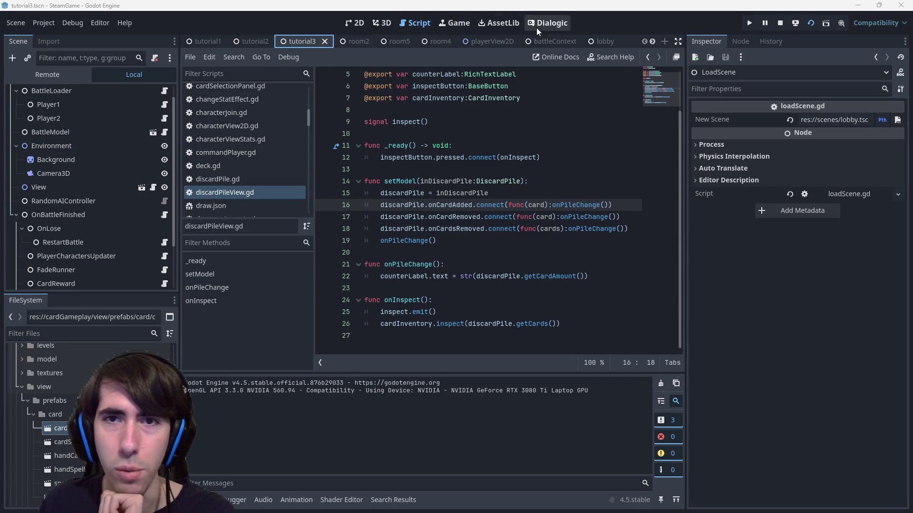
scroll(564, 38, down, 4)
scroll(564, 41, down, 8)
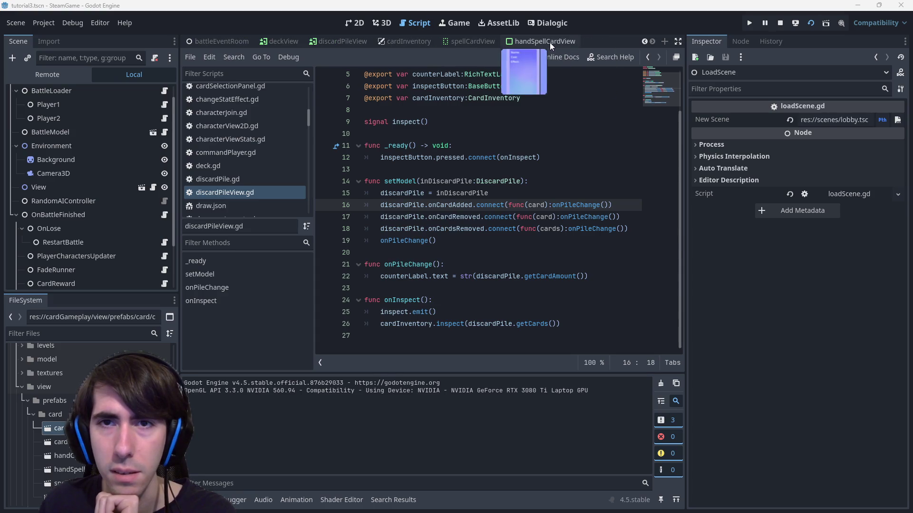
click(549, 42)
click(465, 42)
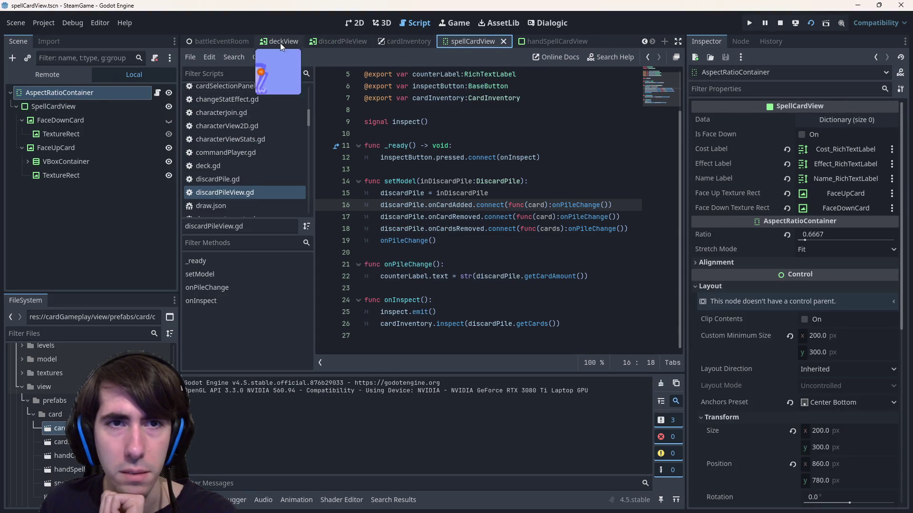
click(324, 42)
click(279, 40)
click(332, 41)
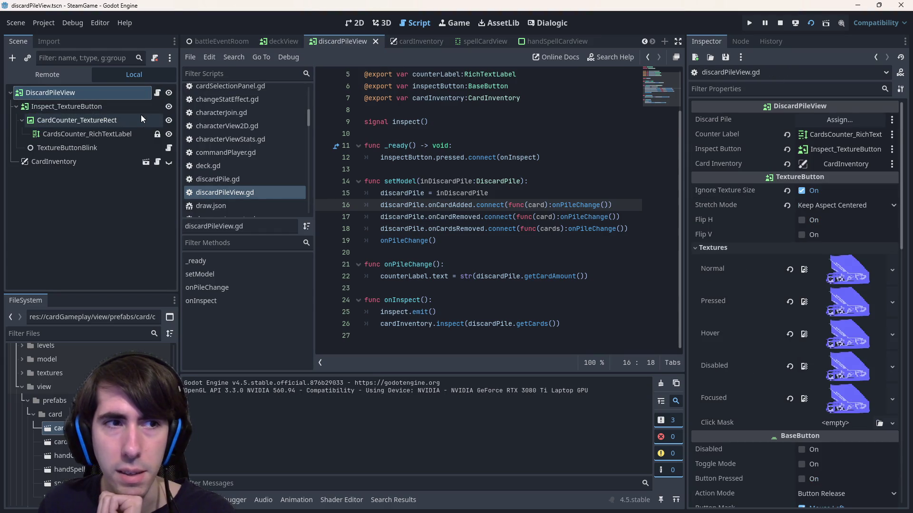
Select Inspect_TextureButton, fold its children, and expand its empty Shortcut property
click(105, 106)
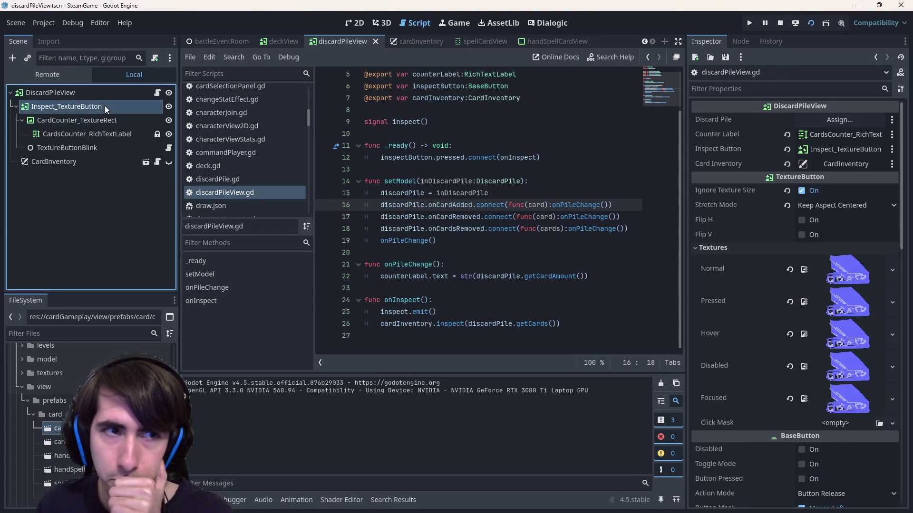
click(16, 106)
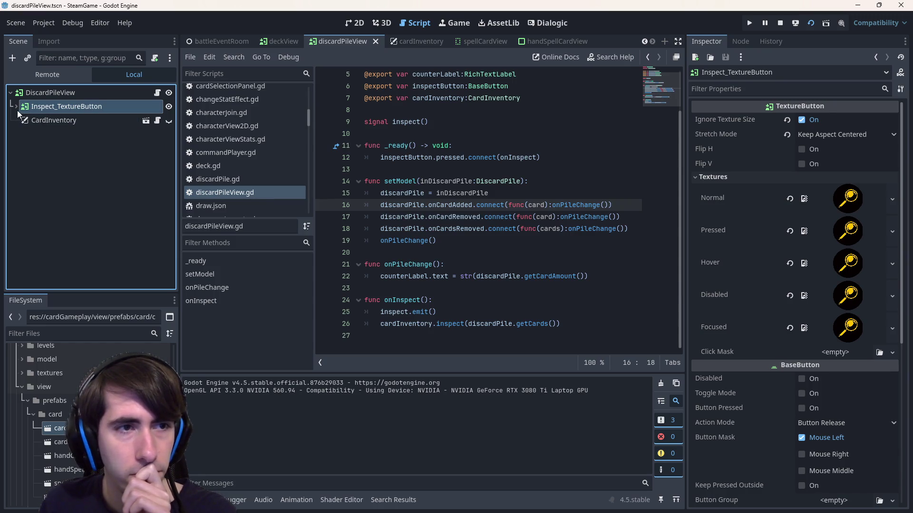
scroll(756, 258, down, 5)
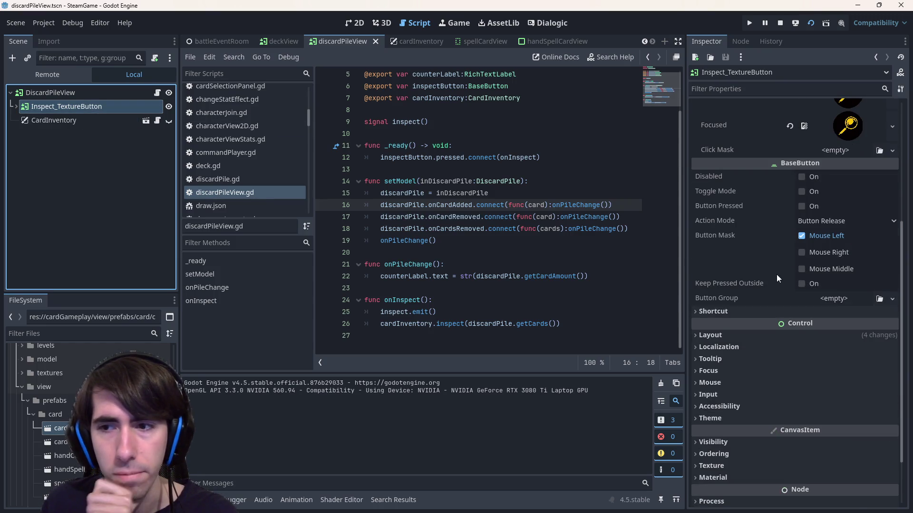
click(739, 311)
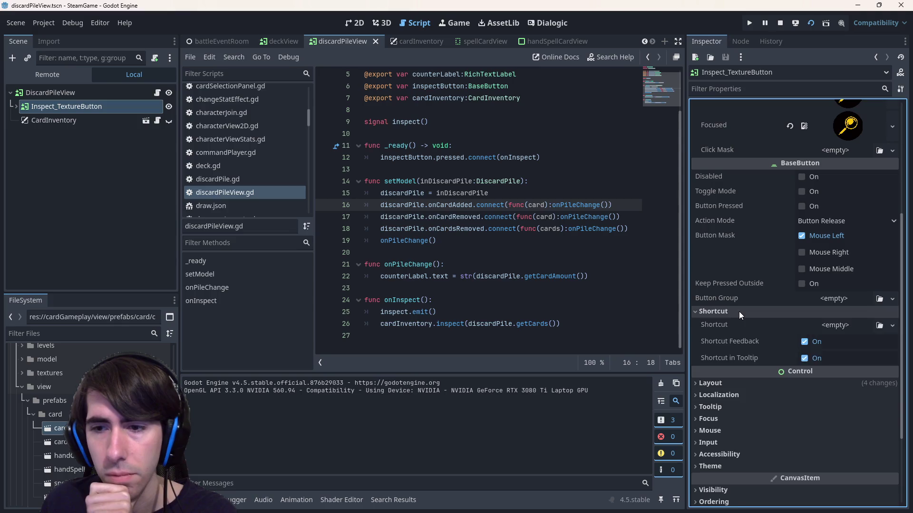
click(739, 311)
click(739, 312)
click(852, 326)
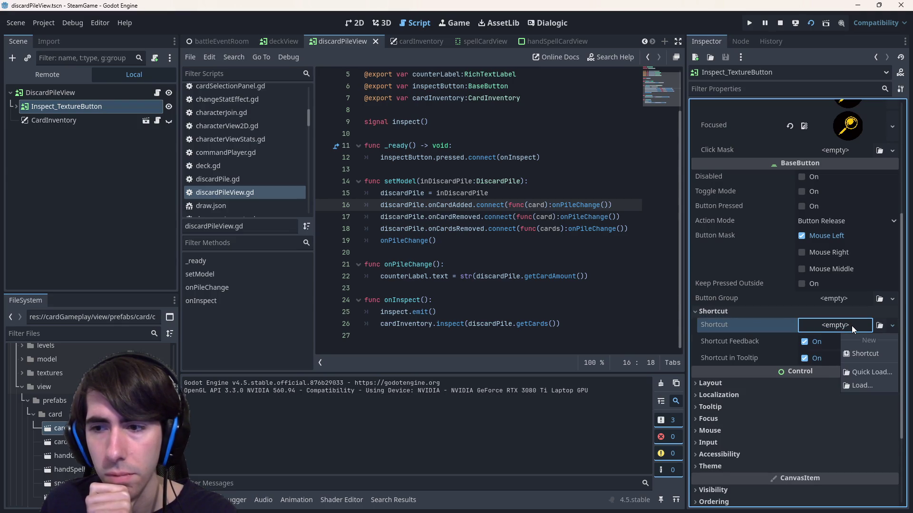
Create a New Shortcut on the button and add an input event slot
click(848, 352)
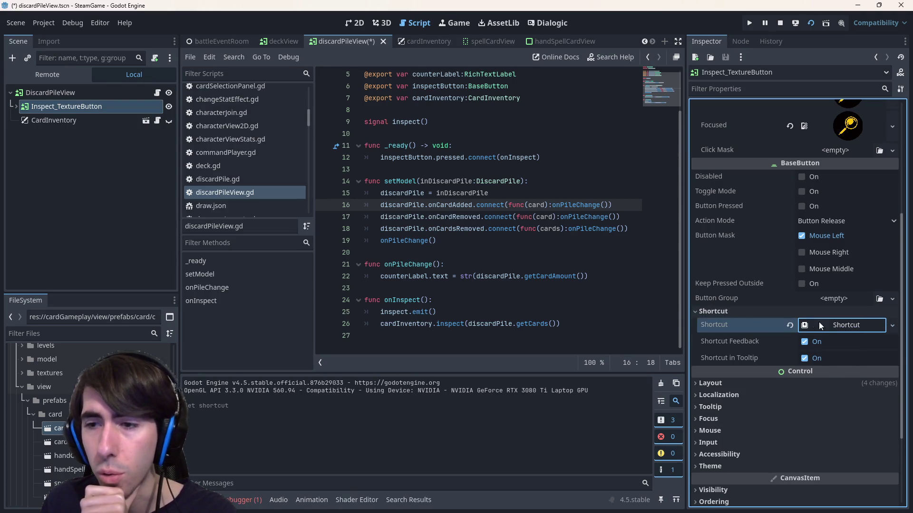
click(825, 319)
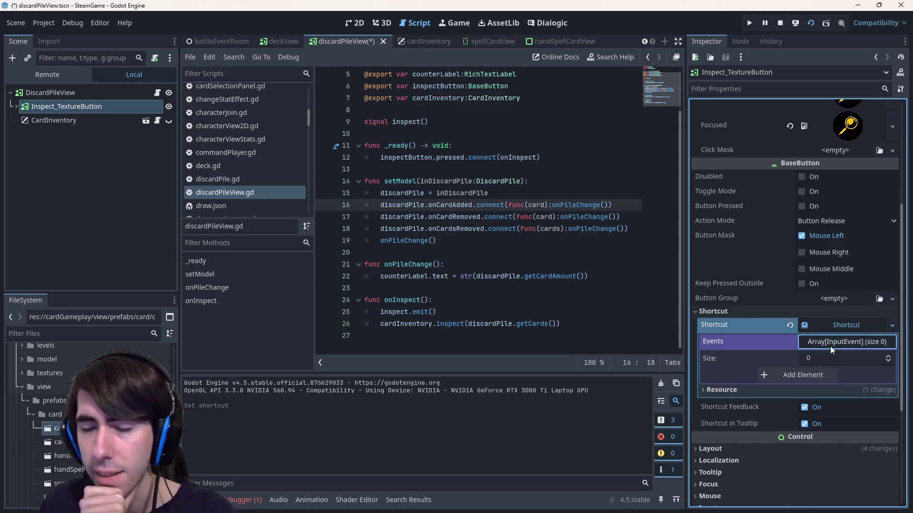
click(829, 343)
click(810, 346)
click(812, 375)
click(812, 375)
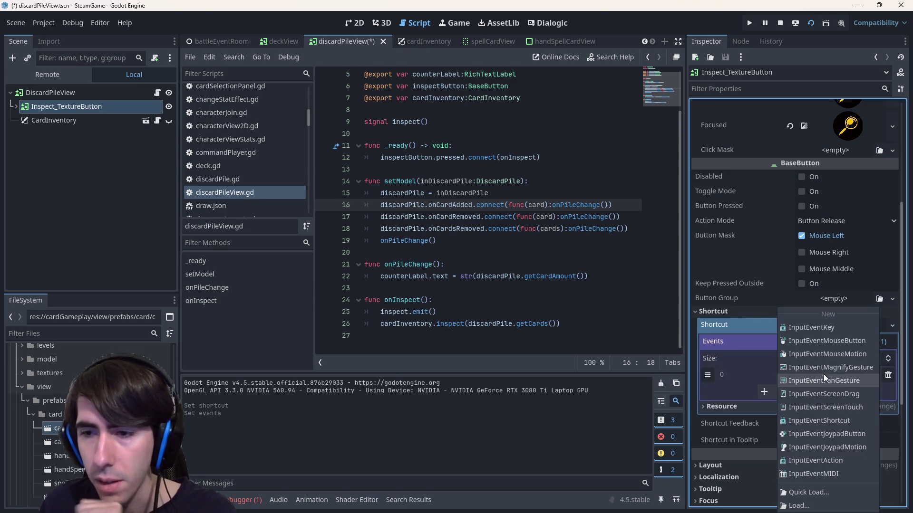
click(739, 352)
Clear the shortcut back to empty and reselect the DiscardPileView root node
click(790, 326)
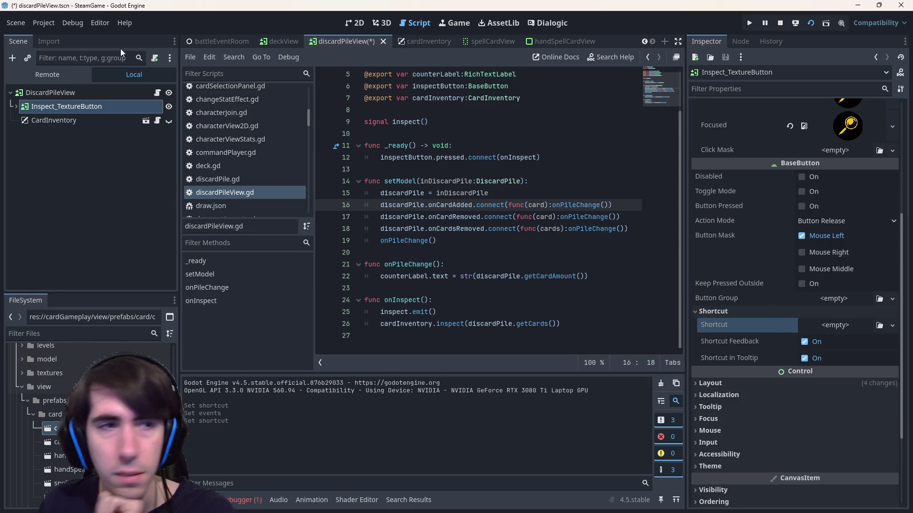
click(71, 93)
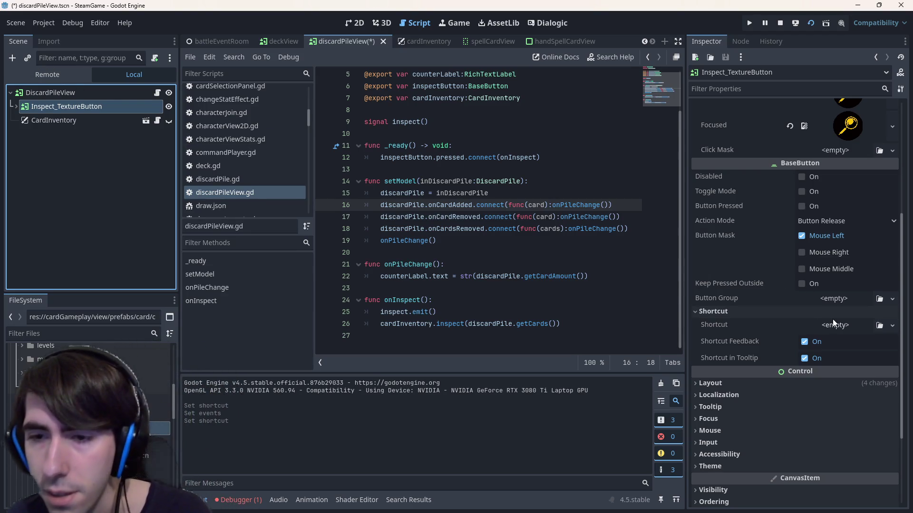
click(799, 312)
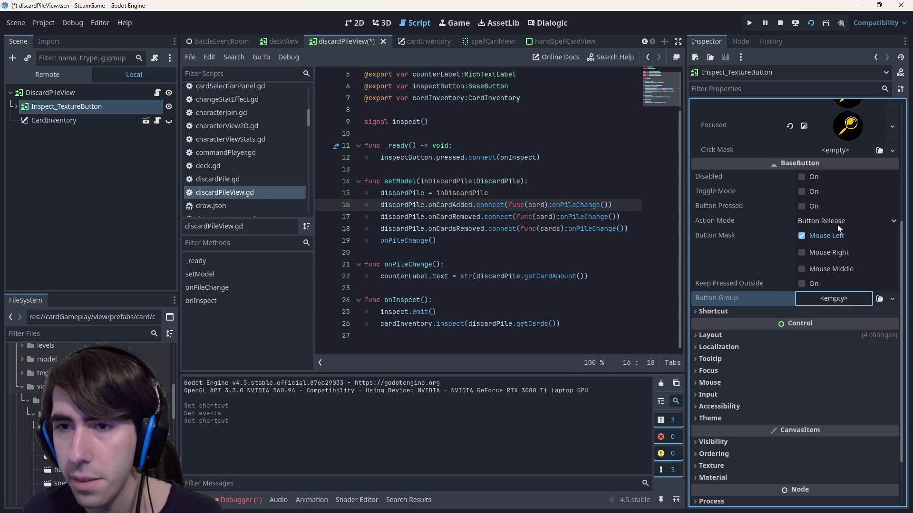
scroll(821, 207, up, 5)
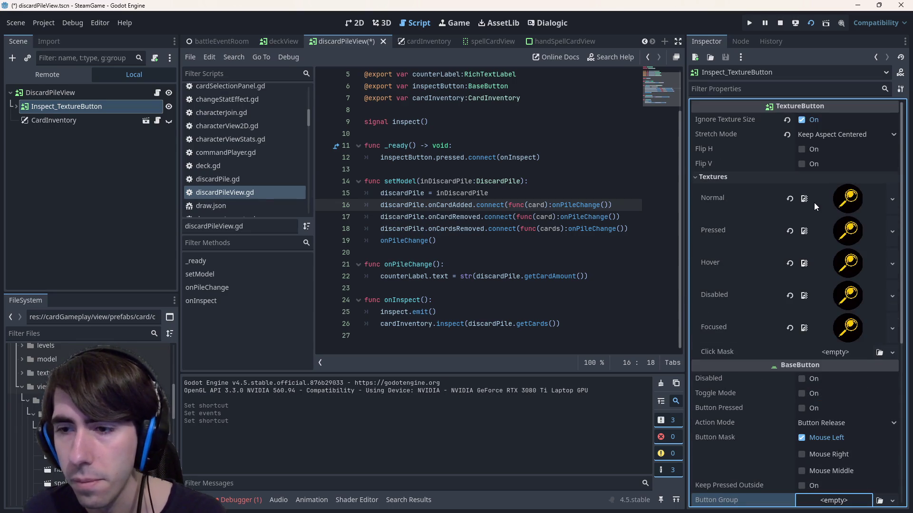
scroll(814, 203, down, 6)
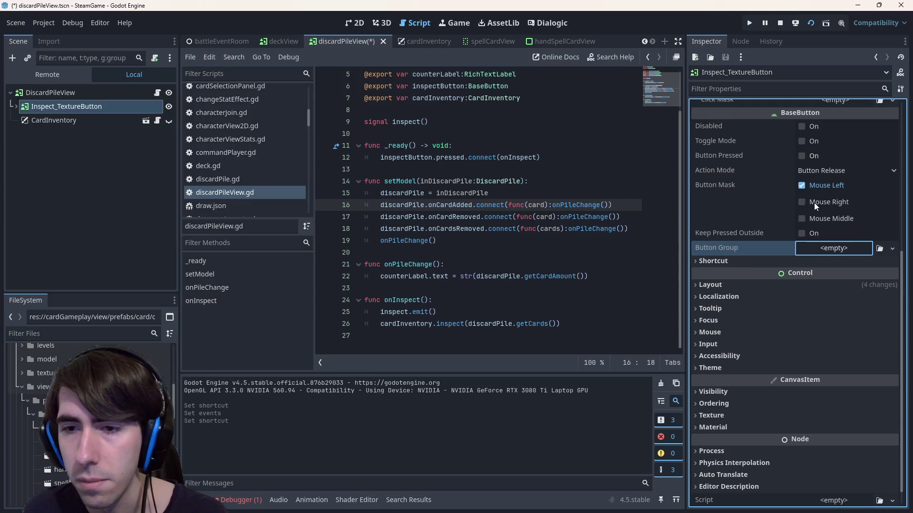
click(115, 93)
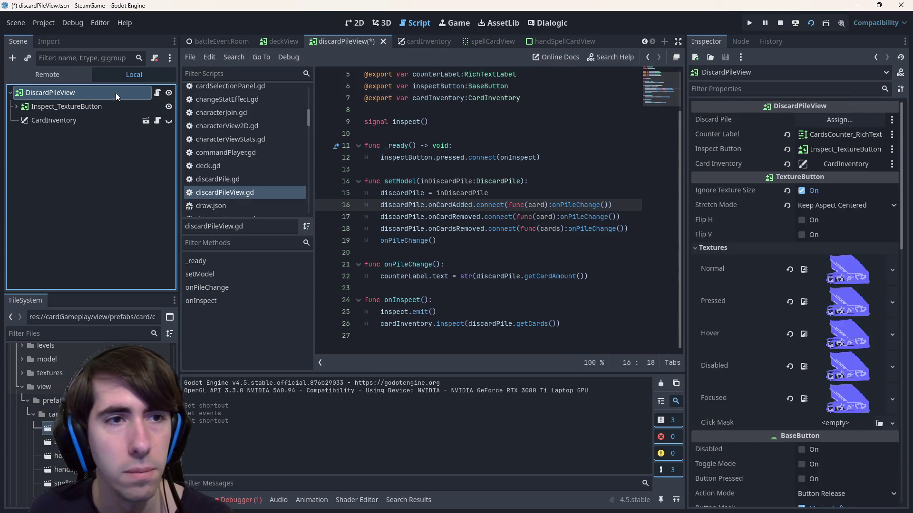
View cardInventory.gd, then return to discardPileView.gd and set a breakpoint on line 25
click(153, 94)
click(154, 119)
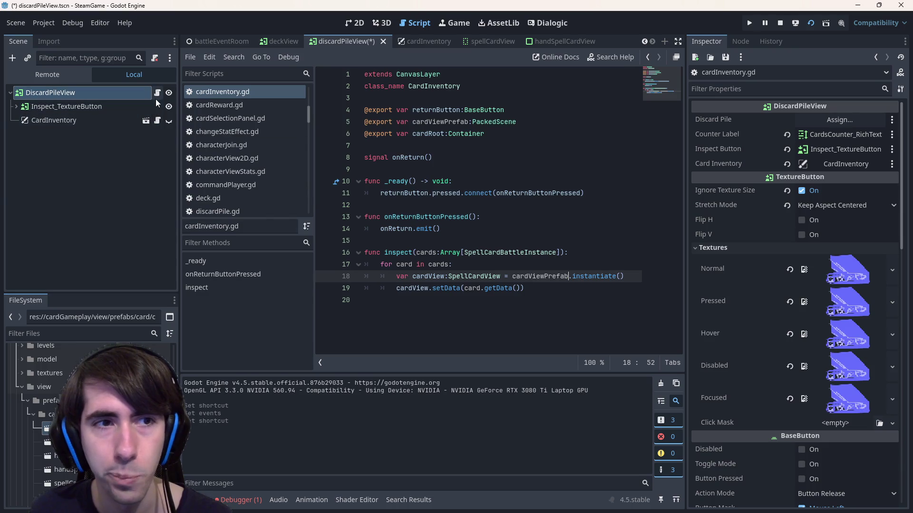
click(129, 90)
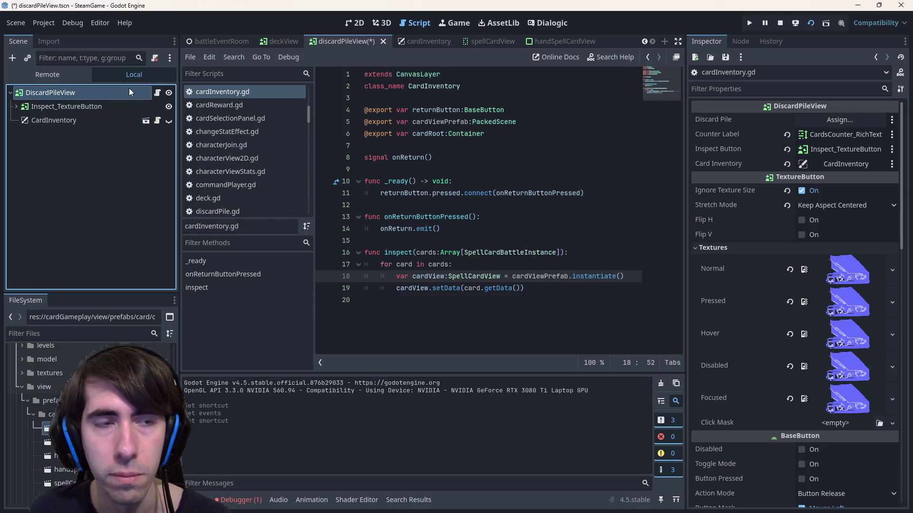
click(156, 95)
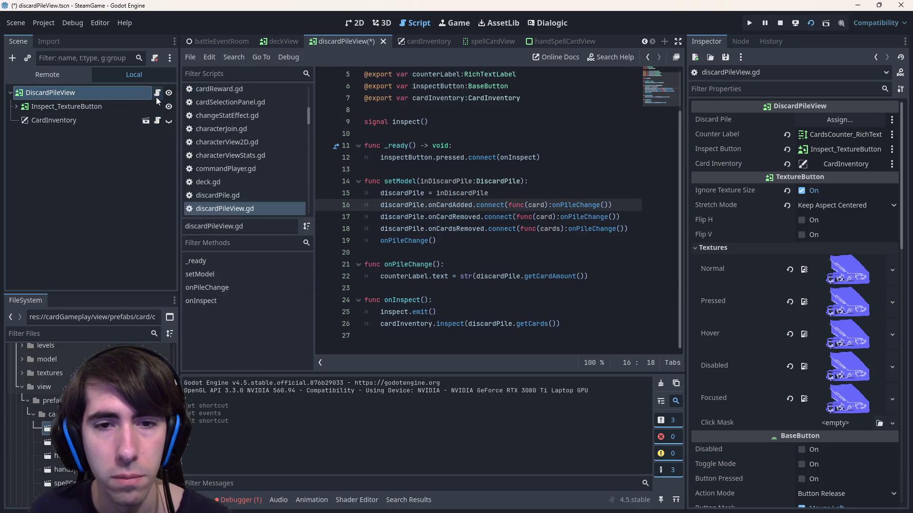
click(324, 313)
Inspect the cardInventory and pressed references, then select Inspect_TextureButton
double_click(404, 324)
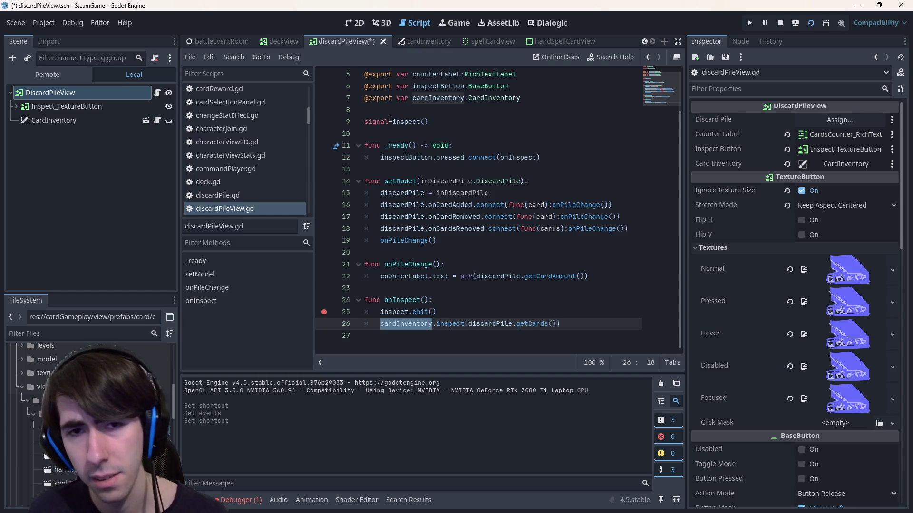
double_click(444, 158)
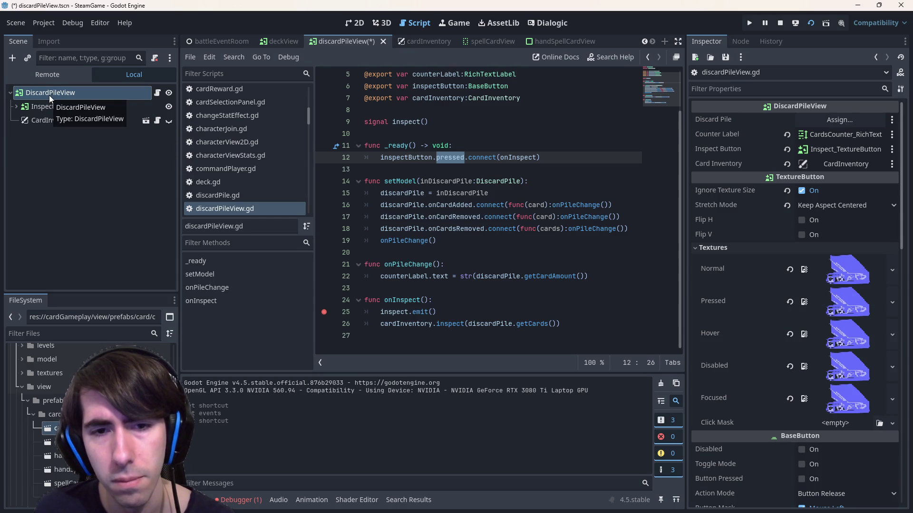
click(17, 107)
click(61, 108)
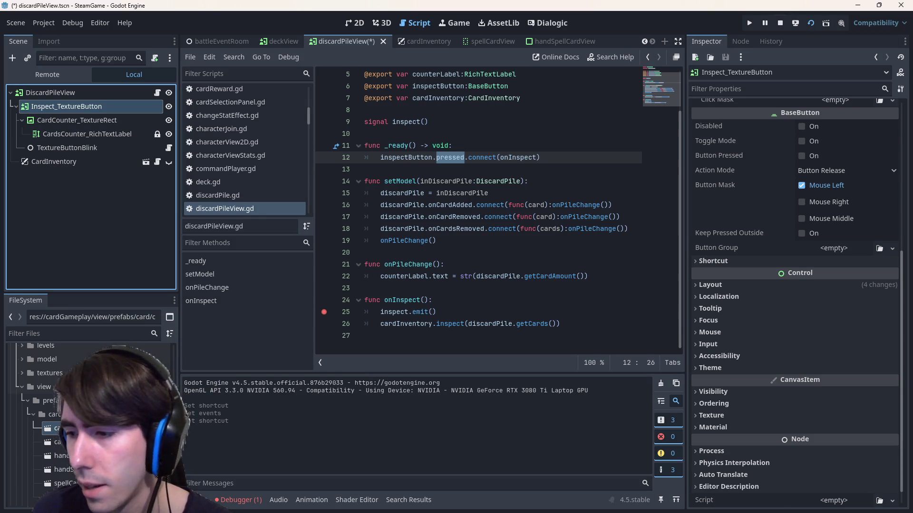
Hit the breakpoint from the game's discard pile and step into CardInventory.inspect at line 17
click(749, 23)
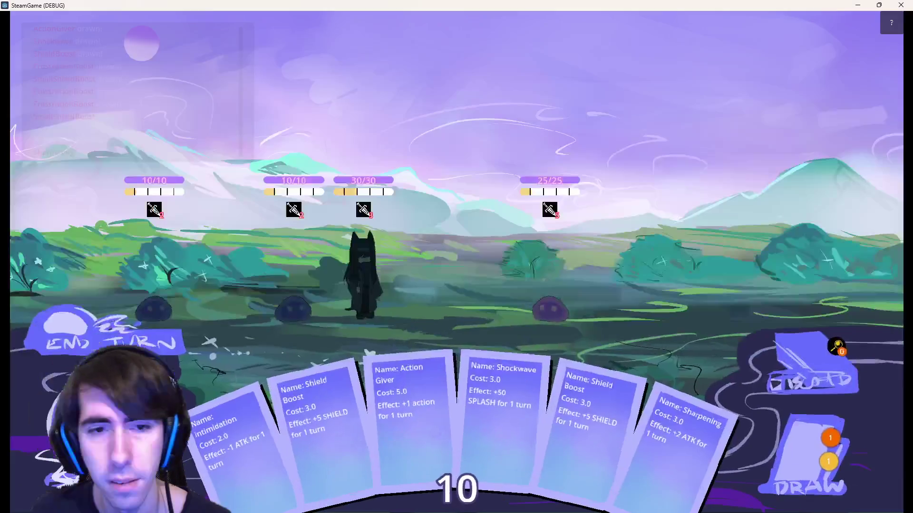
click(838, 347)
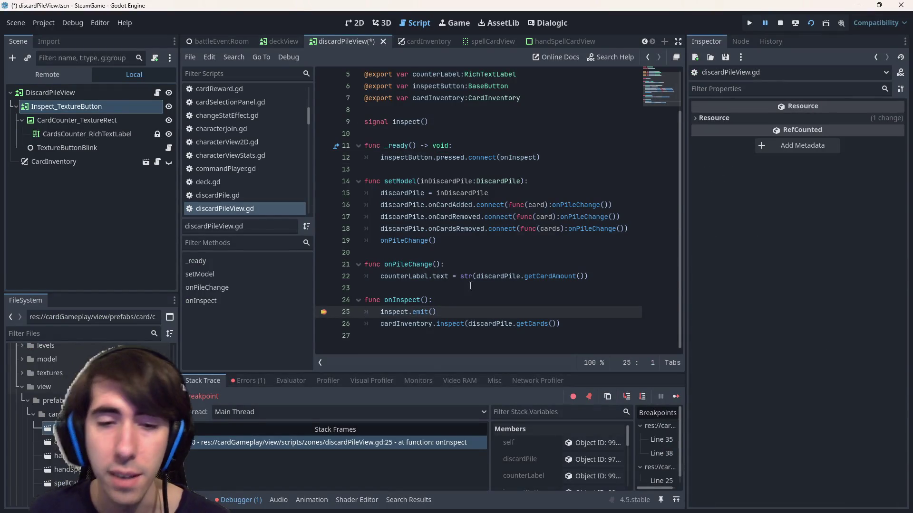
click(627, 397)
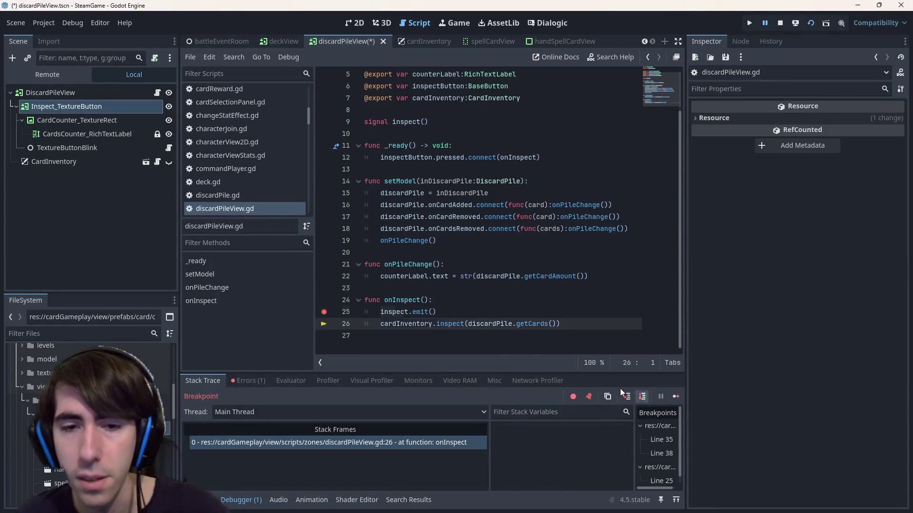
click(323, 312)
click(625, 402)
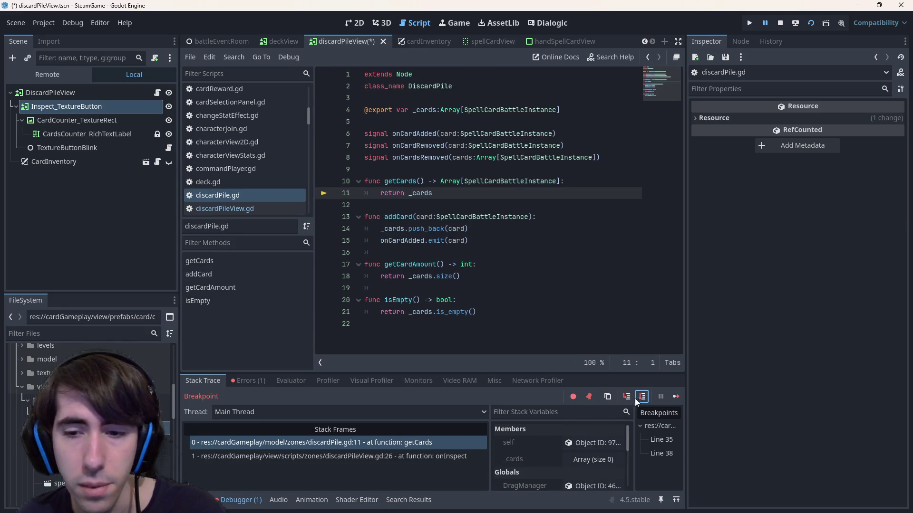
click(627, 397)
click(508, 300)
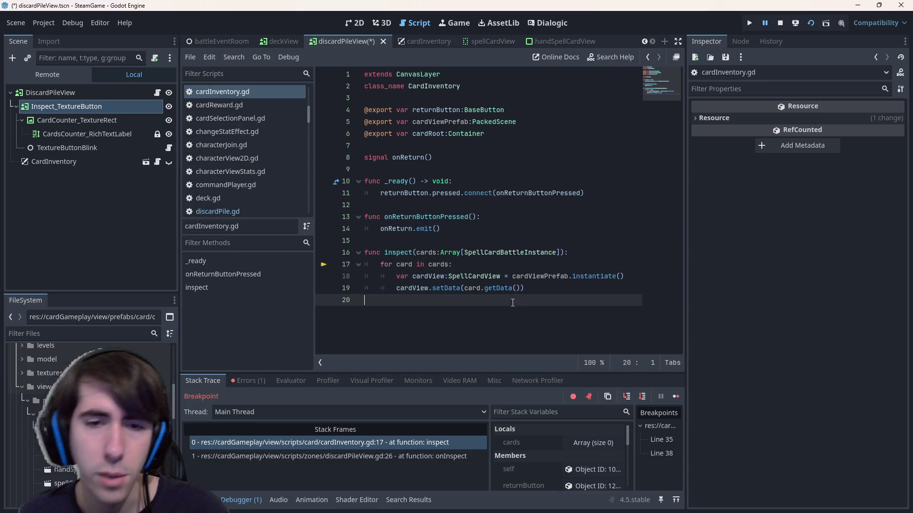
Add 'visible = true' at the top of inspect and save
click(589, 252)
key(Return)
text(visible =)
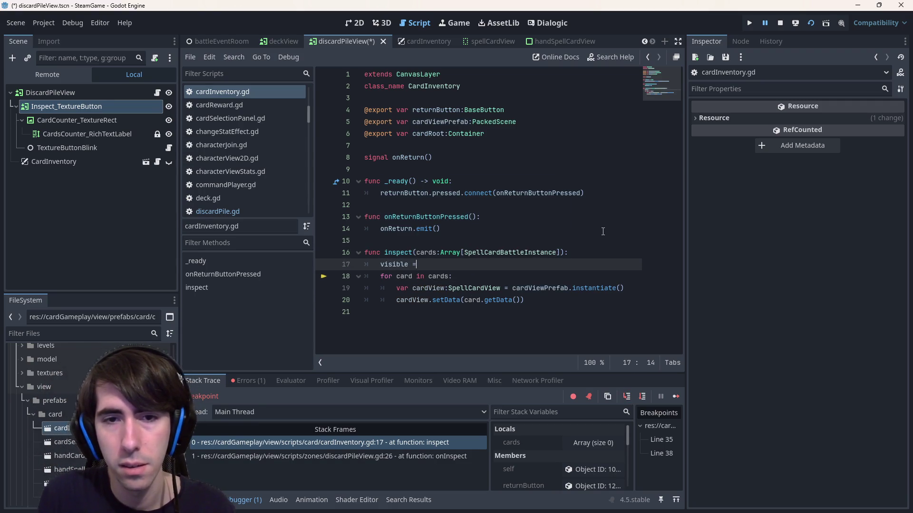
text( true)
key(ctrl+s)
Add 'visible = false' after onReturn.emit(), save, and stop the debug session
click(603, 232)
key(Return)
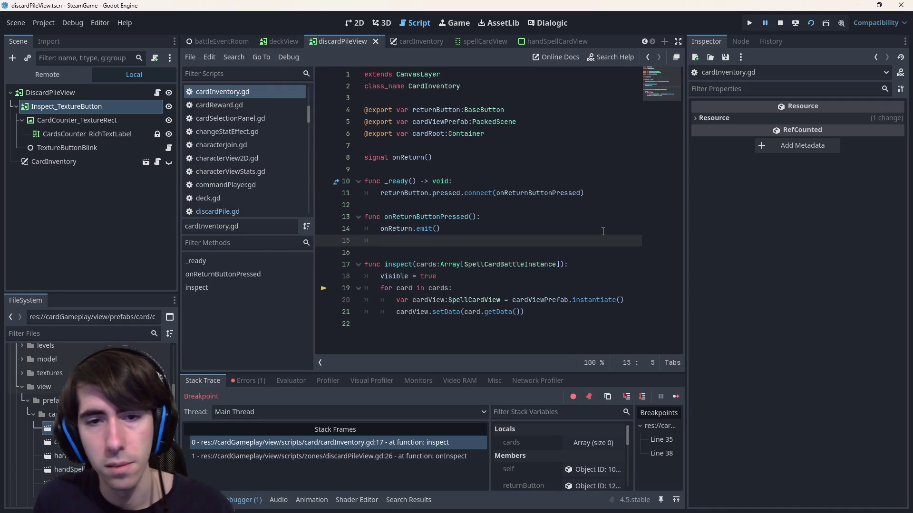
text(visible = false)
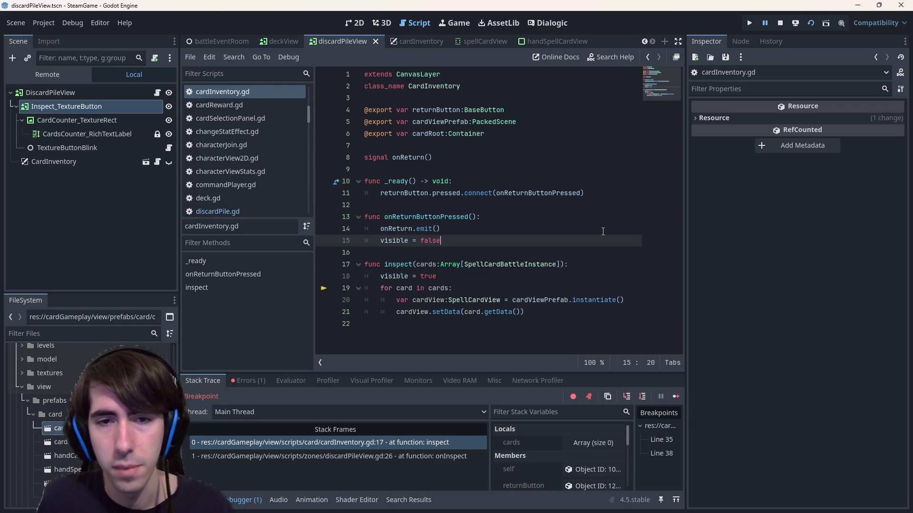
key(ctrl+s)
click(782, 23)
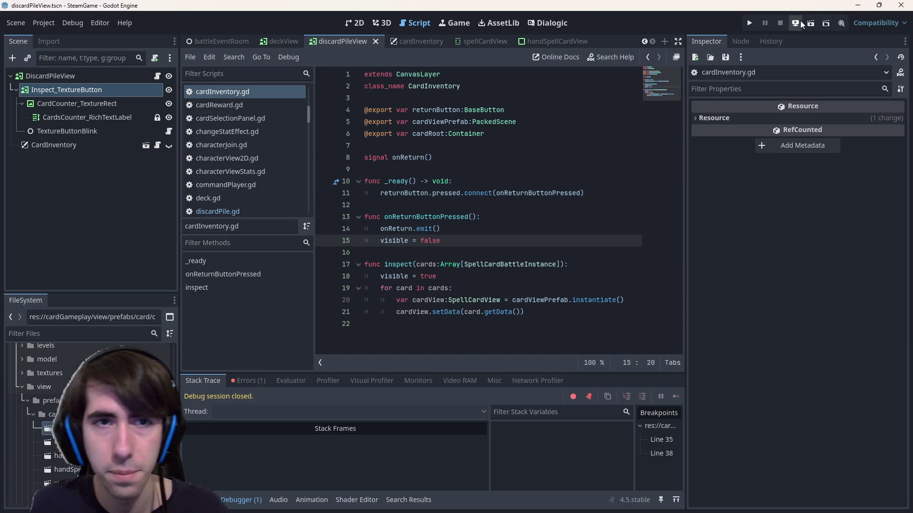
Switch to tutorial3, run it as the current scene, then close the game window
scroll(318, 42, down, 3)
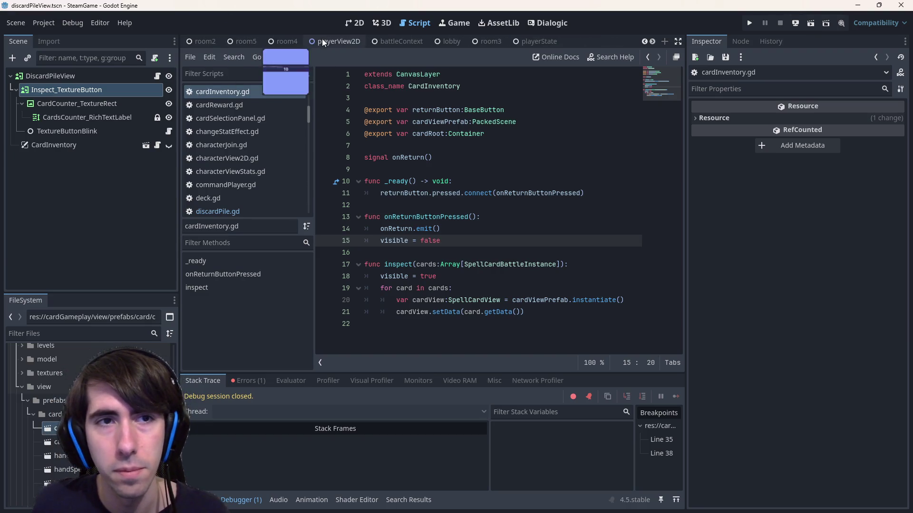
scroll(224, 44, up, 2)
click(267, 42)
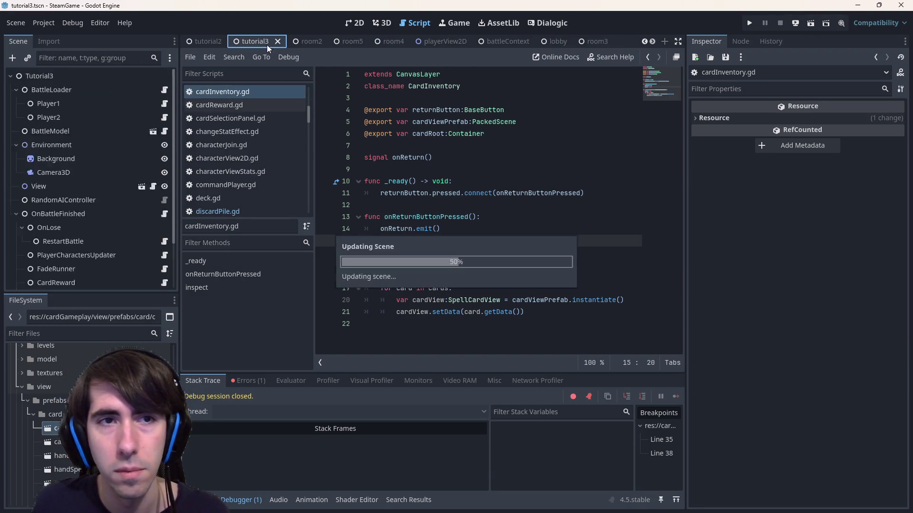
click(811, 24)
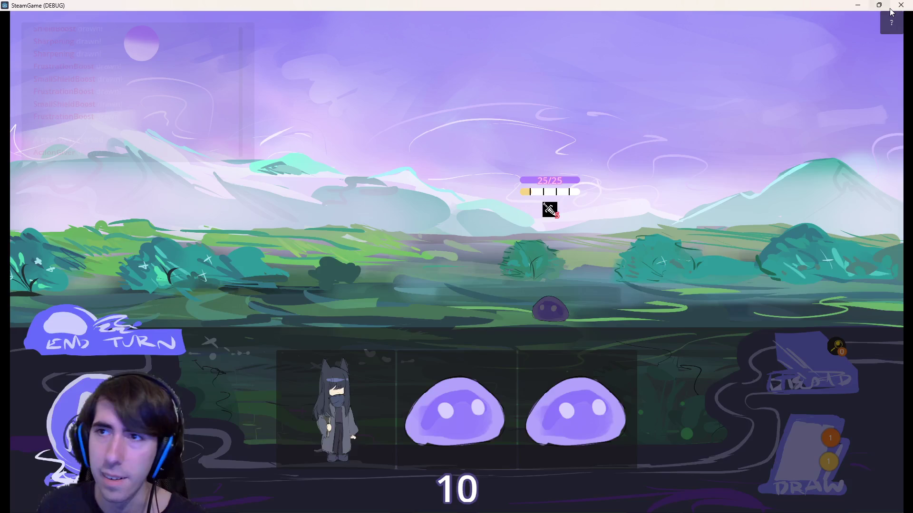
click(900, 8)
double_click(443, 288)
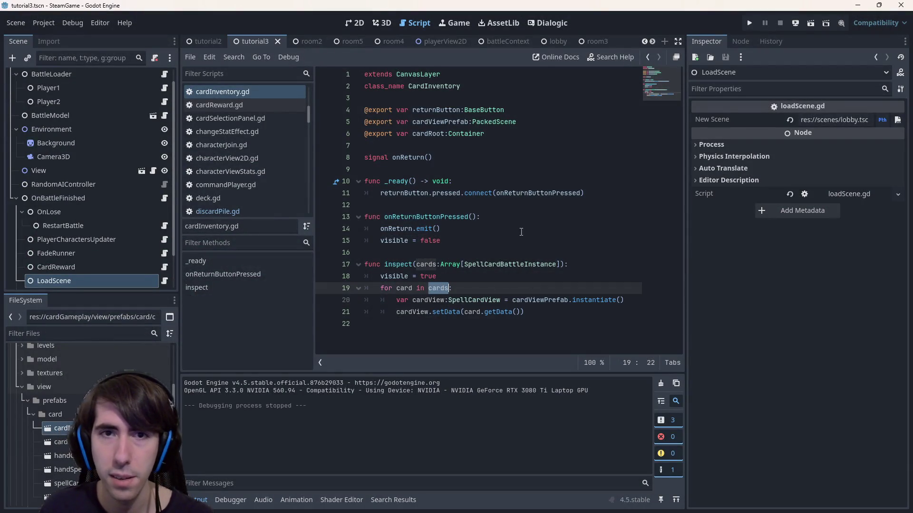
click(507, 141)
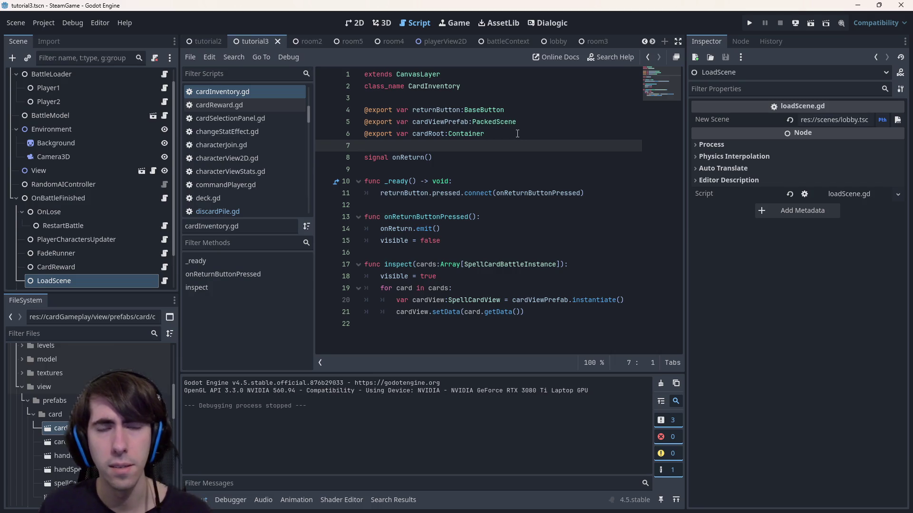
key(Return)
key(Return)
key(Up)
text(@expo)
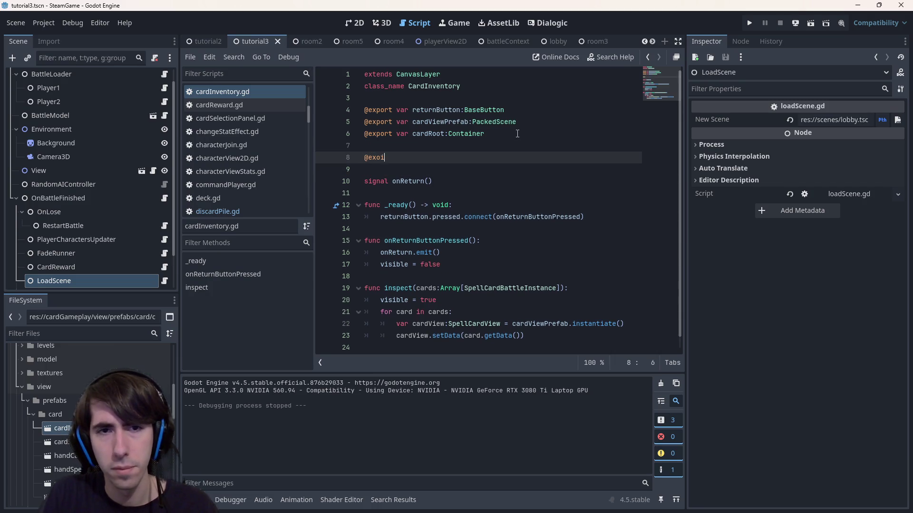
key(Return)
text(var cardViews:)
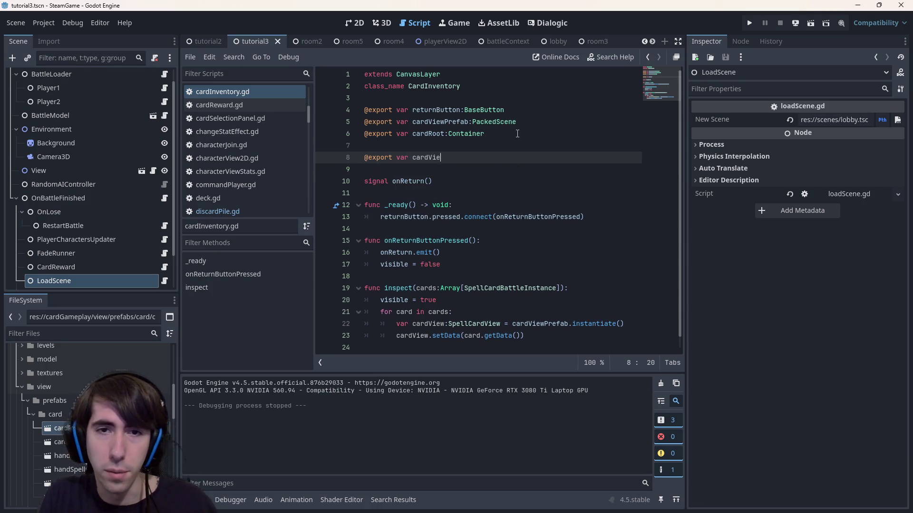
text(Array[P)
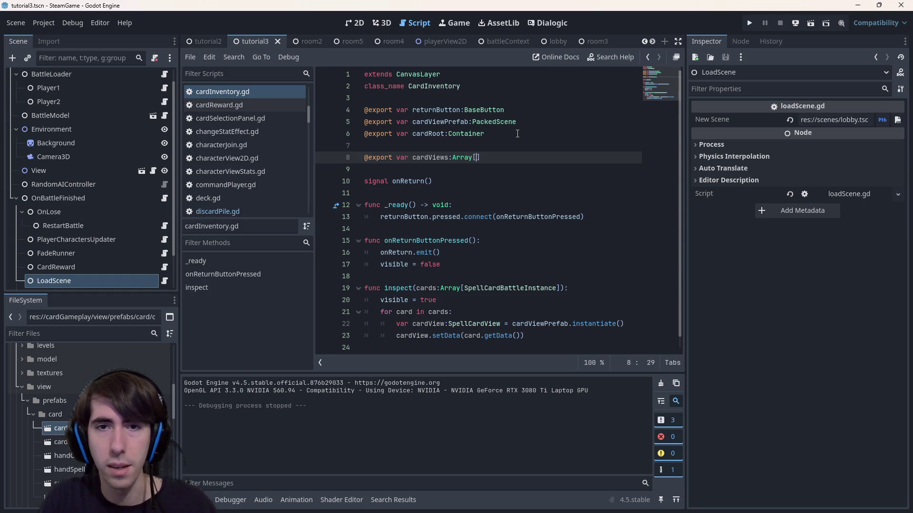
text(ackedScene)
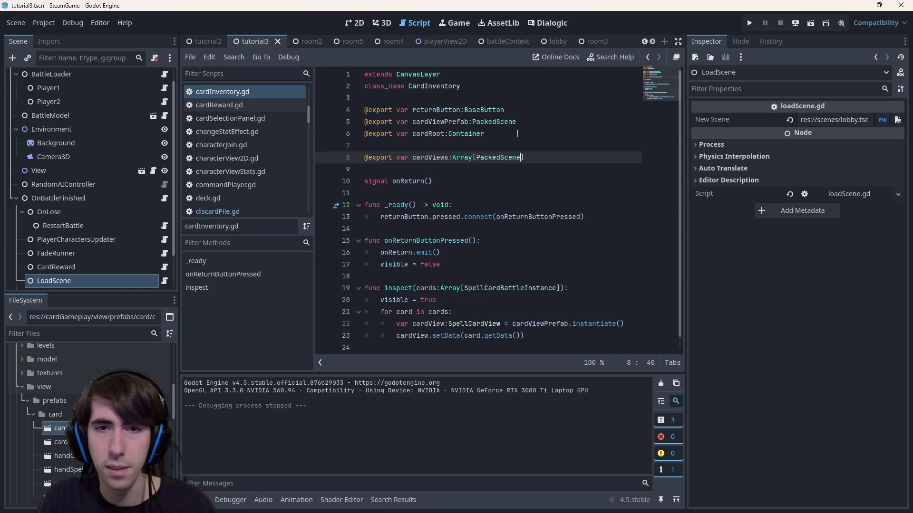
key(ctrl+BackSpace)
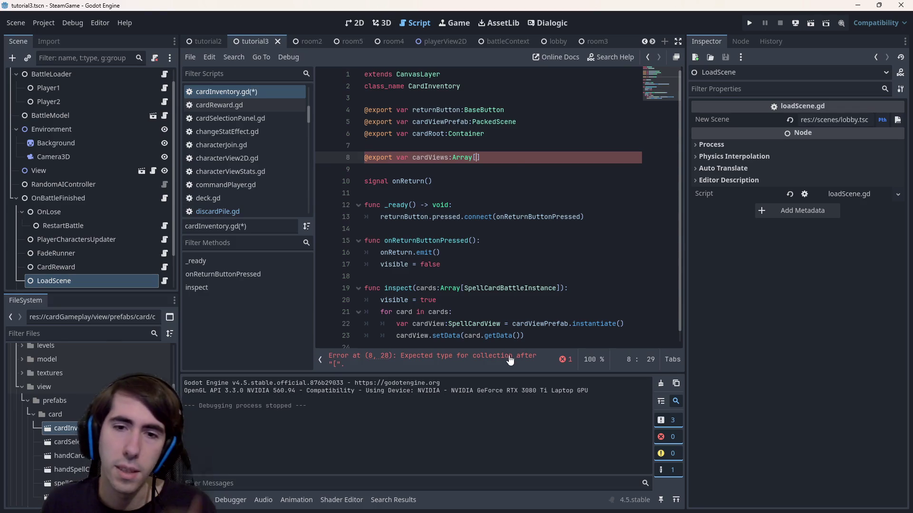
click(476, 324)
double_click(476, 324)
key(ctrl+c)
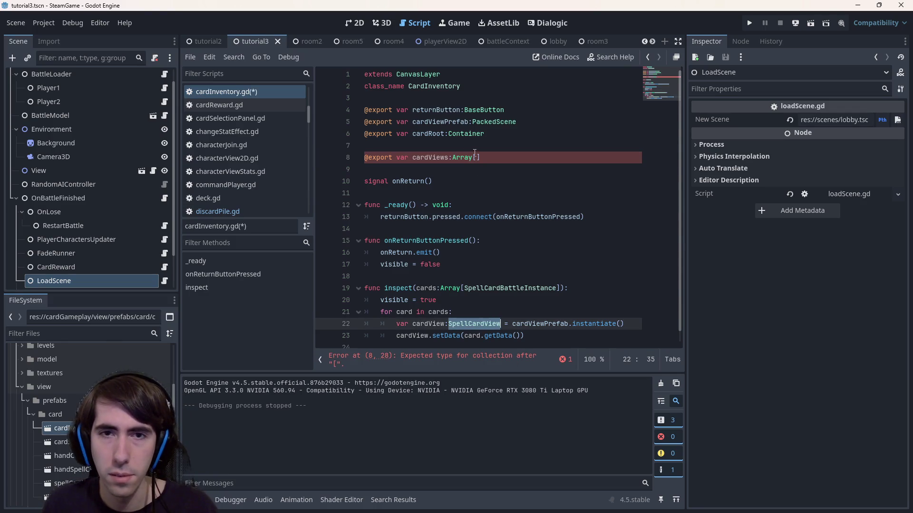
click(476, 157)
key(ctrl+v)
key(ctrl+s)
click(447, 98)
key(Return)
text(@export )
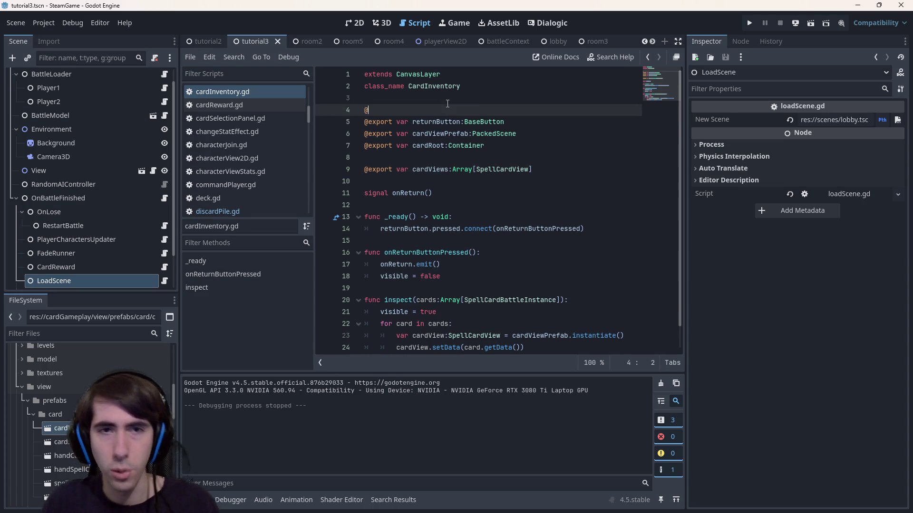
text(g)
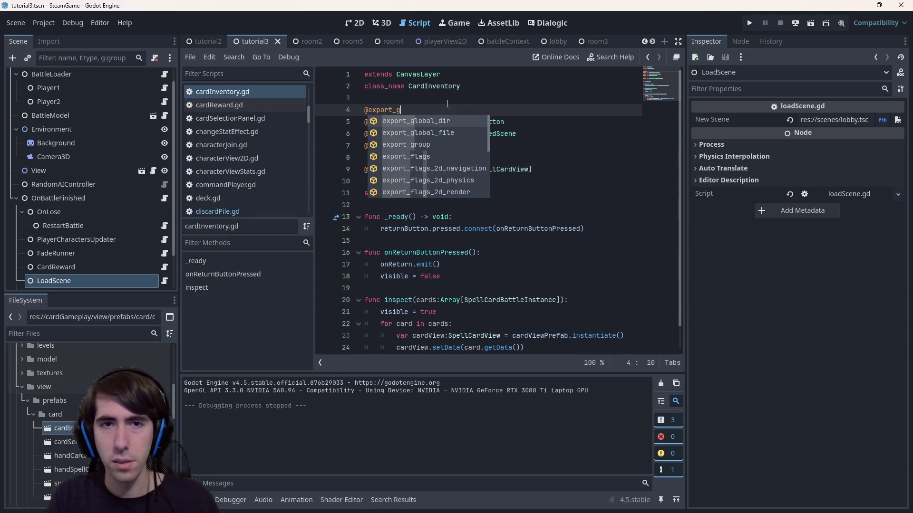
key(BackSpace)
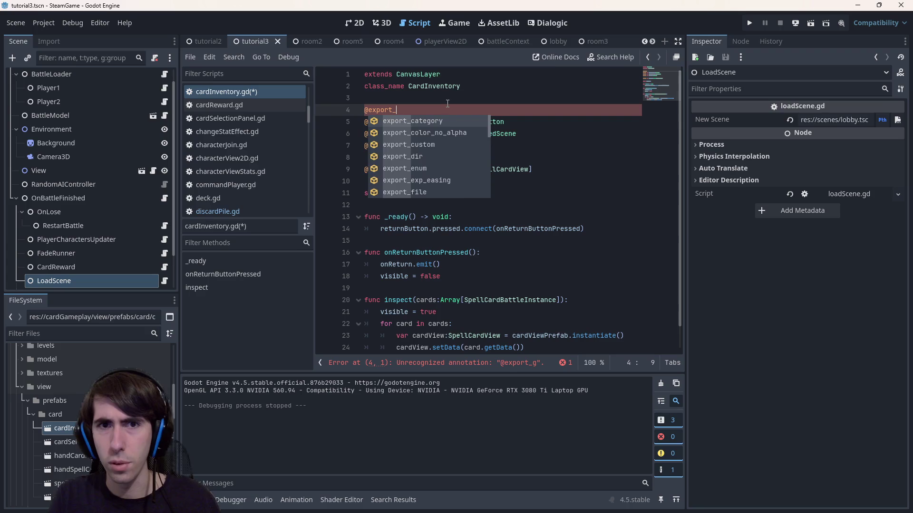
text(cate)
key(Return)
text(")
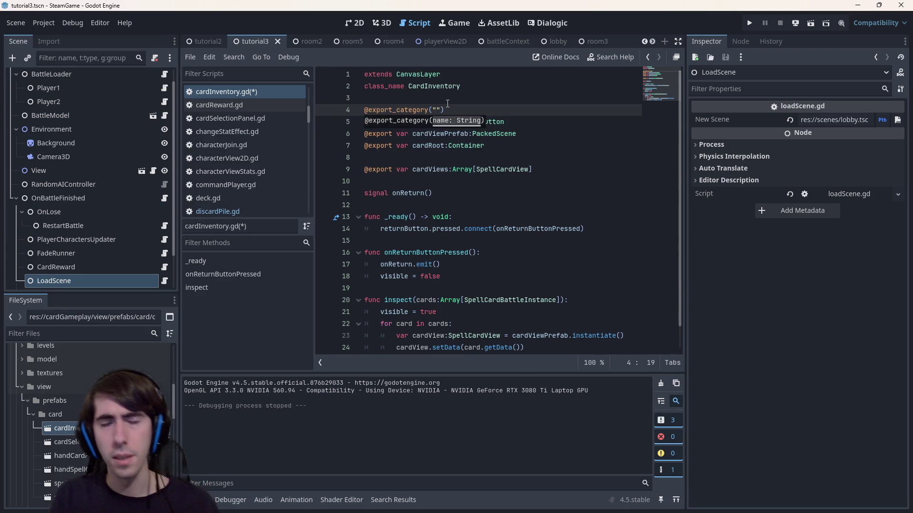
text(Setup)
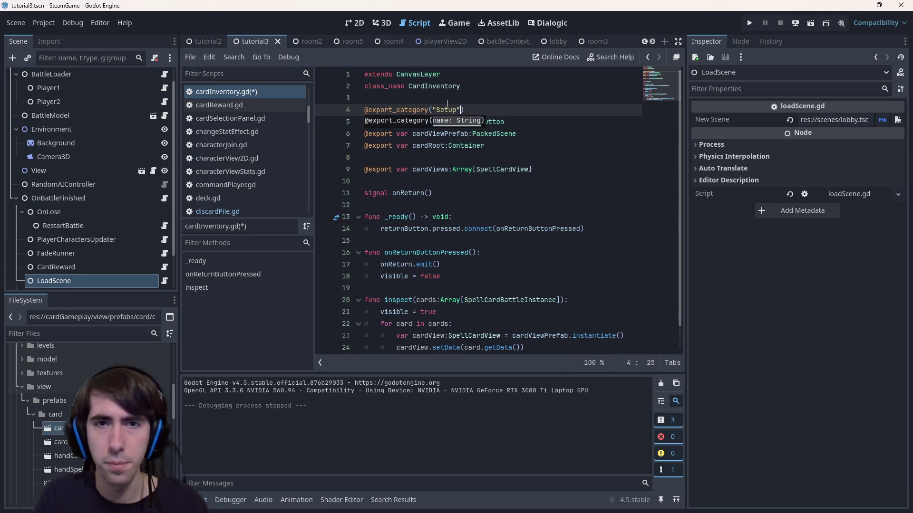
key(End)
key(ctrl+shift+Left)
key(ctrl+shift+Left)
key(ctrl+shift+Left)
key(ctrl+c)
key(Down)
key(Down)
key(Down)
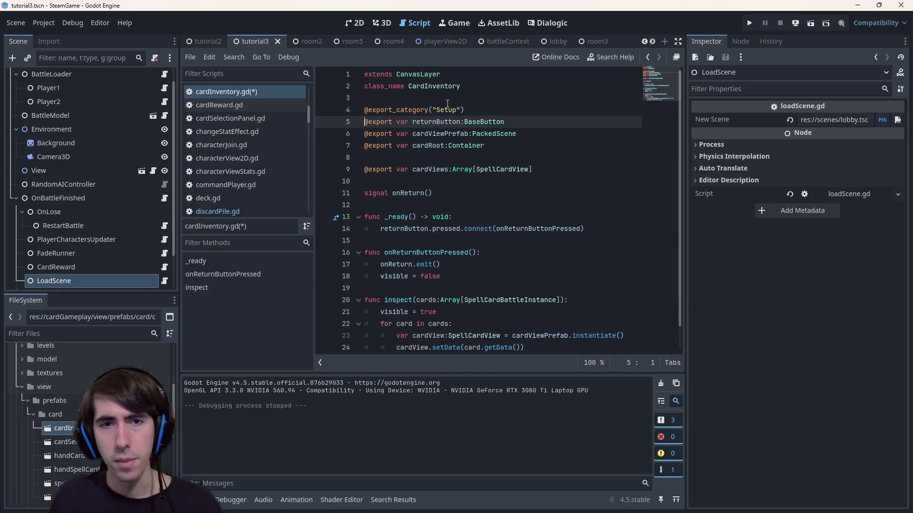
key(Return)
key(ctrl+v)
key(ctrl+shift+Left)
text(Runtime)
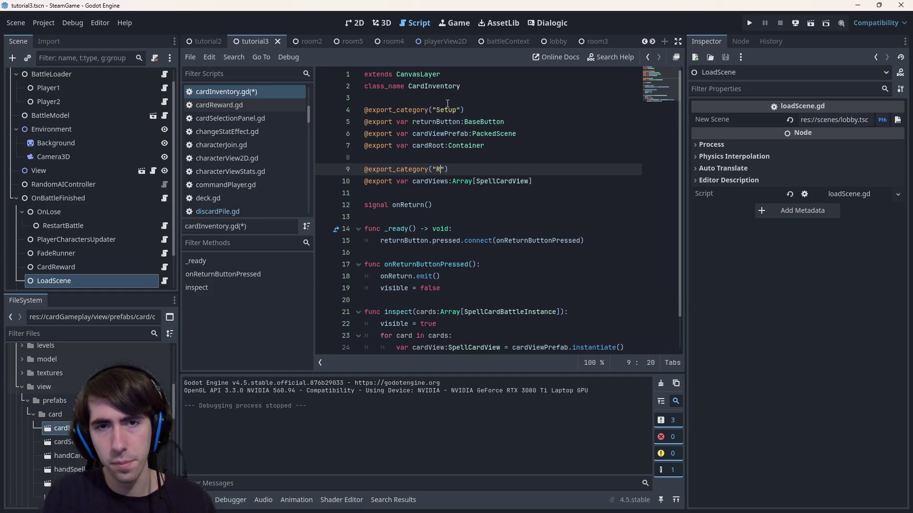
key(ctrl+s)
Move to the end of the setData line in inspect's loop
click(412, 122)
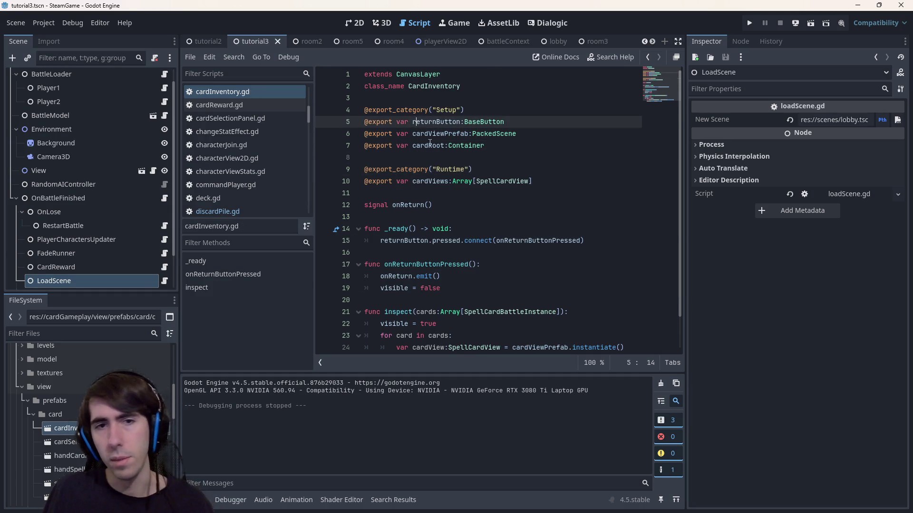
double_click(435, 182)
scroll(416, 187, down, 1)
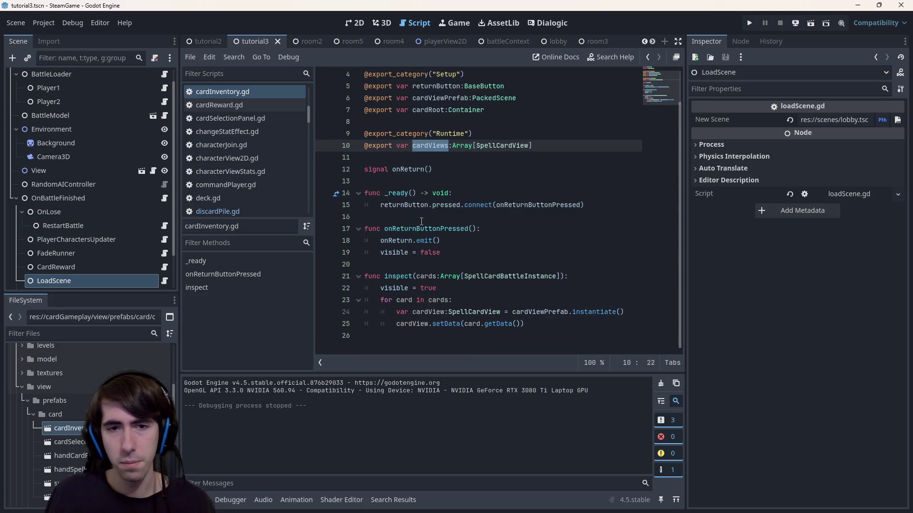
click(395, 335)
click(542, 326)
Add cardRoot.add_child(cardView) after the setData call in the loop
key(Return)
text(cardViews.)
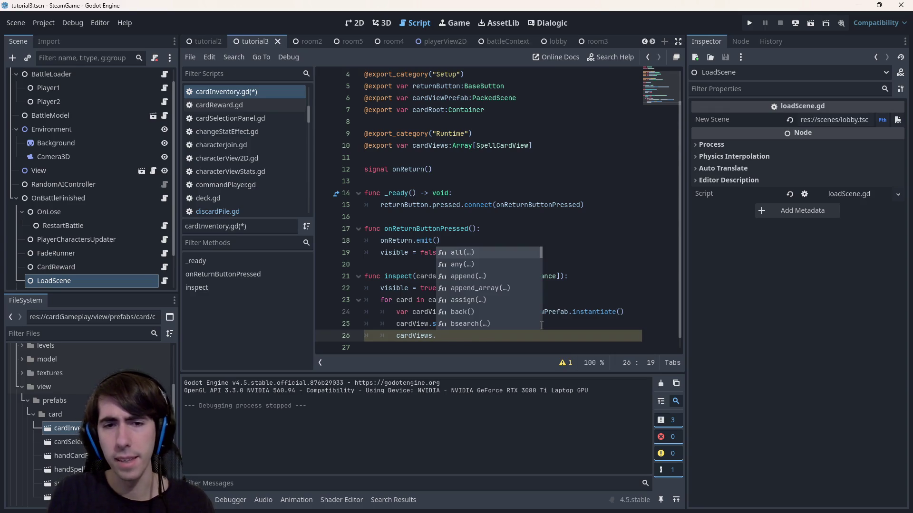
key(BackSpace)
key(BackSpace)
key(BackSpace)
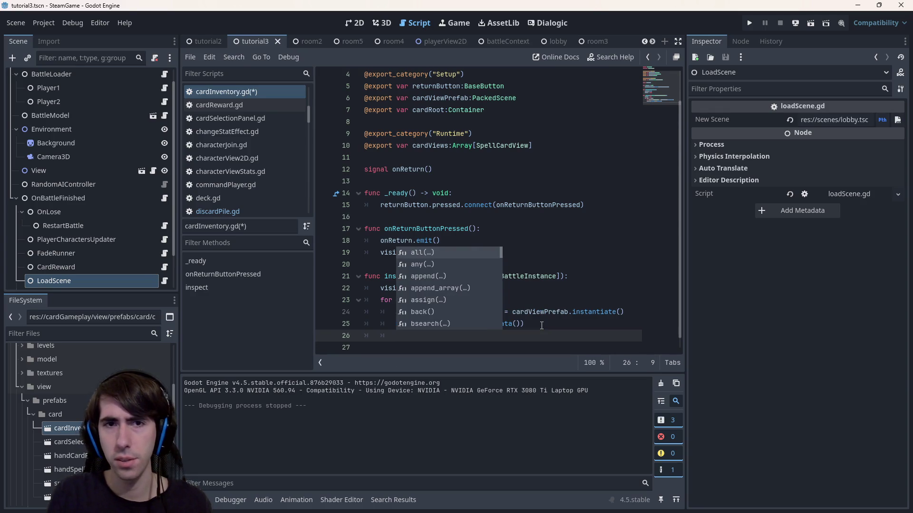
text(cardRoot.)
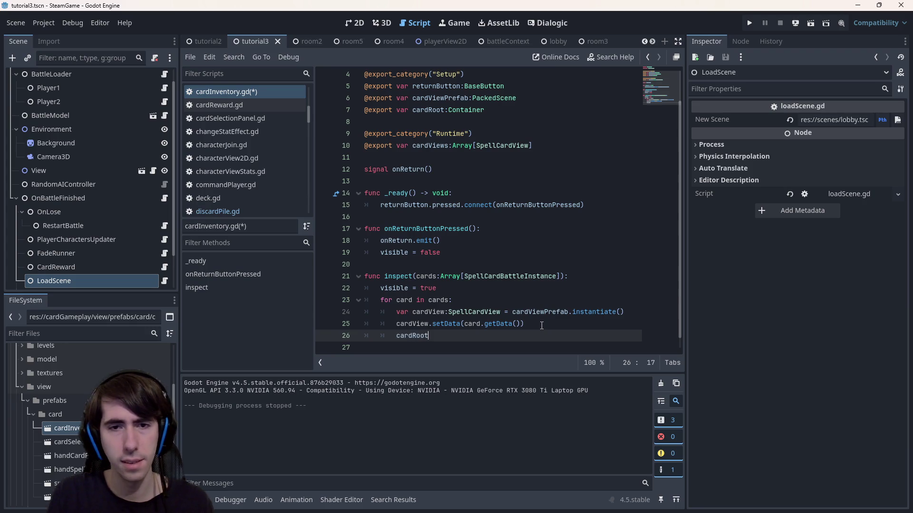
text(add_c)
key(Return)
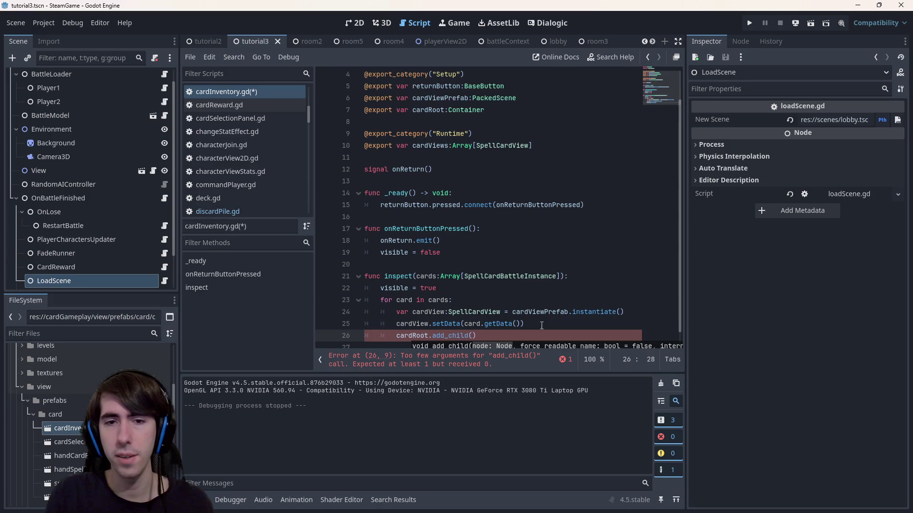
text(cardView))
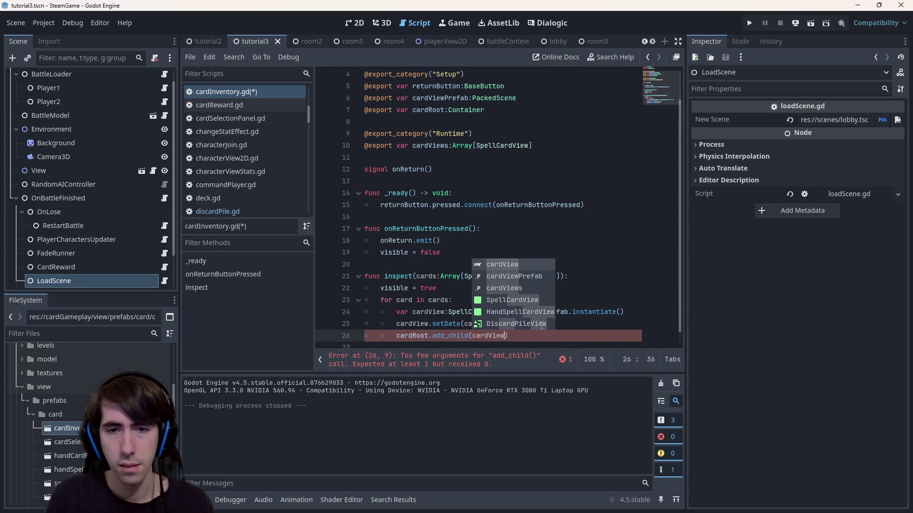
Append each card view with cardViews.push_back(cardView)
key(Return)
text(cardViews)
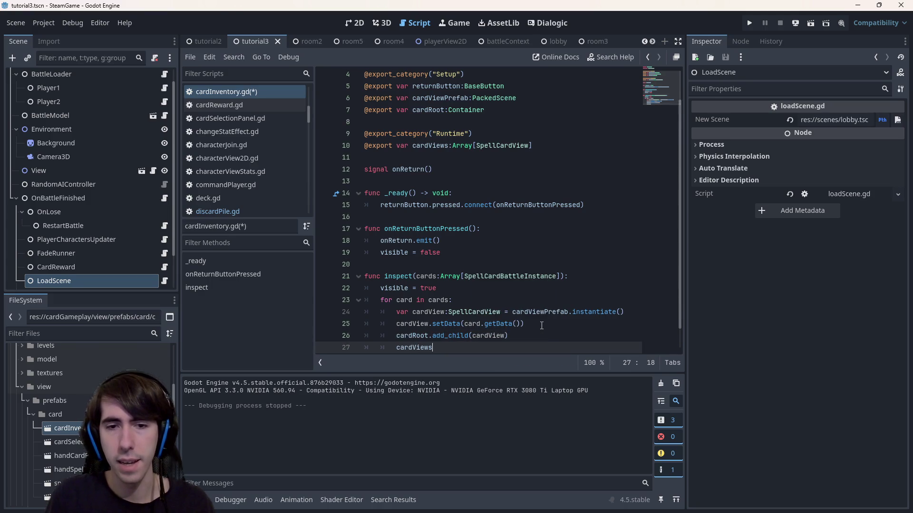
text(.push)
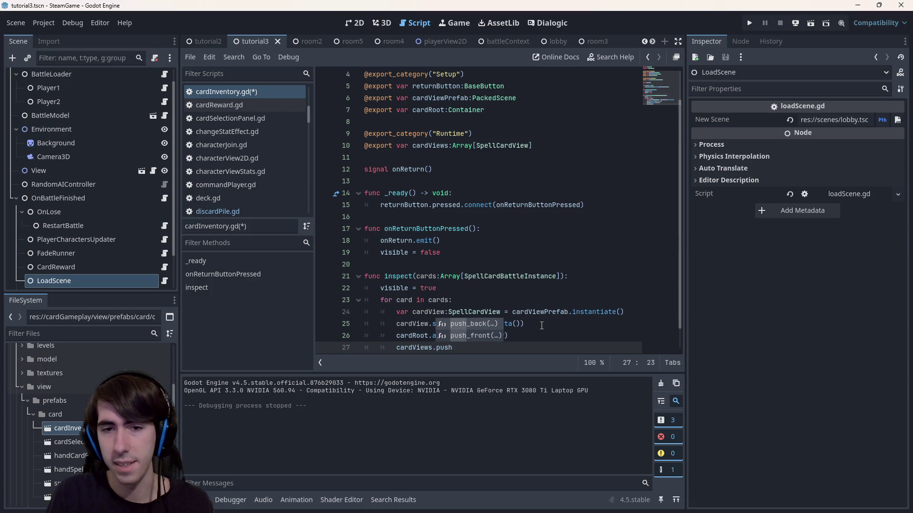
key(Return)
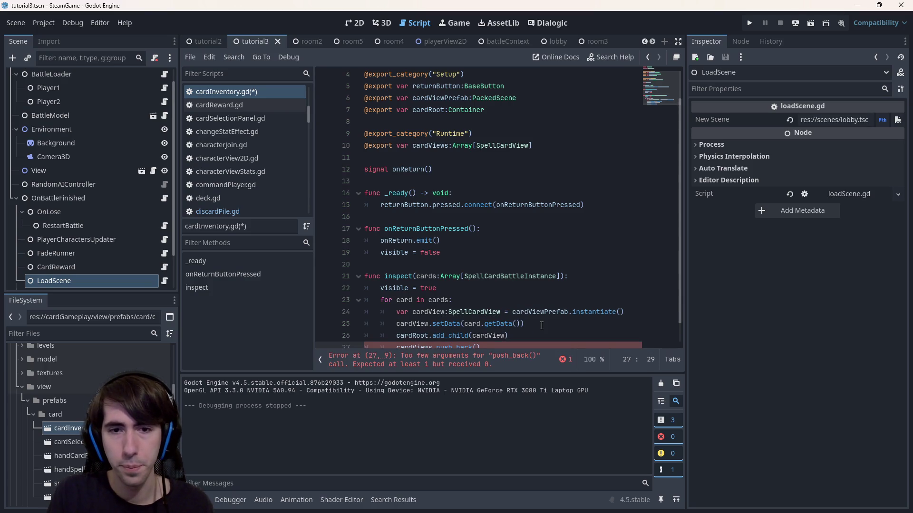
text(cardView)
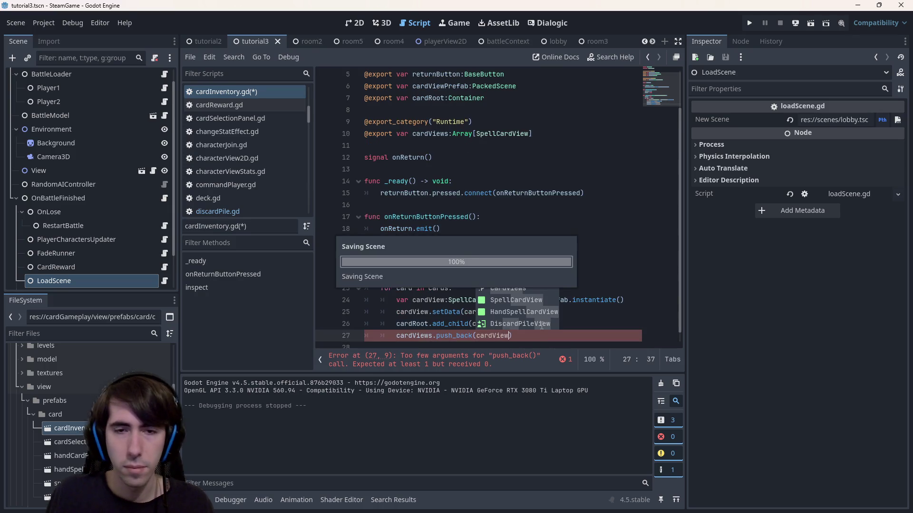
Open blank lines after the return handler for a new function
click(449, 133)
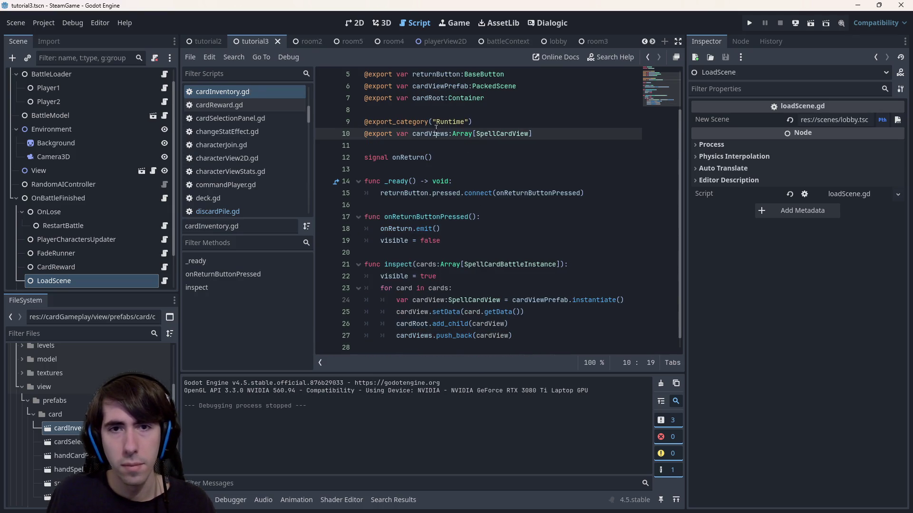
click(451, 255)
key(Return)
key(Return)
key(Up)
Write func removeAllCards() with a loop calling queue_free() on each card view
text(func )
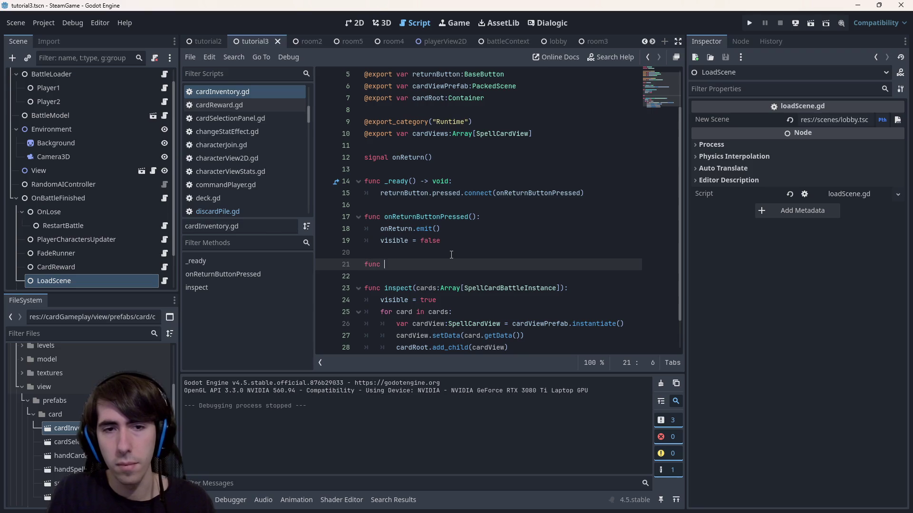
text(removeAllCards())
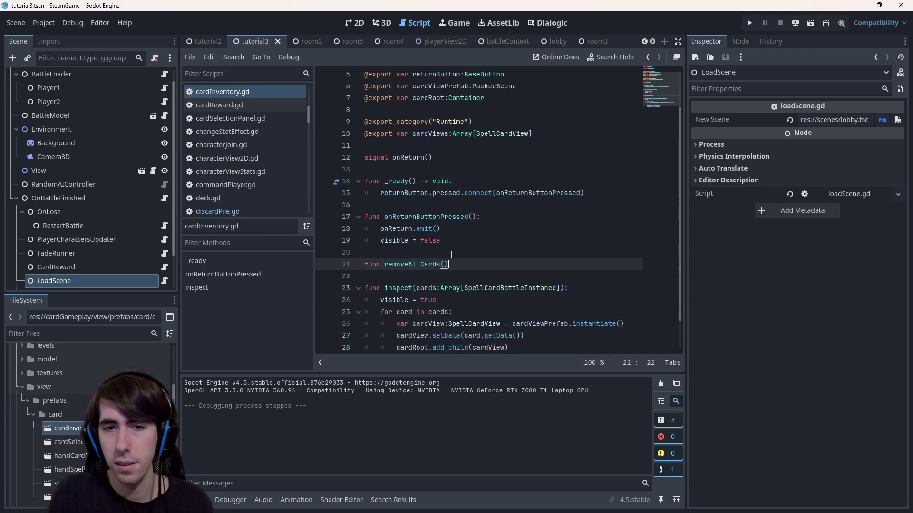
text(:)
key(Return)
text(cardViews)
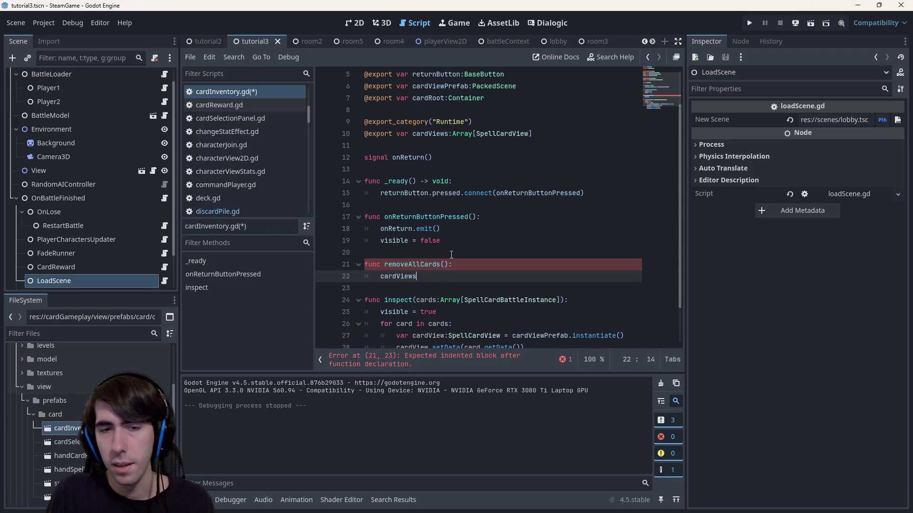
key(ctrl+BackSpace)
text(for cardView in )
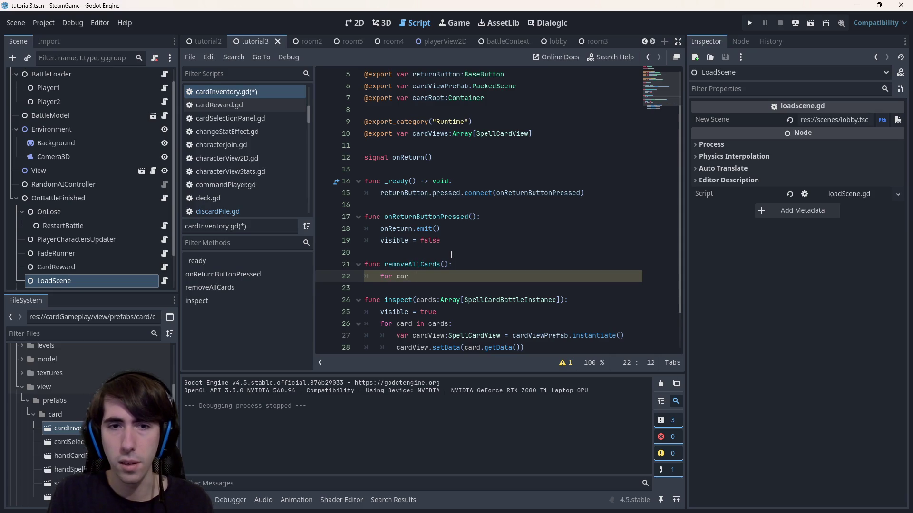
text(cardViews:)
key(Return)
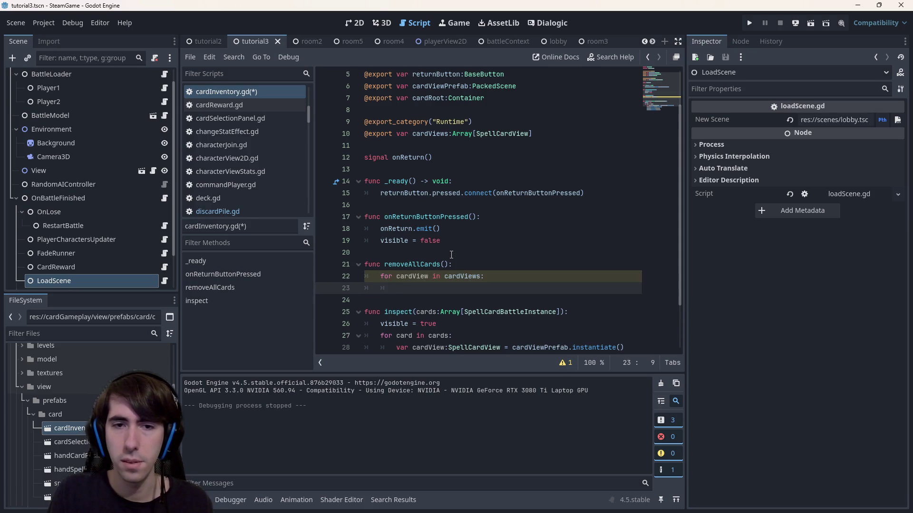
text(cardView.queue)
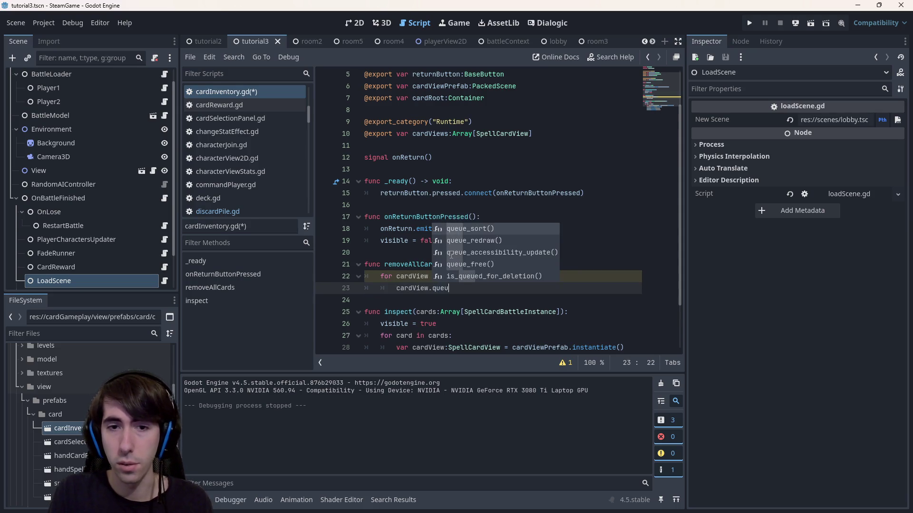
key(Down)
key(Return)
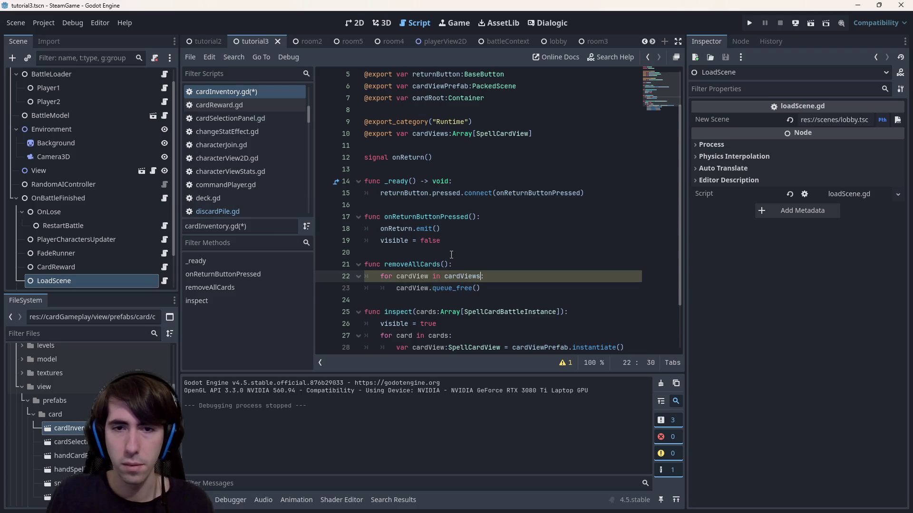
Add cardViews.clear() after the loop in removeAllCards and save
key(Up)
key(Down)
key(Down)
key(Return)
key(Up)
key(Tab)
text(cardViews.)
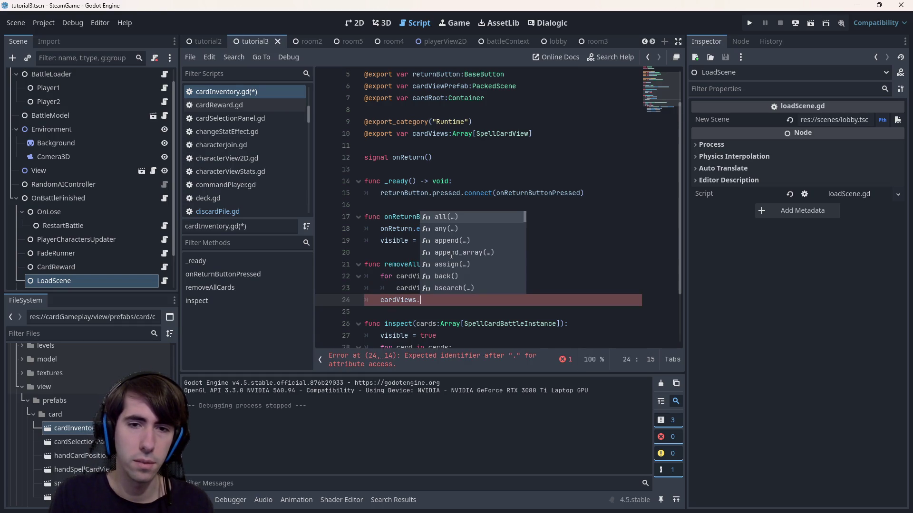
text(clear)
key(Return)
key(ctrl+s)
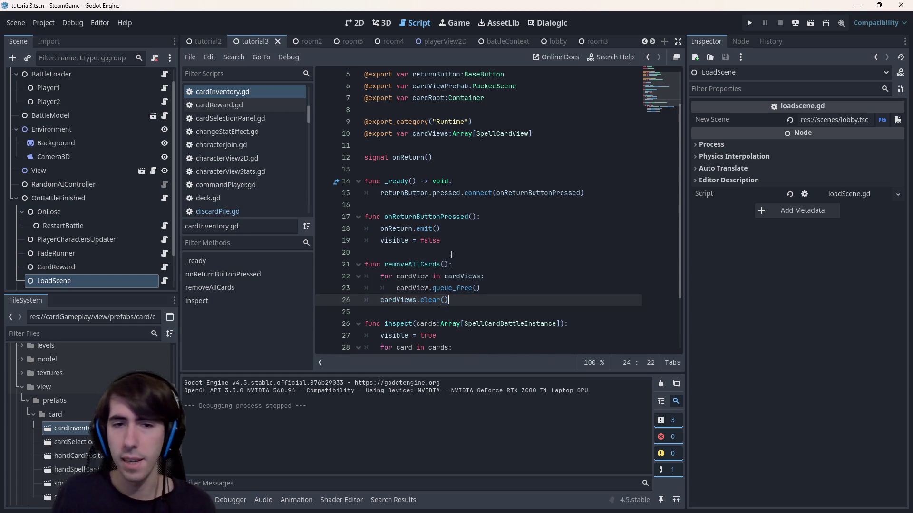
Call removeAllCards() at the top of inspect and save
scroll(451, 254, down, 2)
double_click(407, 193)
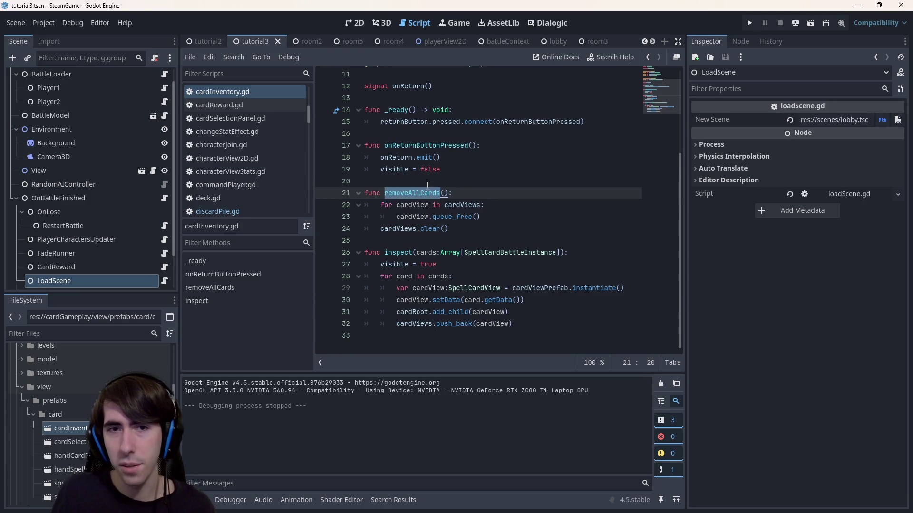
click(564, 264)
key(Return)
text(removeAllCards())
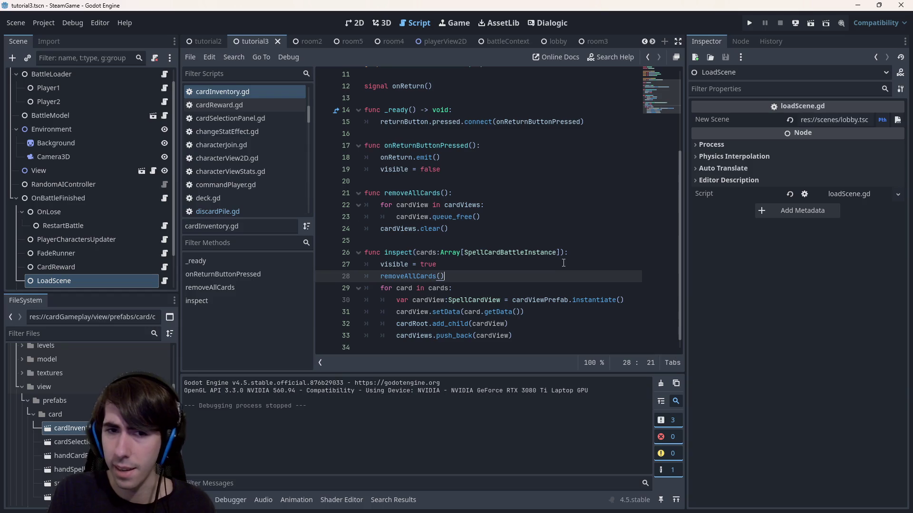
key(alt+Up)
key(ctrl+s)
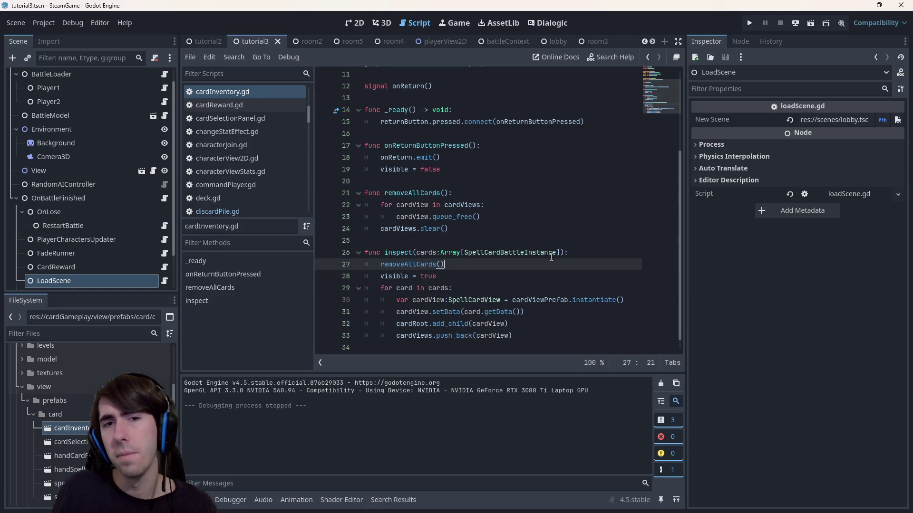
Move visible = true below the card loop in inspect and save
click(480, 277)
key(alt+Down)
key(alt+Down)
key(alt+Down)
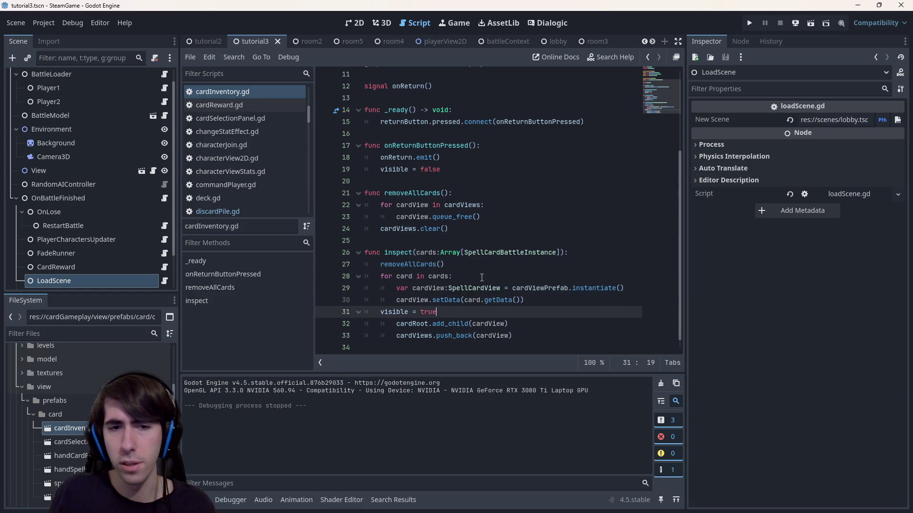
key(alt+Up)
key(ctrl+s)
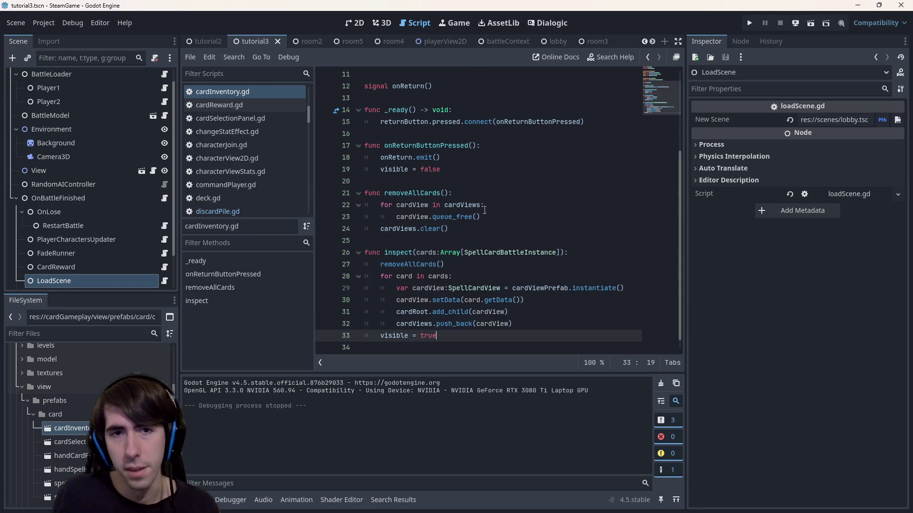
Copy cardViews.clear() into the return handler after visible = false, save, and run the scene
click(336, 244)
key(shift+Up)
key(ctrl+c)
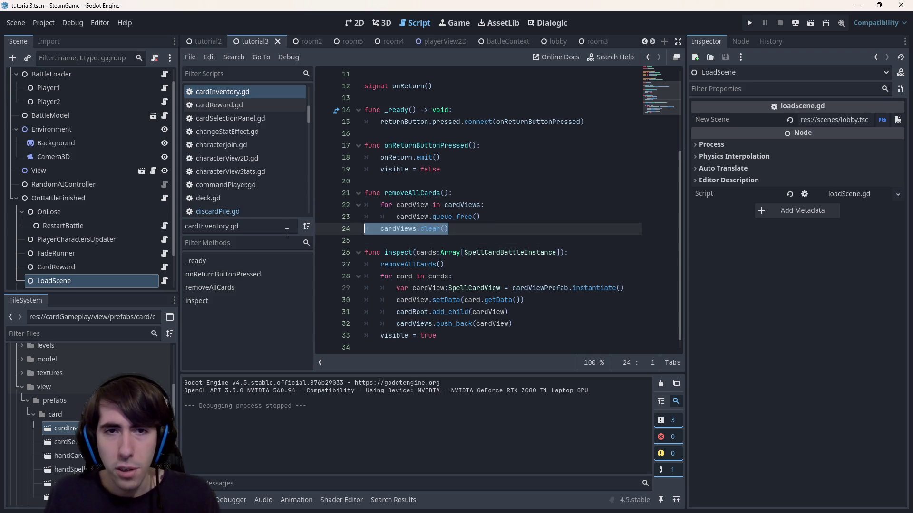
click(471, 166)
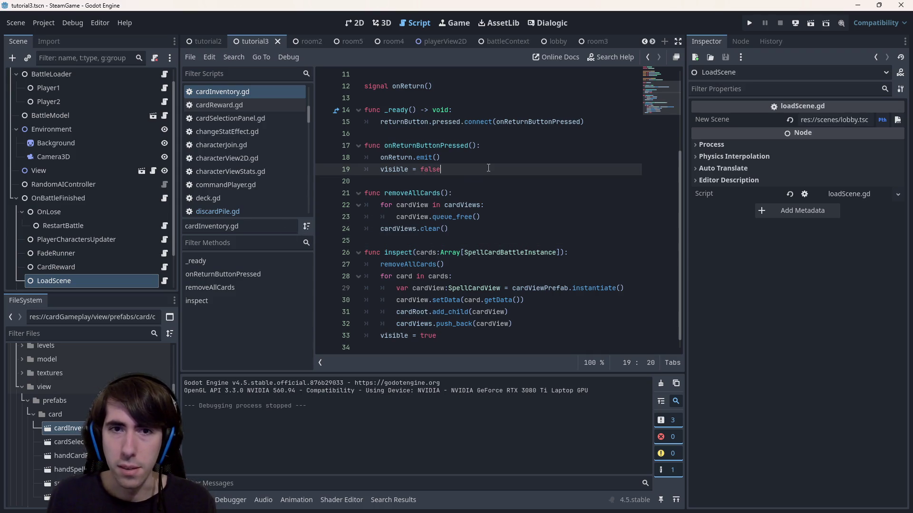
key(Return)
key(ctrl+v)
key(ctrl+s)
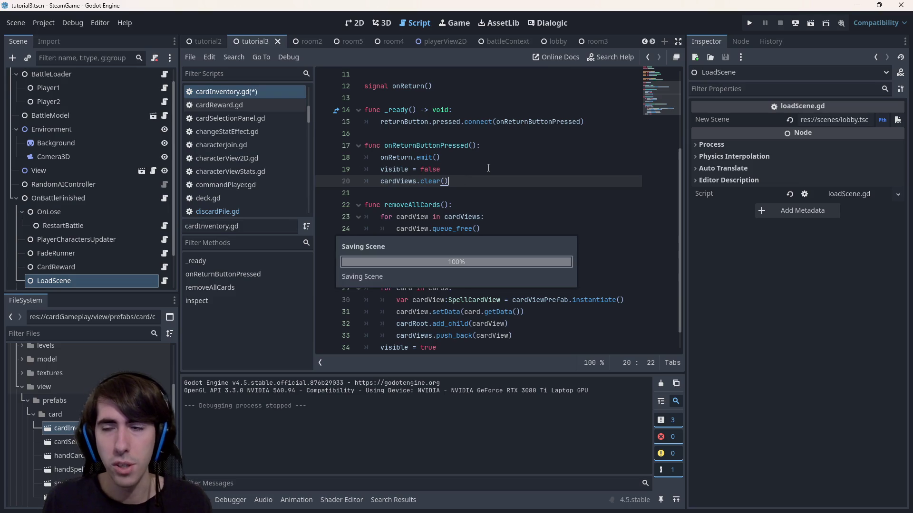
key(F6)
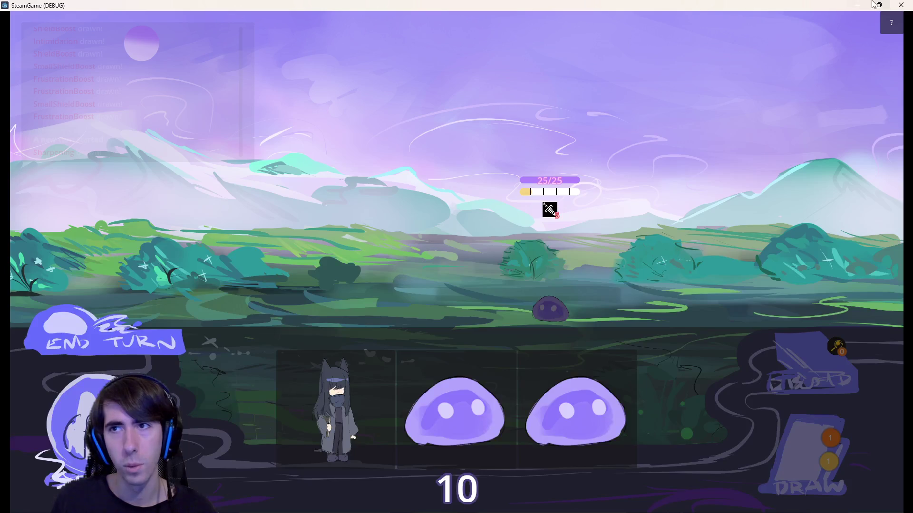
Close the game and replace cardViews.clear() in the return handler with removeAllCards()
click(901, 5)
drag(448, 182, 379, 182)
text(removeAllCards()
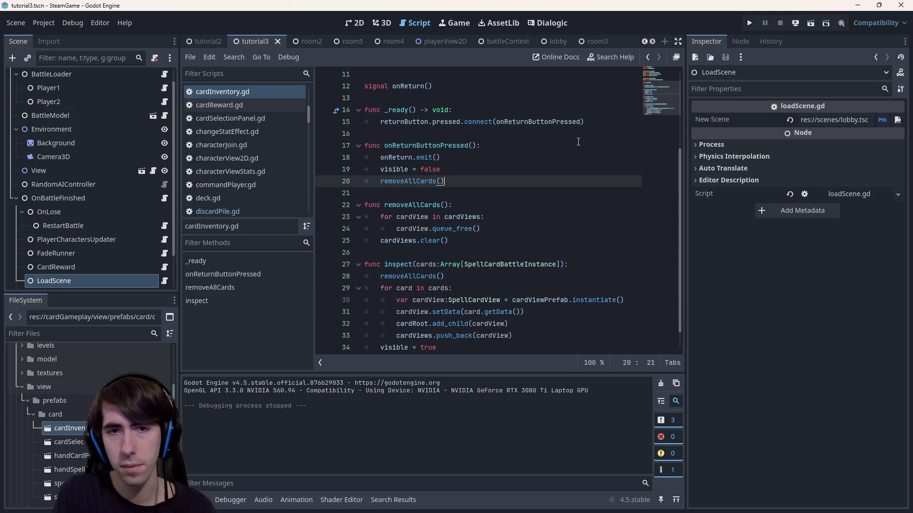
Rerun the scene, place the character and two slimes, then stop the game
click(811, 23)
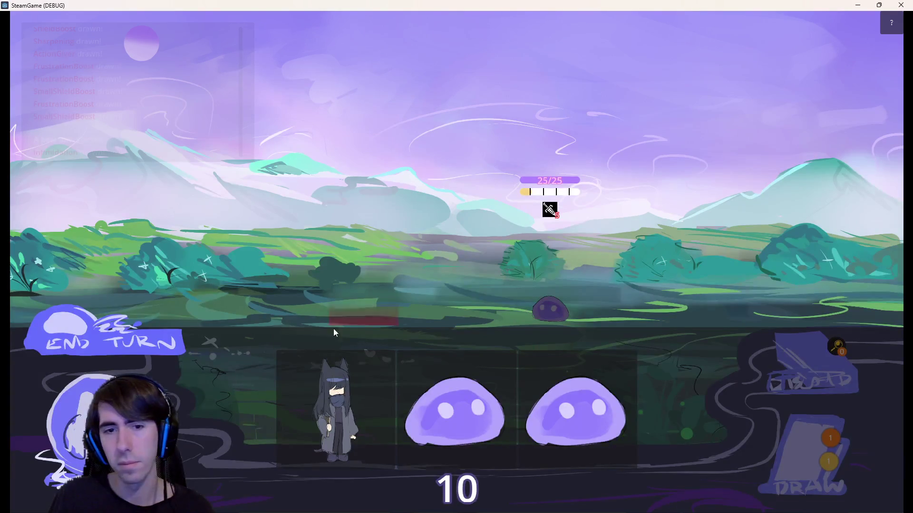
mouse_move(299, 388)
mouse_down()
mouse_move(339, 272)
mouse_move(323, 230)
mouse_up()
drag(362, 353, 290, 299)
drag(435, 420, 216, 287)
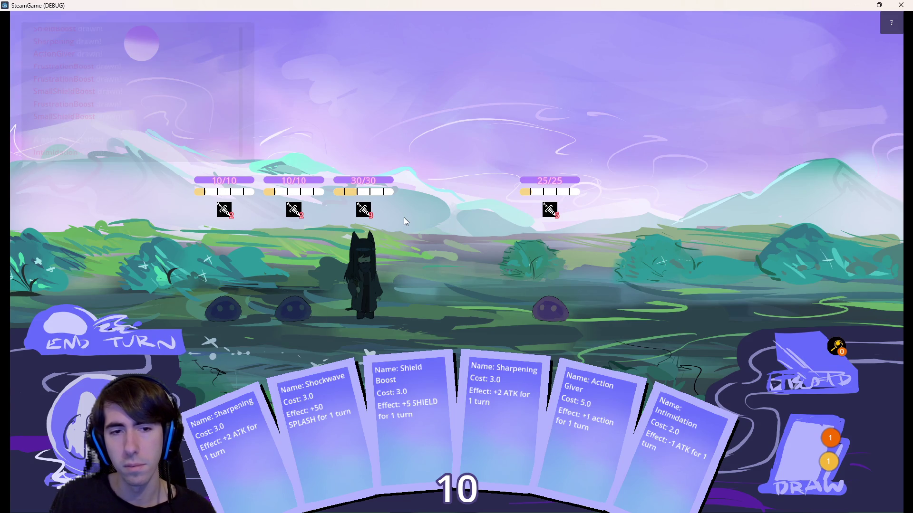
key(F8)
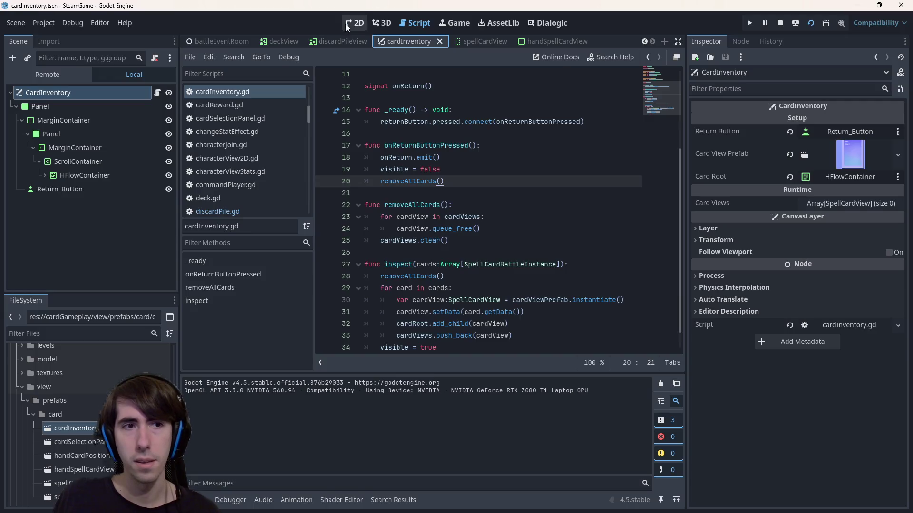
click(47, 177)
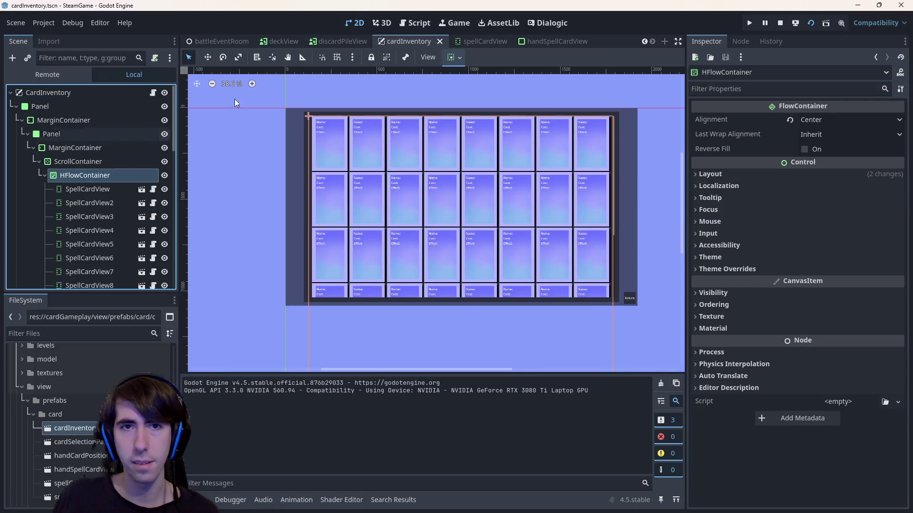
click(413, 24)
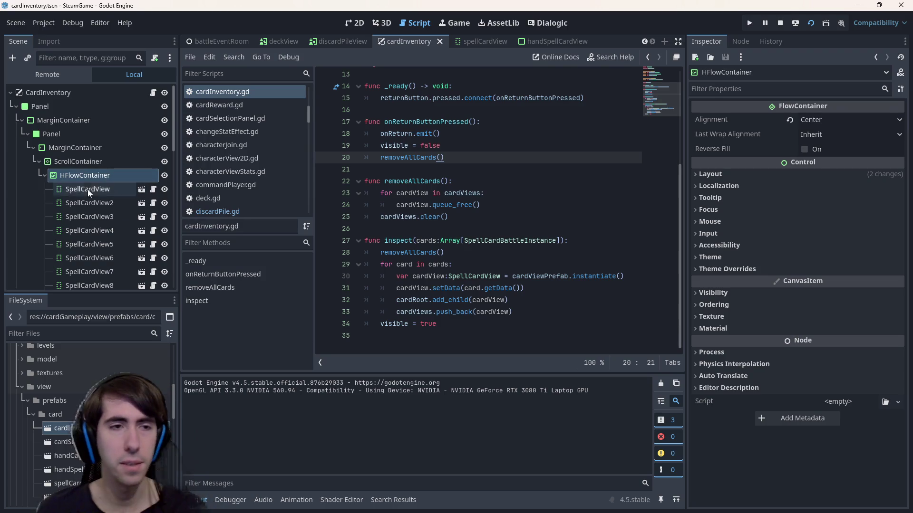
right_click(73, 175)
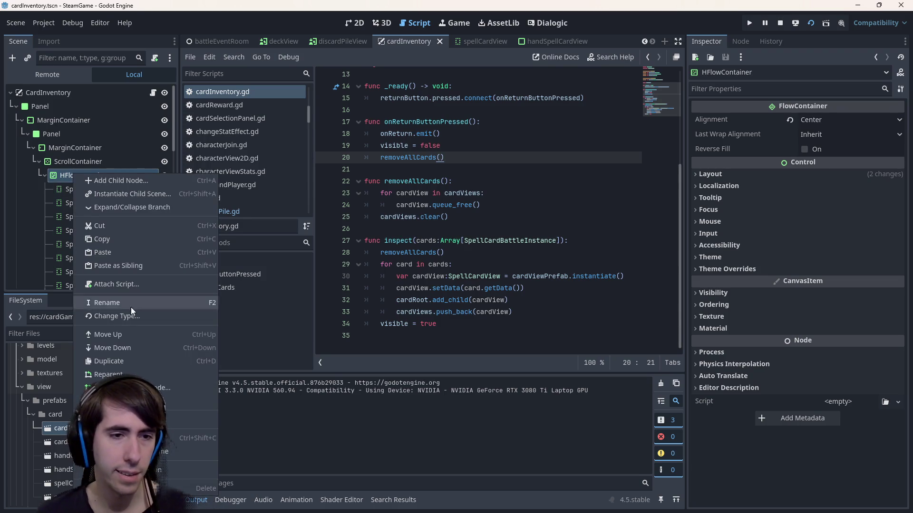
right_click(73, 178)
right_click(74, 175)
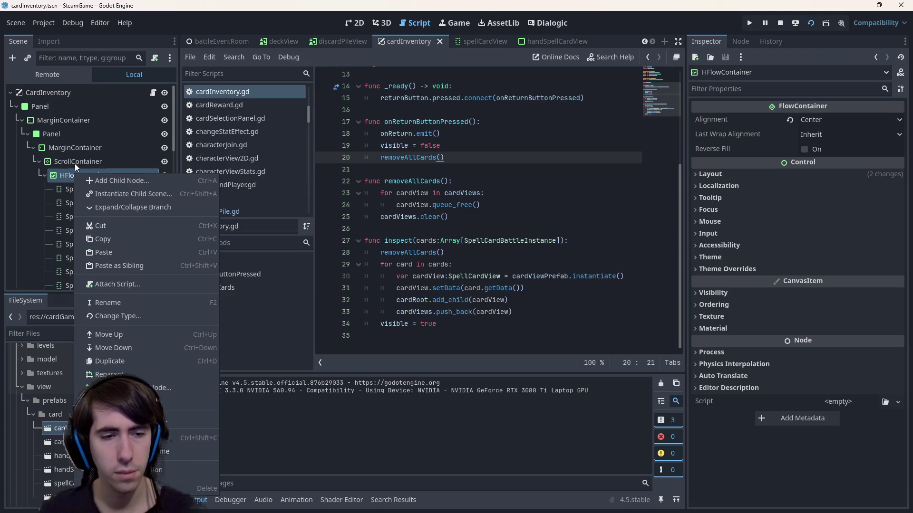
key(Escape)
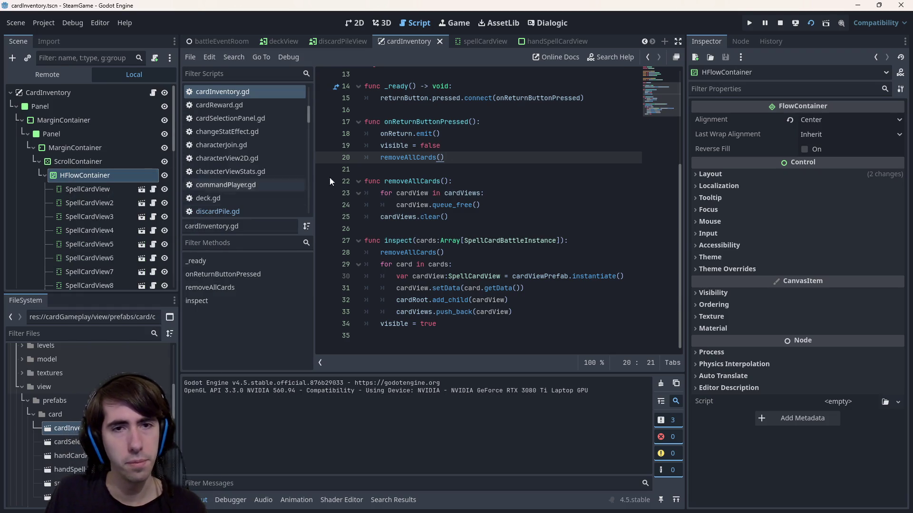
scroll(504, 139, up, 4)
double_click(430, 145)
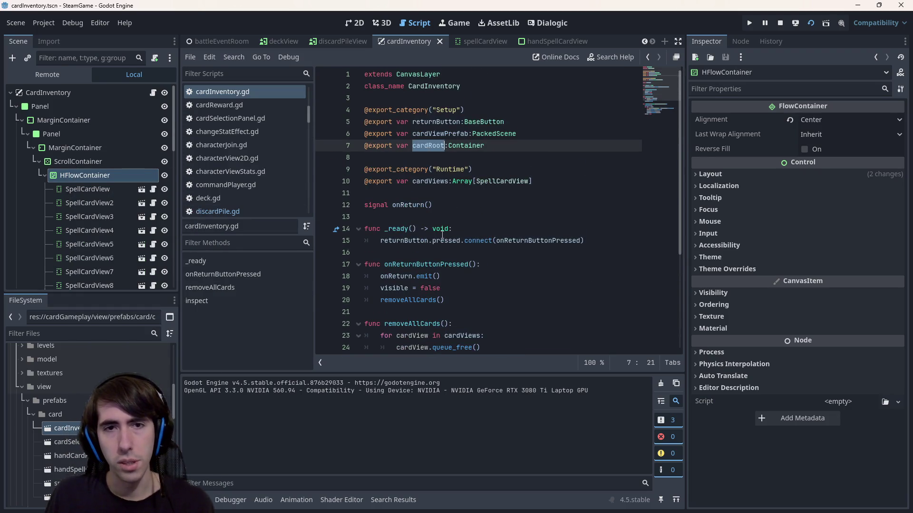
scroll(441, 241, down, 3)
scroll(441, 241, down, 1)
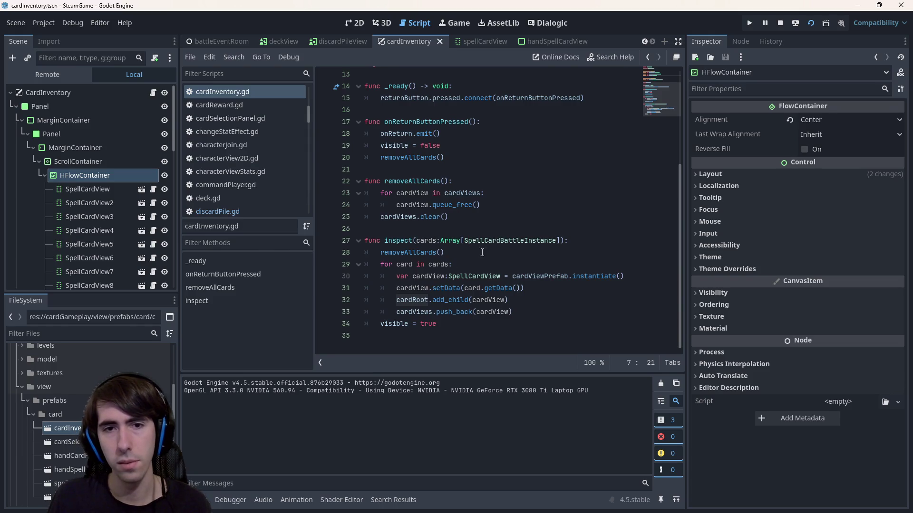
click(484, 217)
Add a cardRoot.get_children() line to removeAllCards
key(Return)
text(cardRoot.remove)
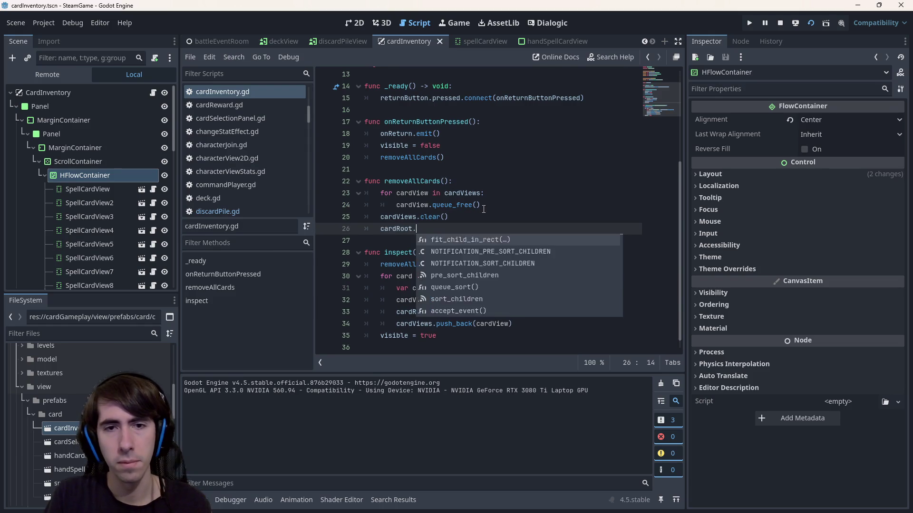
key(BackSpace)
key(BackSpace)
key(BackSpace)
text(clea)
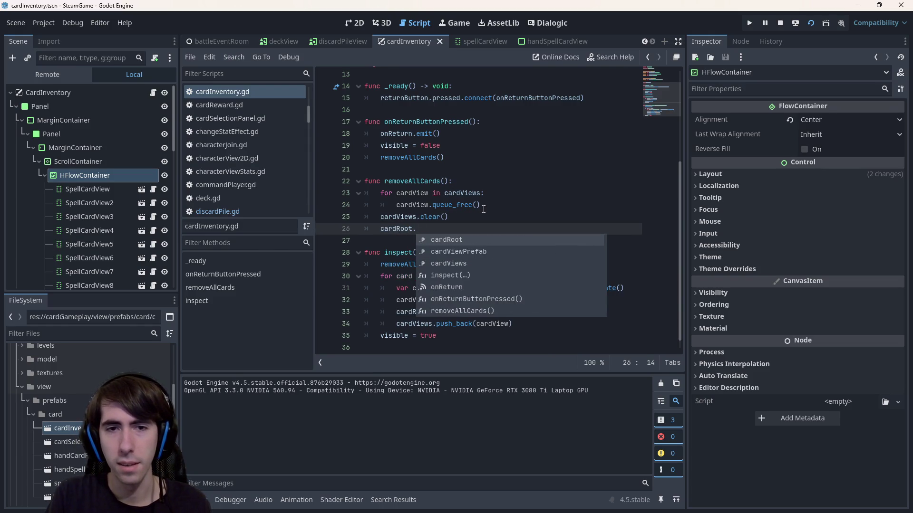
text(r_children)
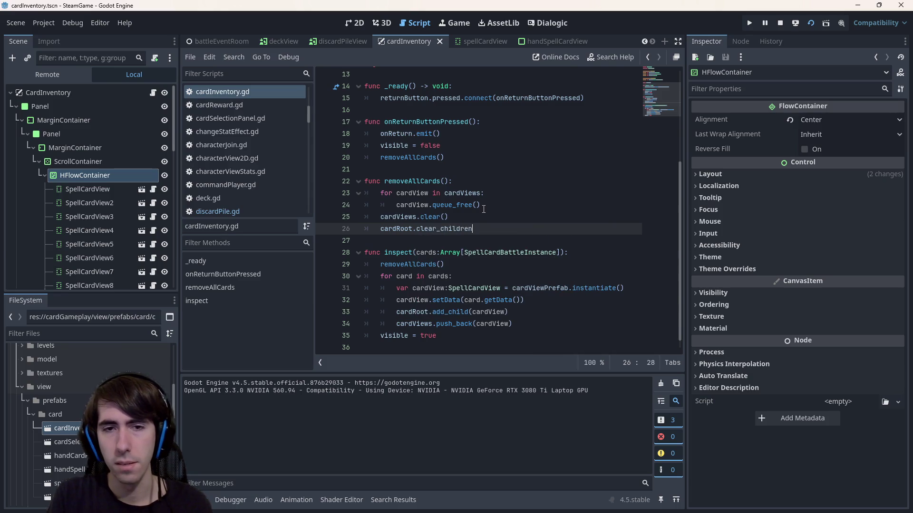
key(ctrl+BackSpace)
text(child)
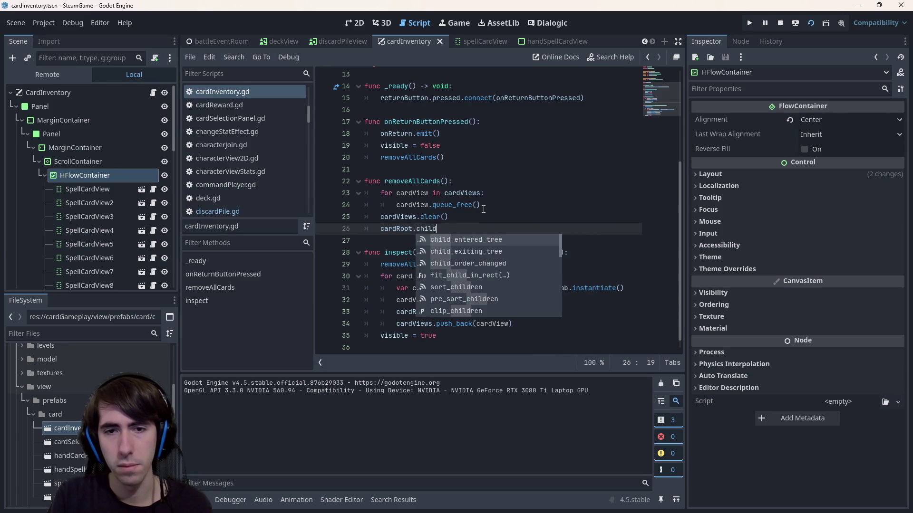
text(ren)
key(ctrl+BackSpace)
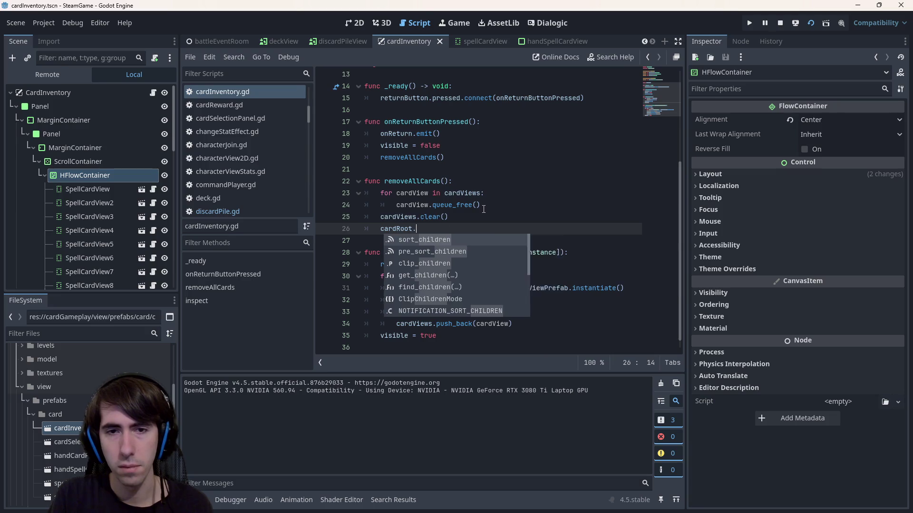
text(get_childre)
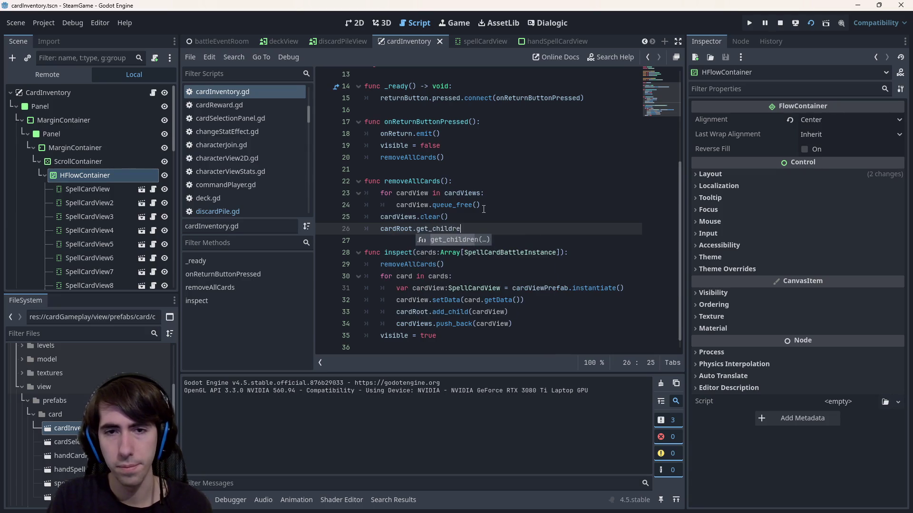
key(Return)
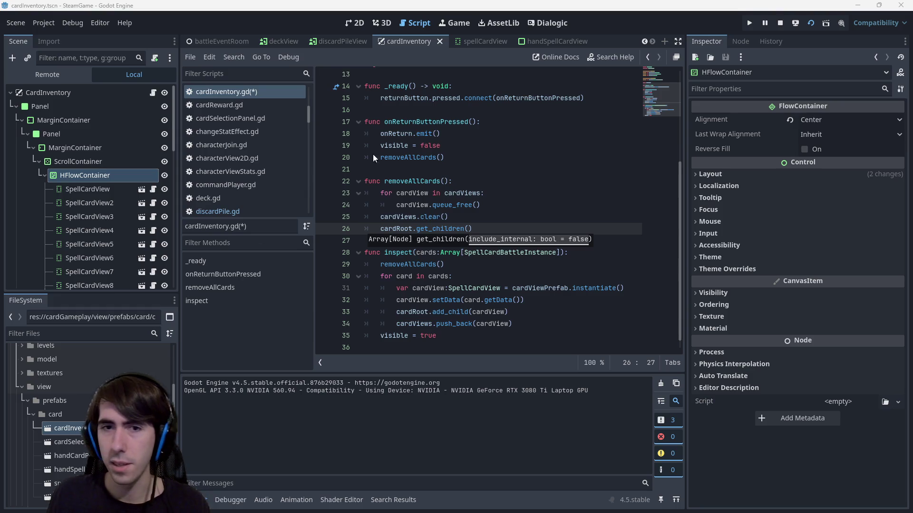
Read the browser search results on removing all children of a node
key(alt+Tab)
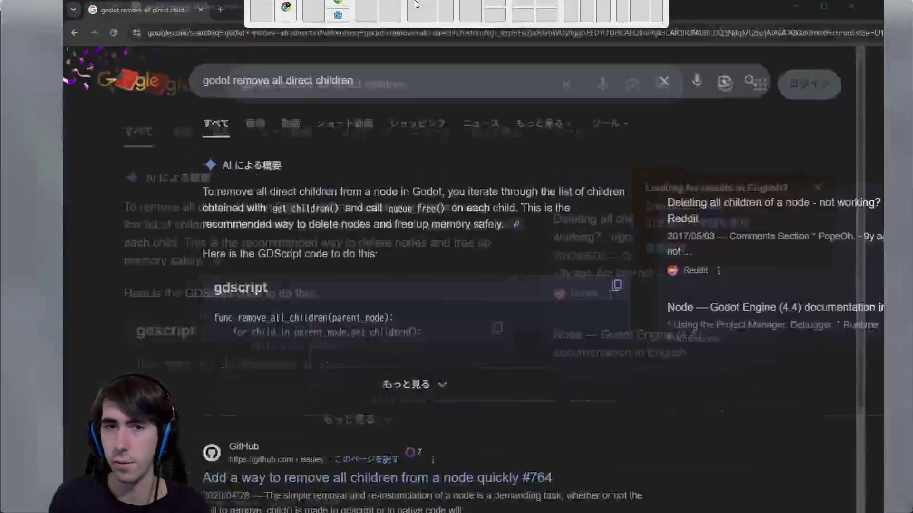
click(270, 335)
scroll(262, 307, down, 2)
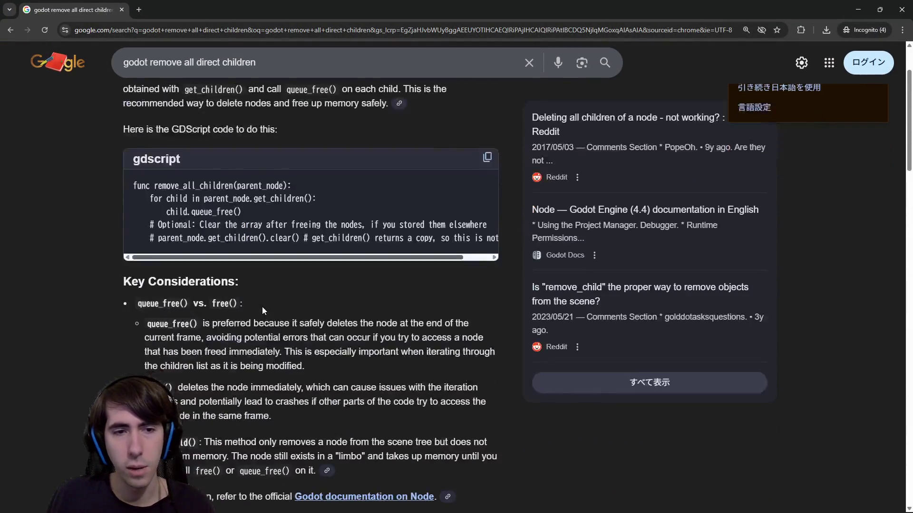
scroll(262, 307, down, 4)
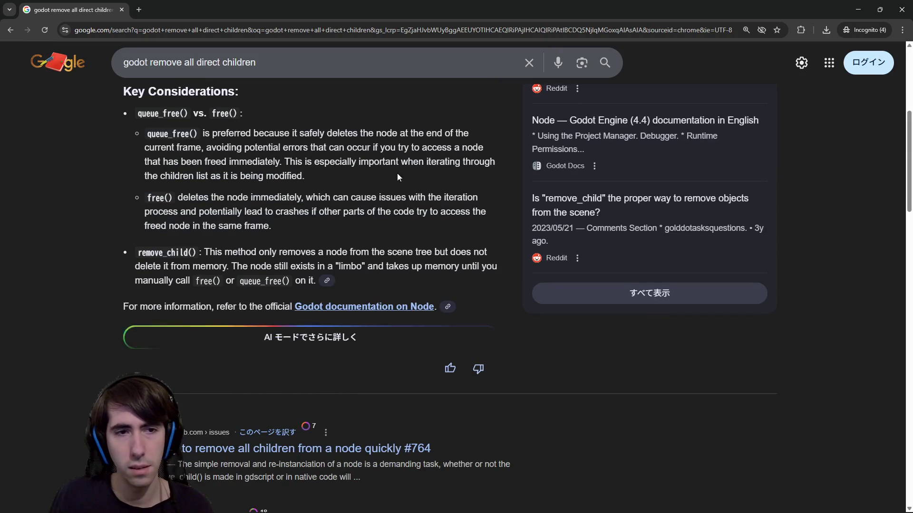
key(alt+Tab)
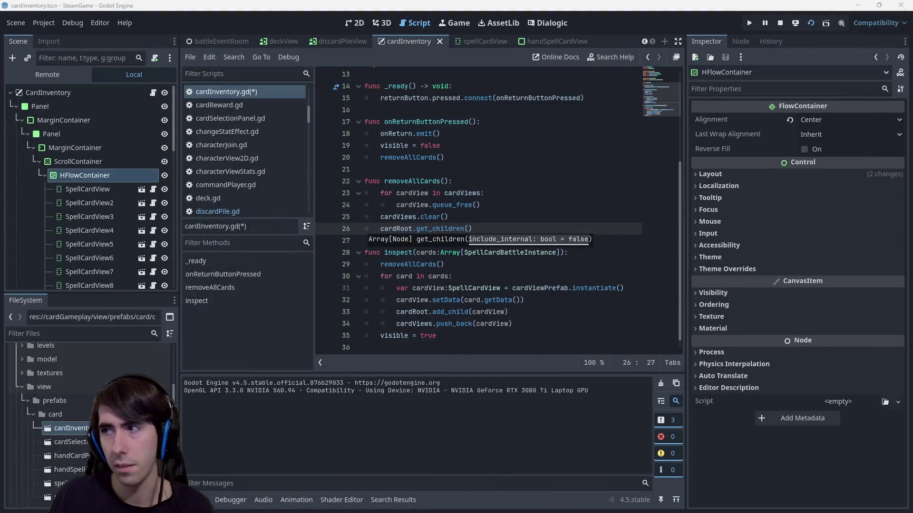
Loop over cardRoot's children calling child.queue_free() on each, and save
click(383, 228)
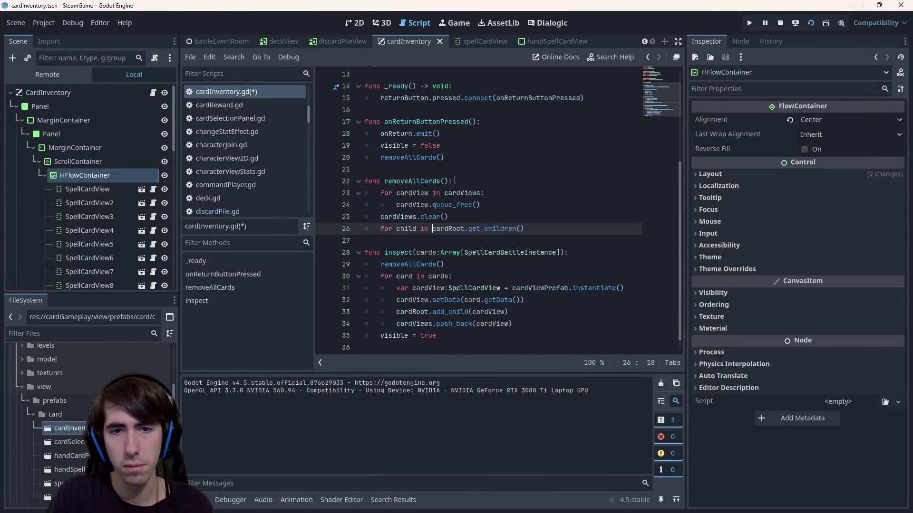
key(Return)
text(child.)
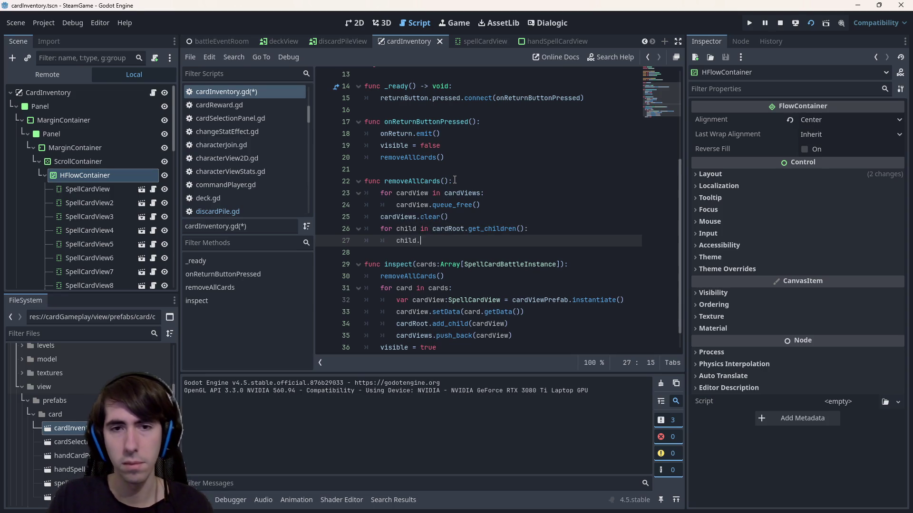
text(queue)
key(Down)
key(Return)
key(ctrl+s)
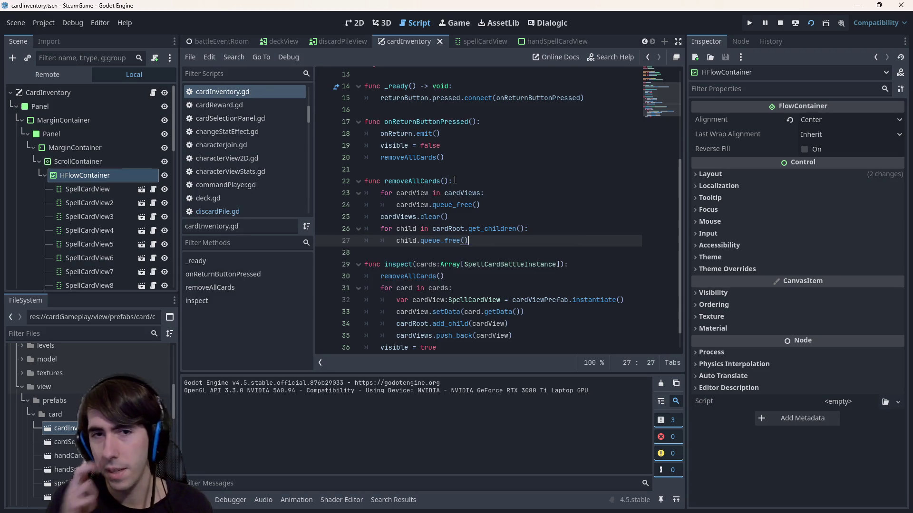
Stop the game, open the tutorial3 scene, and run it
click(780, 24)
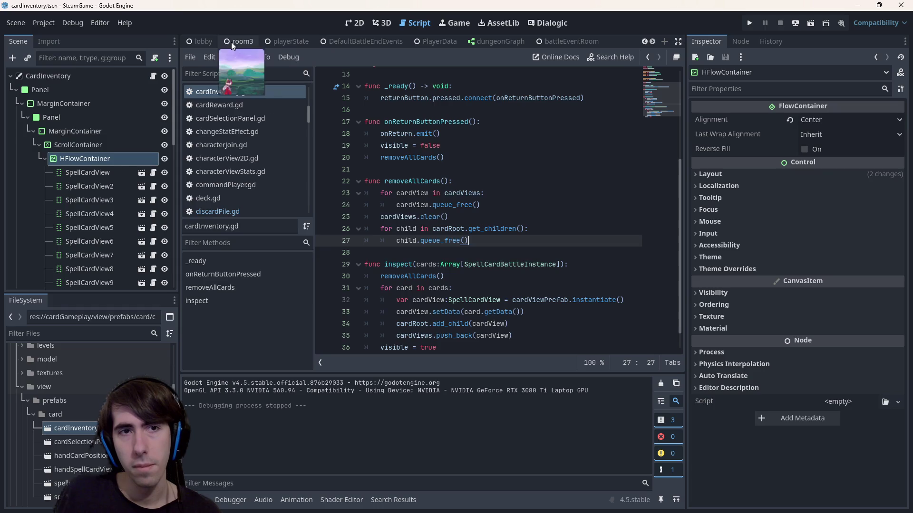
click(231, 41)
scroll(236, 42, up, 2)
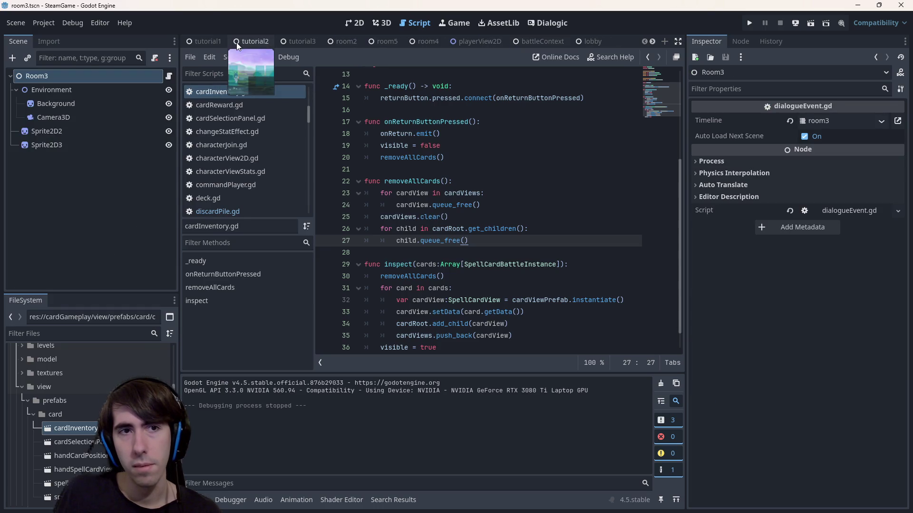
click(287, 41)
click(814, 24)
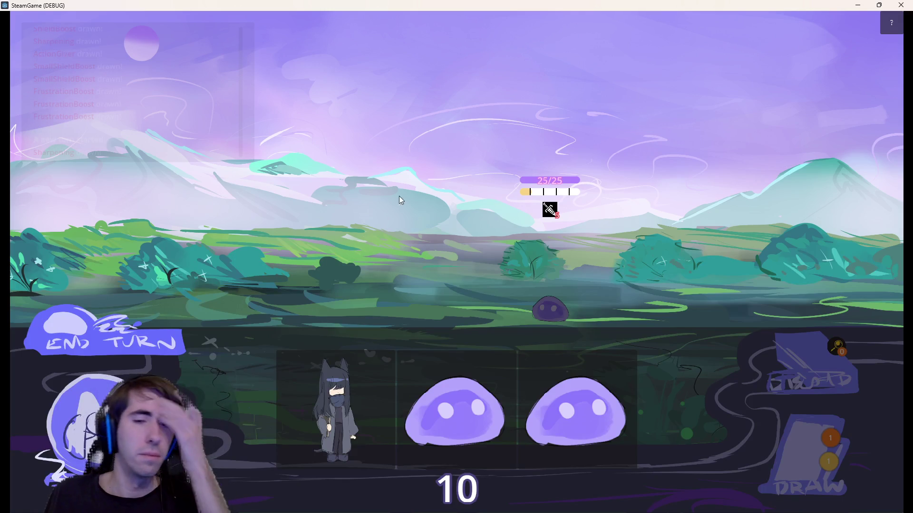
Place the character and two slimes on the battlefield
drag(358, 391, 364, 285)
mouse_move(373, 366)
mouse_down()
mouse_move(298, 285)
mouse_move(294, 304)
mouse_up()
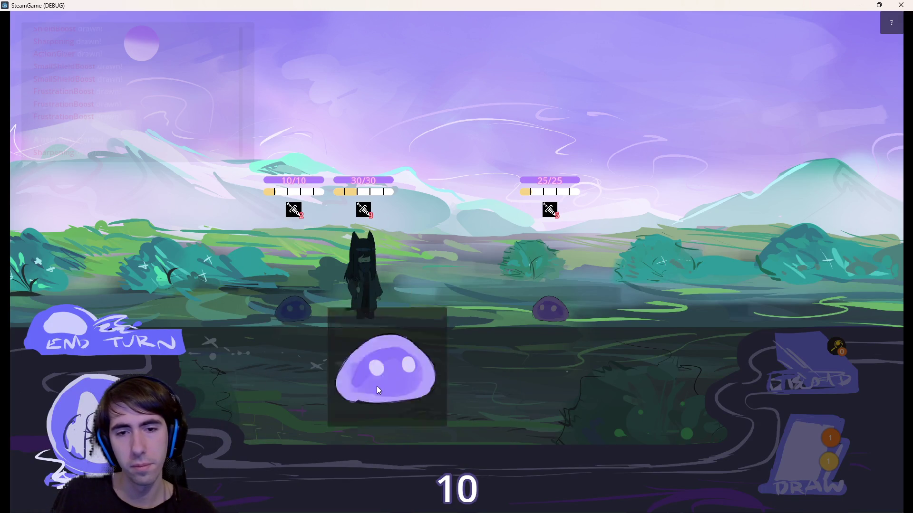
drag(376, 386, 254, 299)
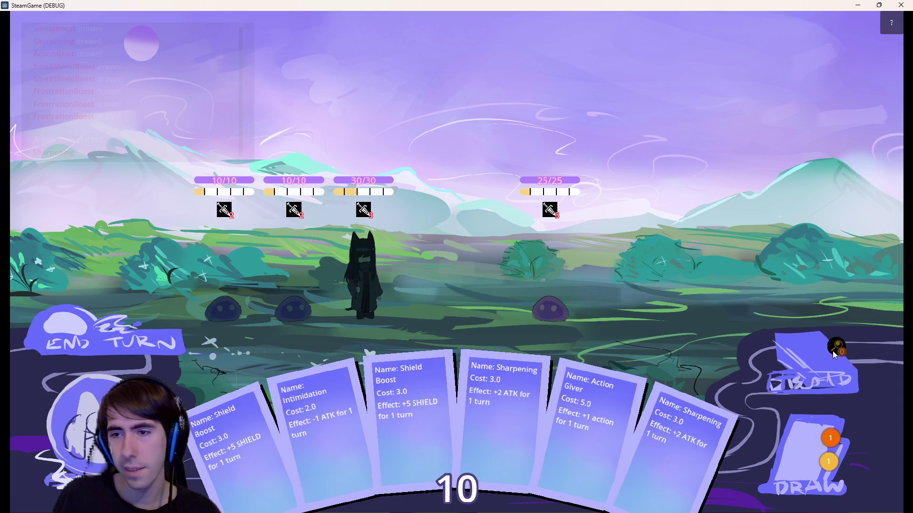
Open and close the discard pile view repeatedly to check it works
click(737, 343)
click(884, 492)
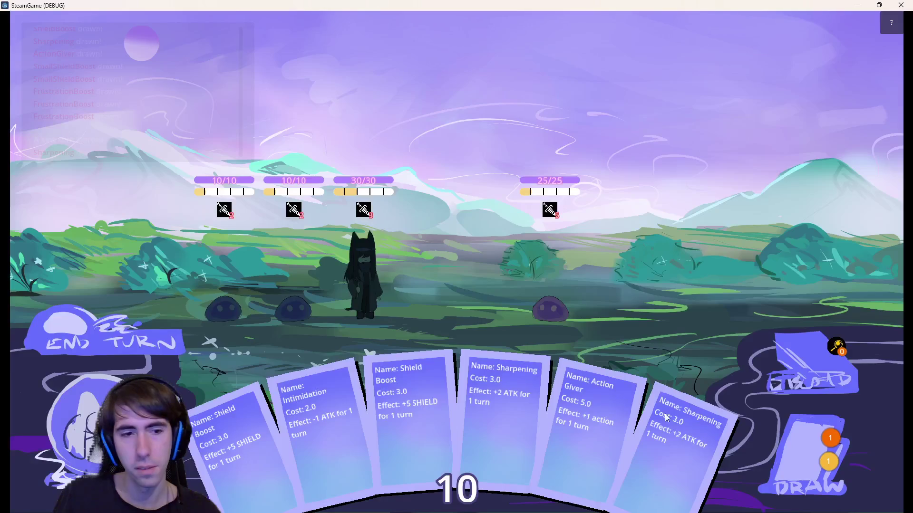
click(847, 342)
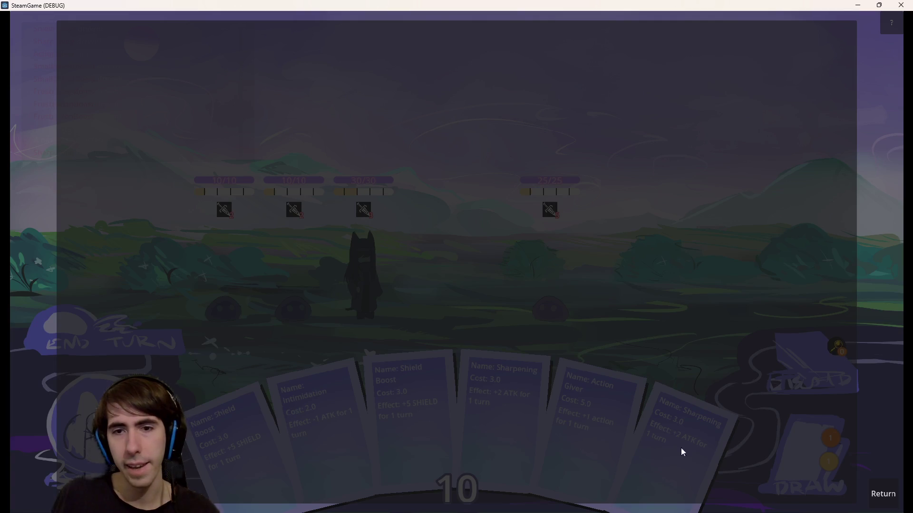
click(881, 490)
click(828, 352)
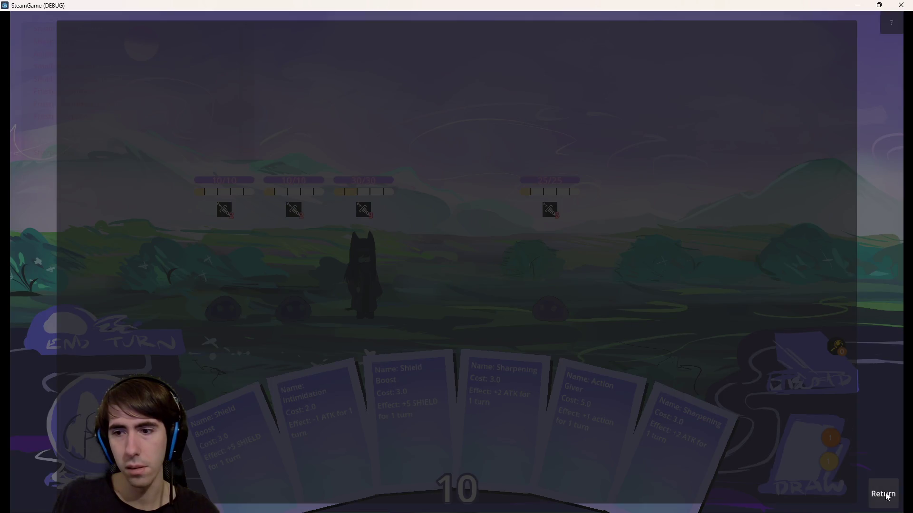
click(885, 492)
click(837, 344)
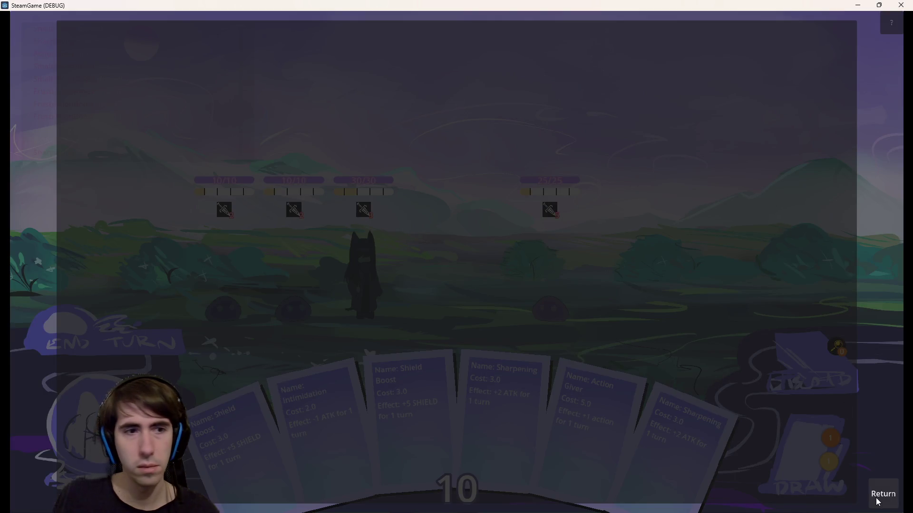
click(881, 492)
click(843, 348)
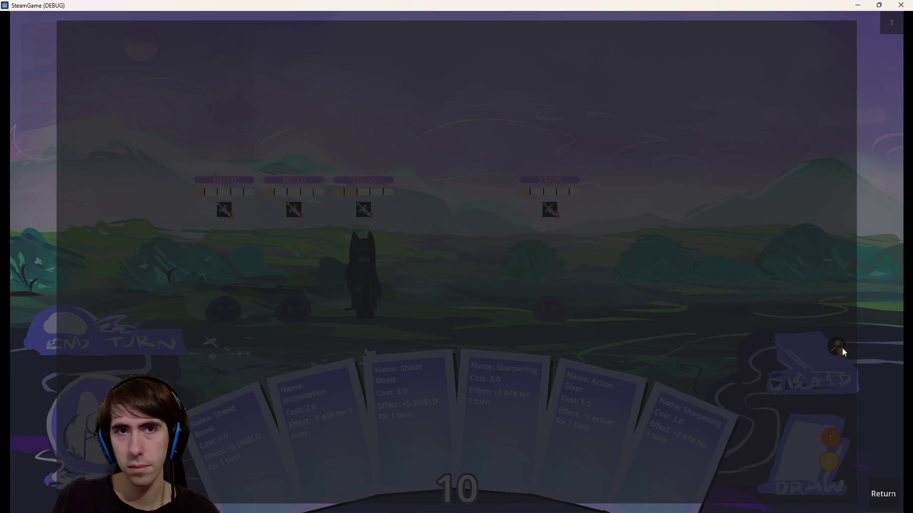
click(876, 494)
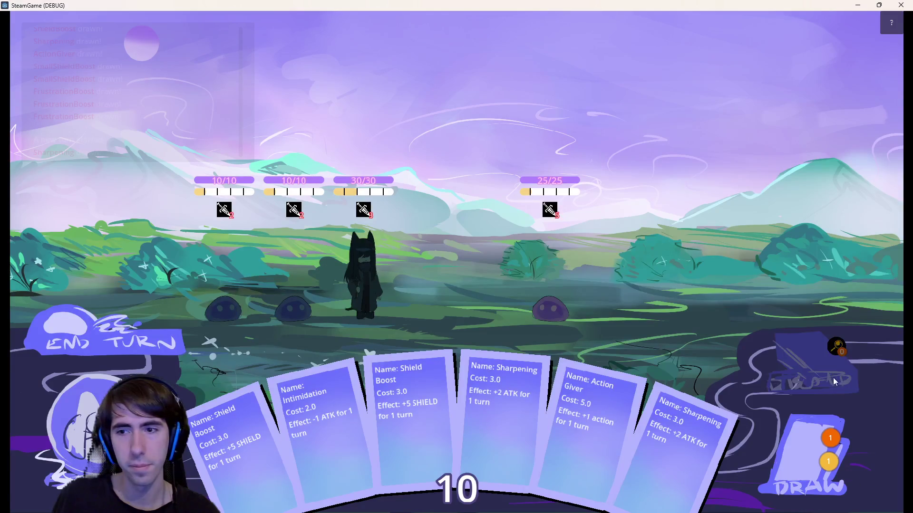
click(834, 349)
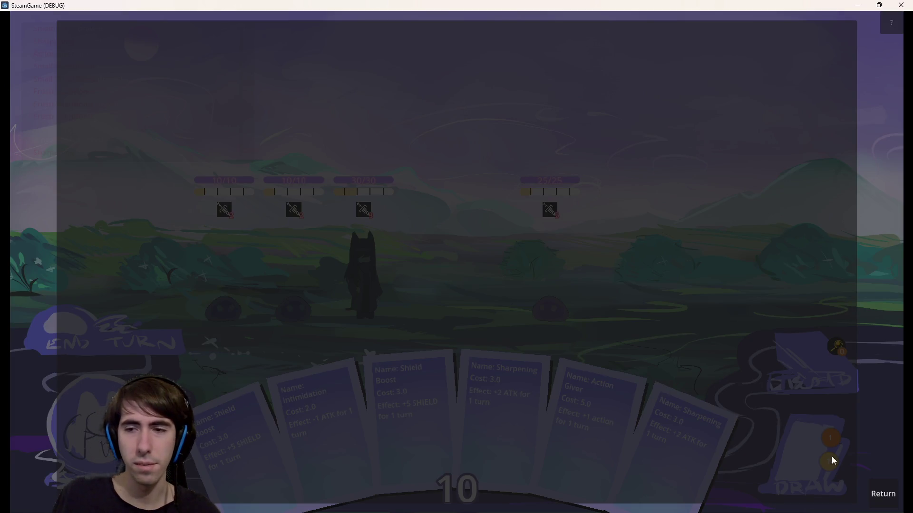
click(882, 497)
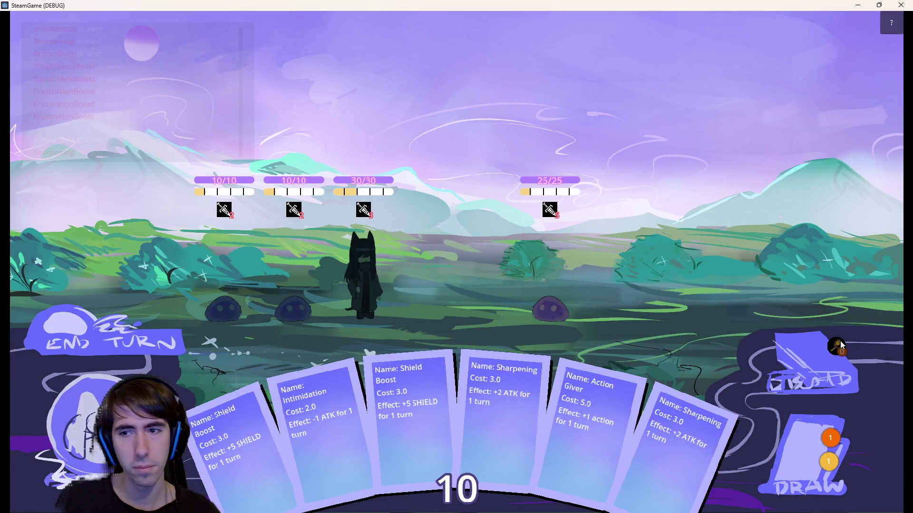
click(830, 354)
click(880, 495)
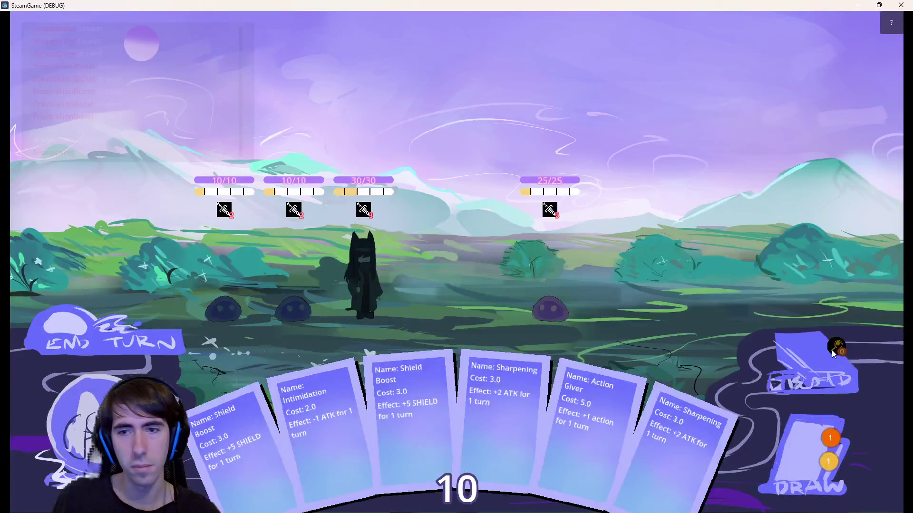
click(831, 350)
click(868, 484)
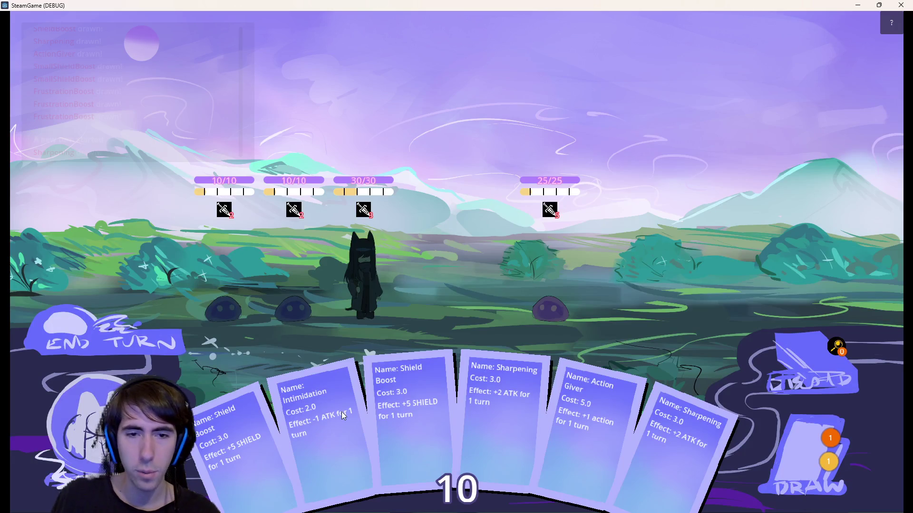
Play Shield Boost and Sharpening on the character, confirm Shield Boost in the discard pile, and draw a card
drag(406, 401, 352, 269)
click(837, 353)
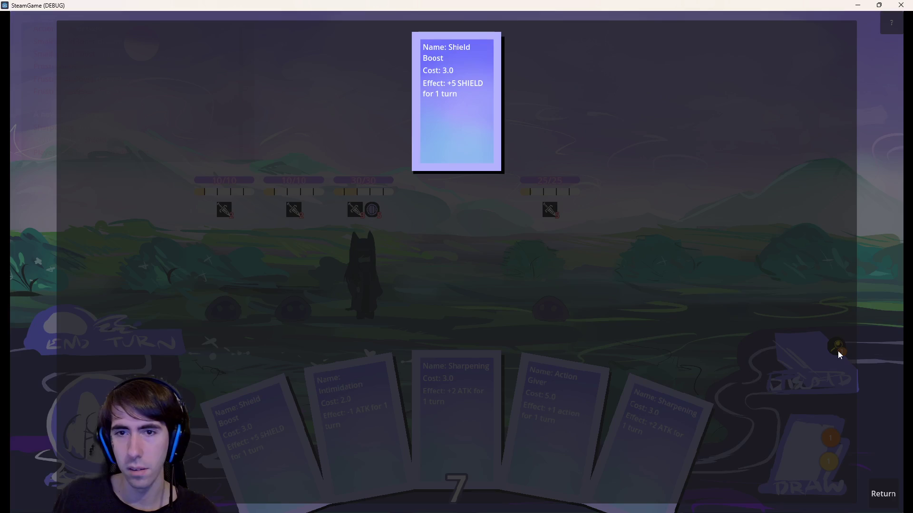
click(877, 498)
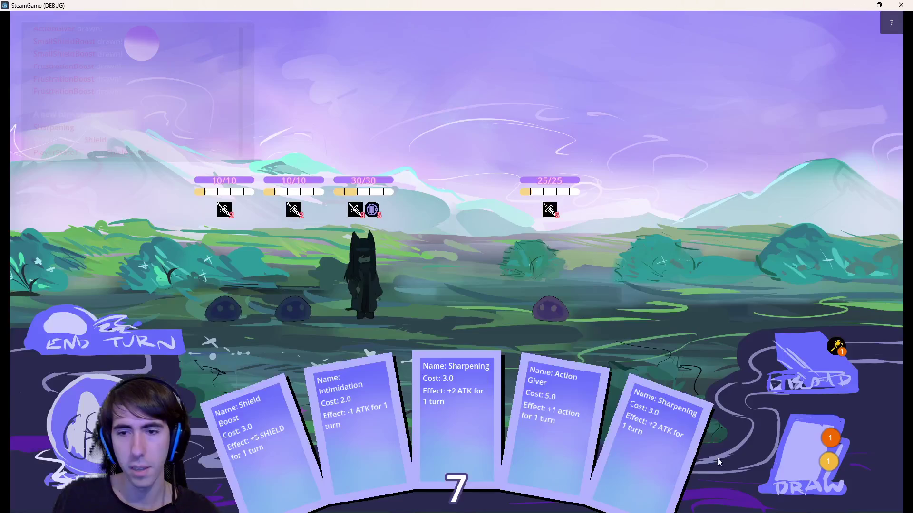
mouse_move(468, 395)
mouse_down()
mouse_move(486, 336)
mouse_move(354, 297)
mouse_up()
mouse_move(627, 429)
mouse_down()
mouse_move(498, 330)
mouse_move(524, 424)
mouse_move(363, 292)
mouse_move(358, 276)
mouse_up()
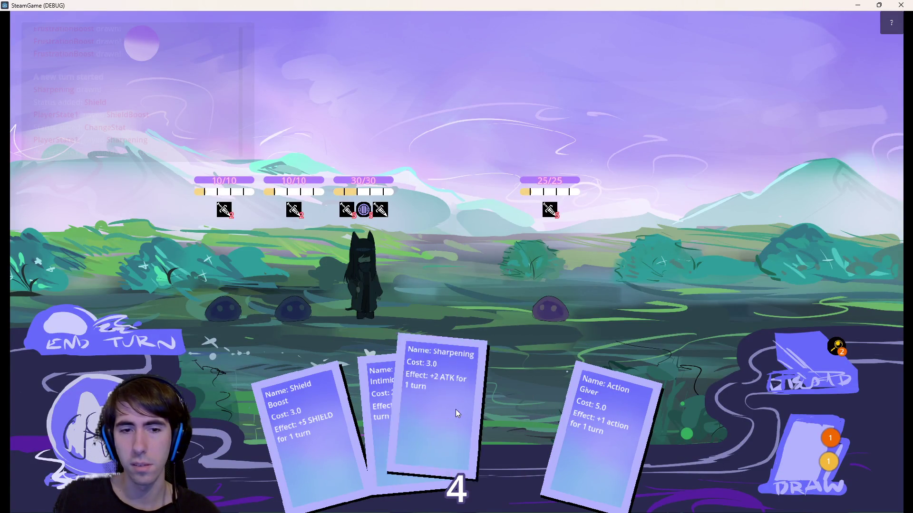
mouse_move(281, 450)
mouse_down()
mouse_move(333, 275)
mouse_move(330, 285)
mouse_up()
drag(299, 428, 355, 264)
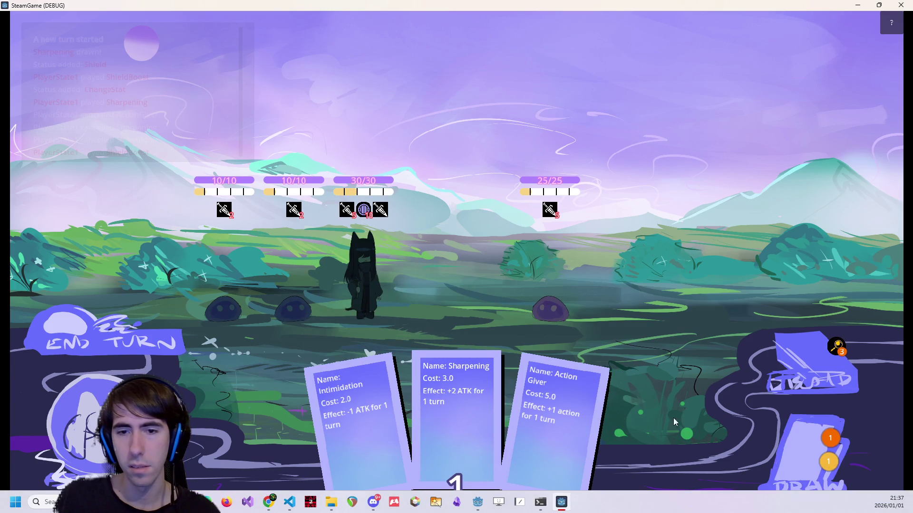
click(784, 454)
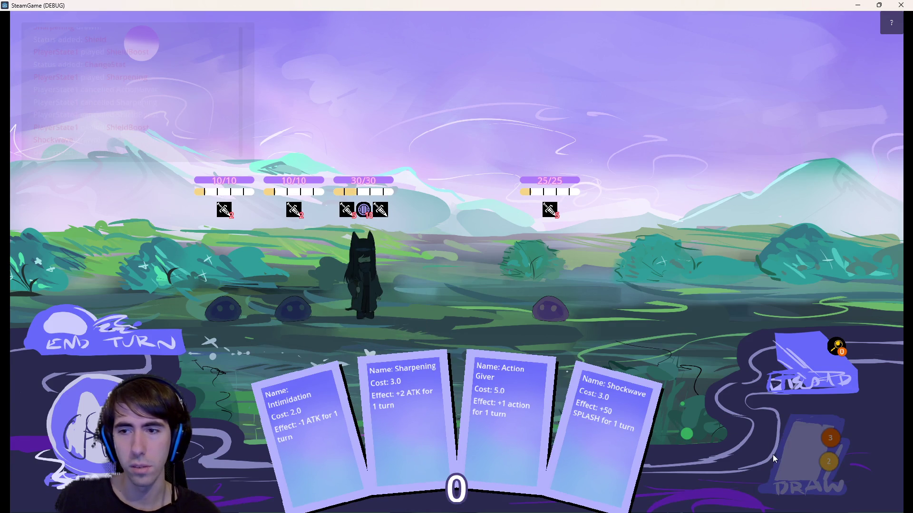
Over two turns play Shield Boost, Sharpening, Intimidation, Shockwave and Action Giver, then open the discard pile
click(149, 341)
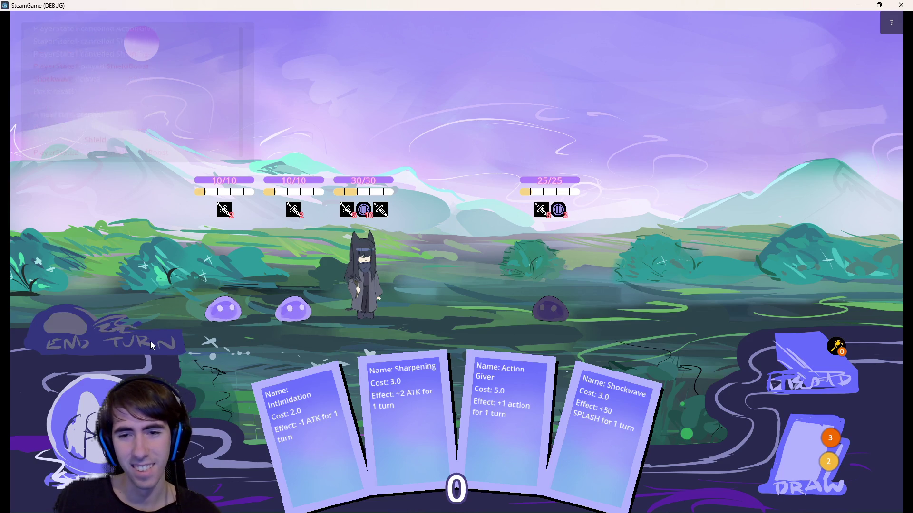
mouse_move(623, 435)
mouse_down()
mouse_move(472, 294)
mouse_move(362, 271)
mouse_up()
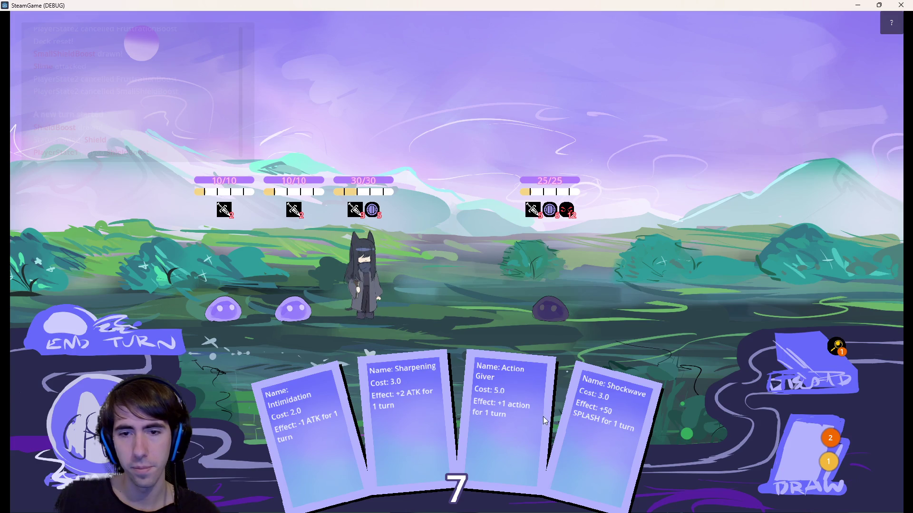
drag(403, 416, 378, 270)
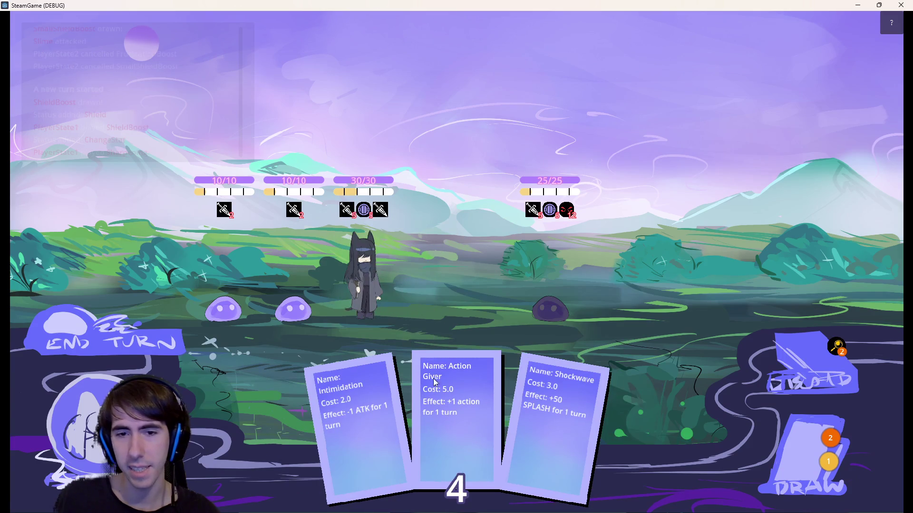
mouse_move(380, 426)
mouse_down()
mouse_move(378, 314)
mouse_move(497, 267)
mouse_move(577, 289)
mouse_up()
click(152, 345)
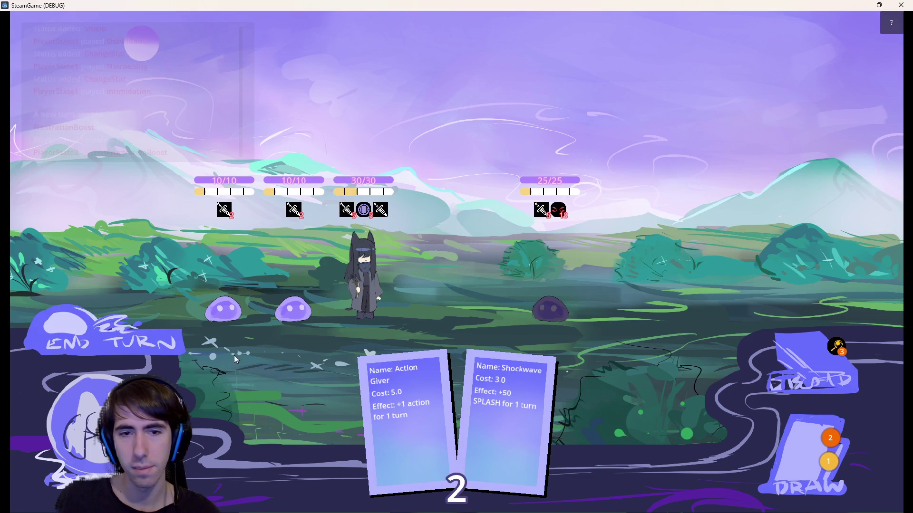
drag(478, 415, 371, 278)
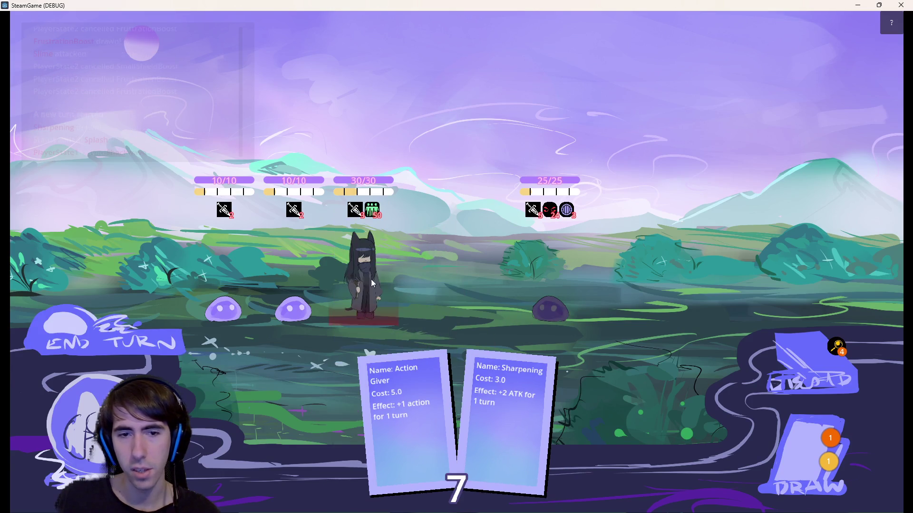
mouse_move(380, 380)
mouse_down()
mouse_move(388, 314)
mouse_move(376, 268)
mouse_up()
drag(450, 427, 374, 275)
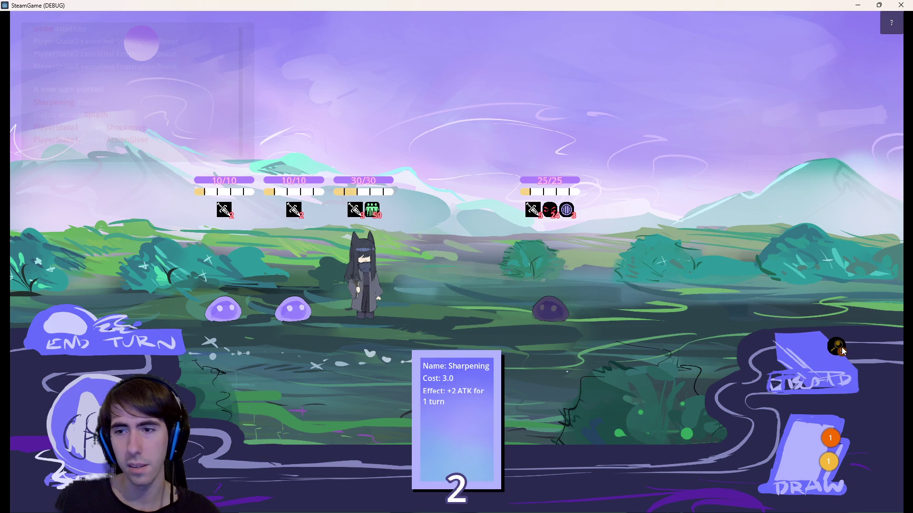
click(839, 350)
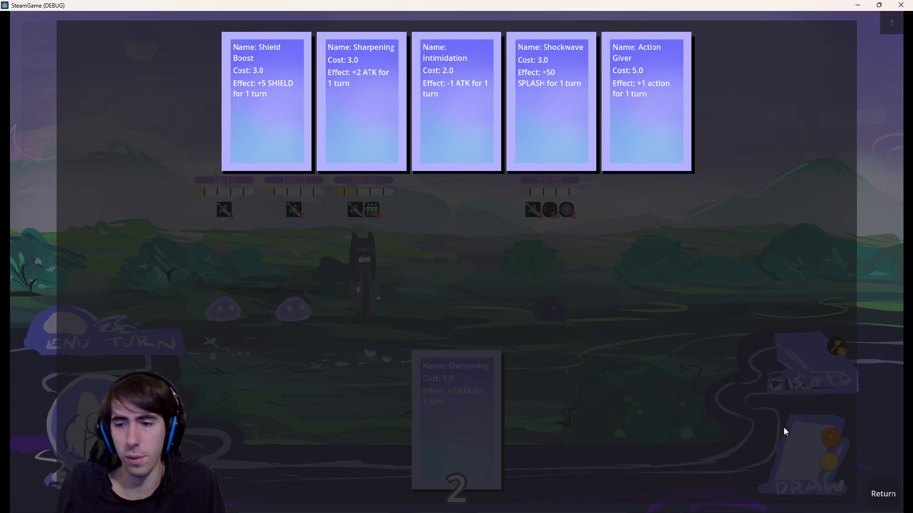
Close the five-card discard overlay, reopen it, and close it again
click(877, 483)
click(838, 346)
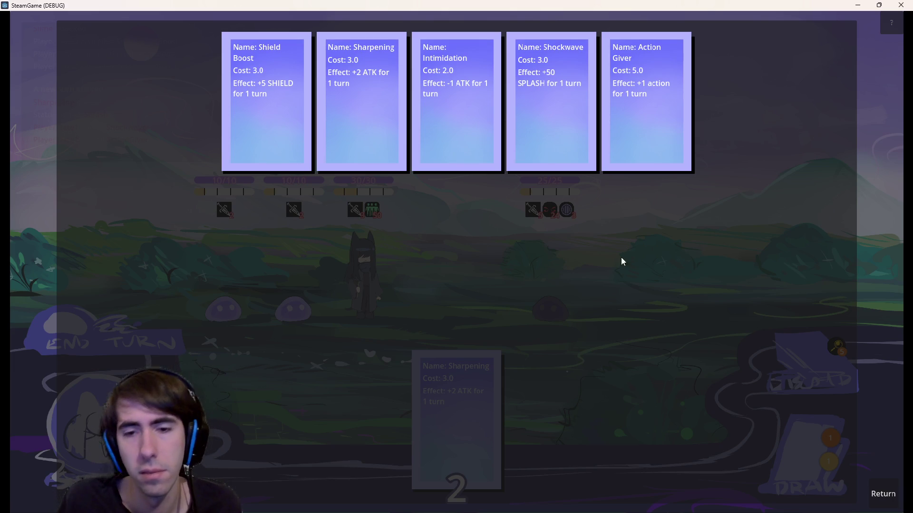
click(875, 480)
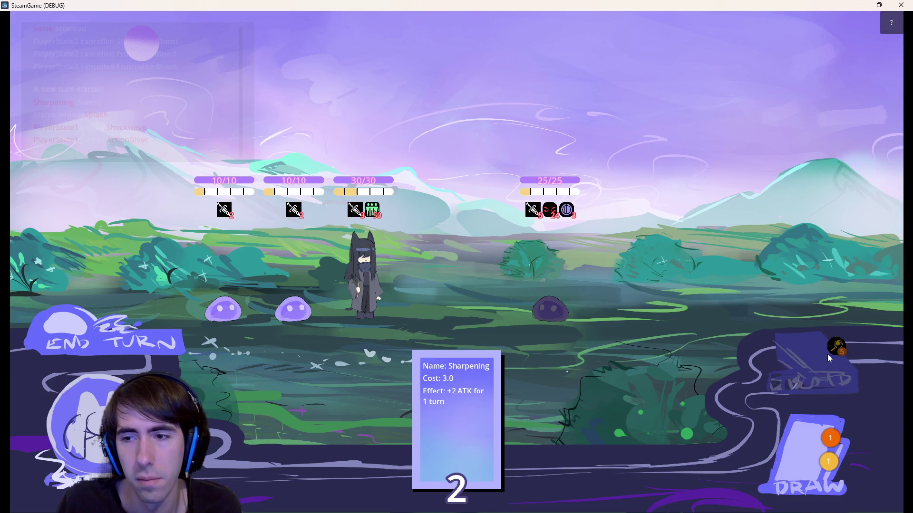
Toggle the discard overlay open and closed three times, then close the game window
click(838, 349)
click(882, 492)
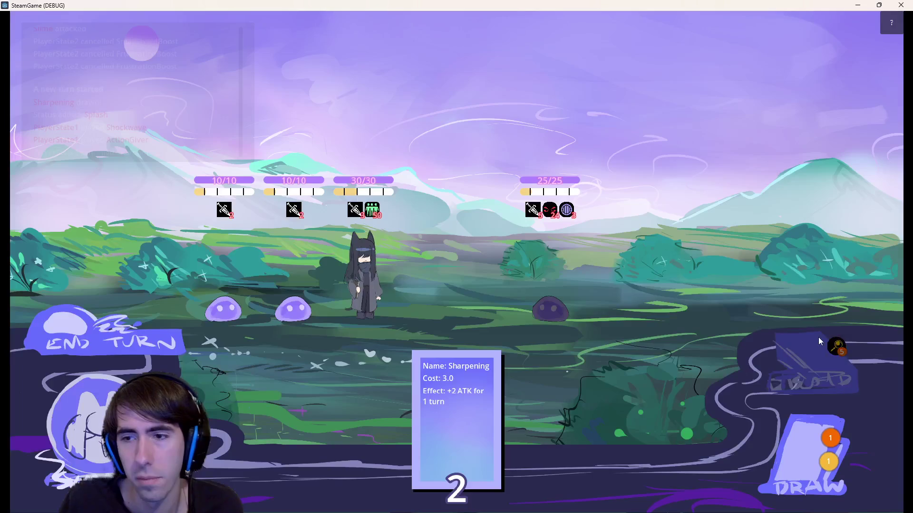
click(839, 348)
click(893, 503)
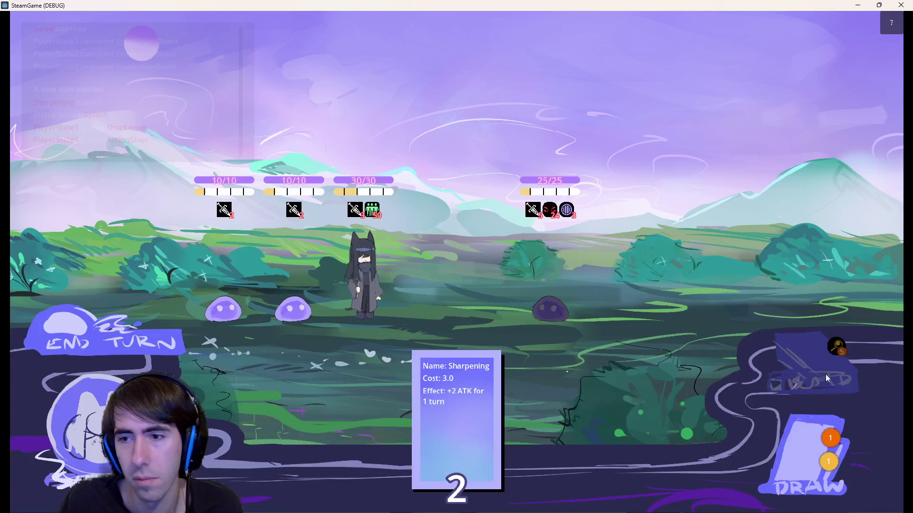
click(837, 349)
click(880, 493)
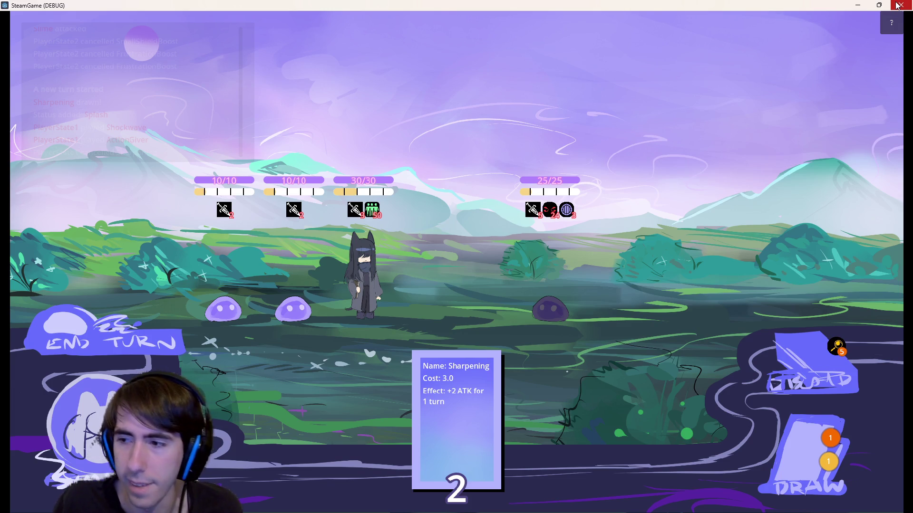
click(897, 6)
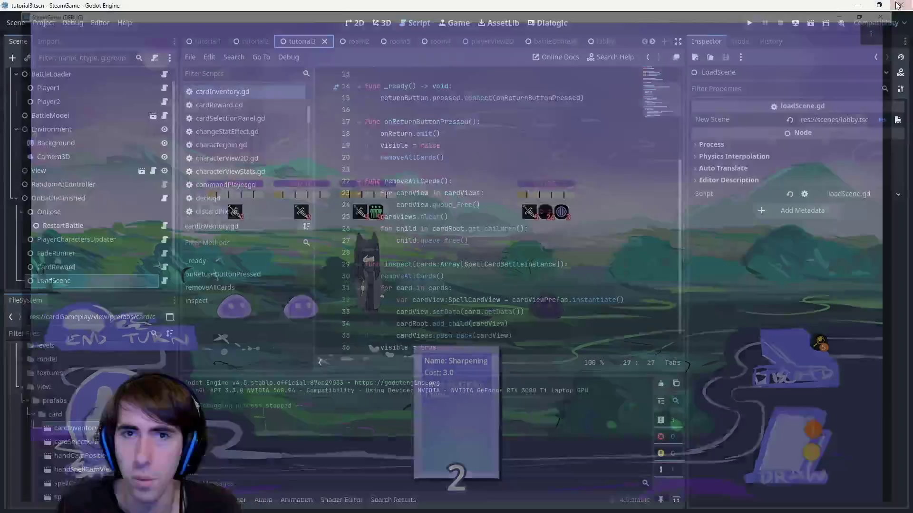
Open the DiscardPileView scene for editing from playerView2D
scroll(464, 41, down, 8)
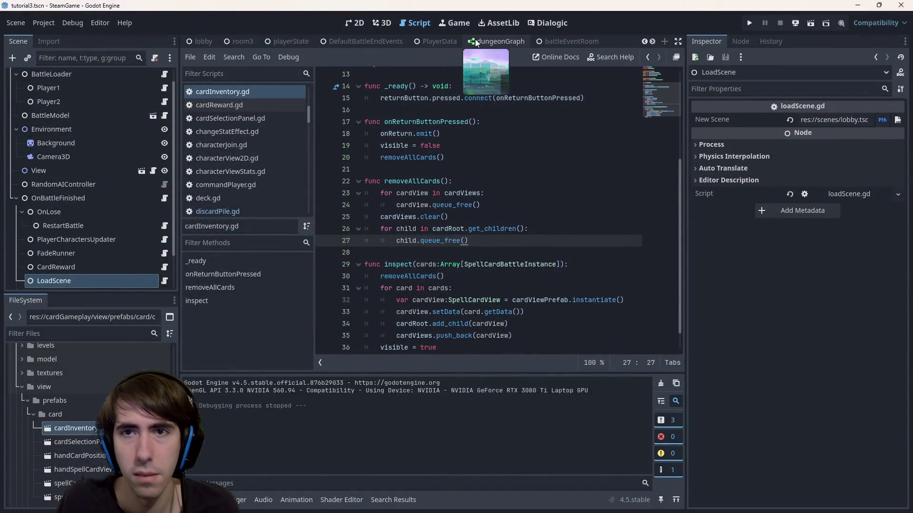
scroll(471, 41, up, 5)
click(383, 42)
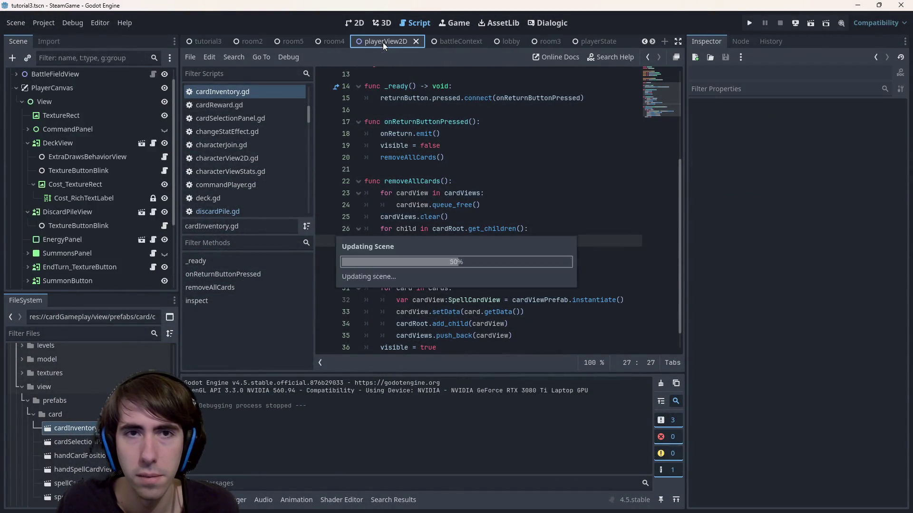
click(346, 27)
scroll(487, 222, down, 4)
click(518, 158)
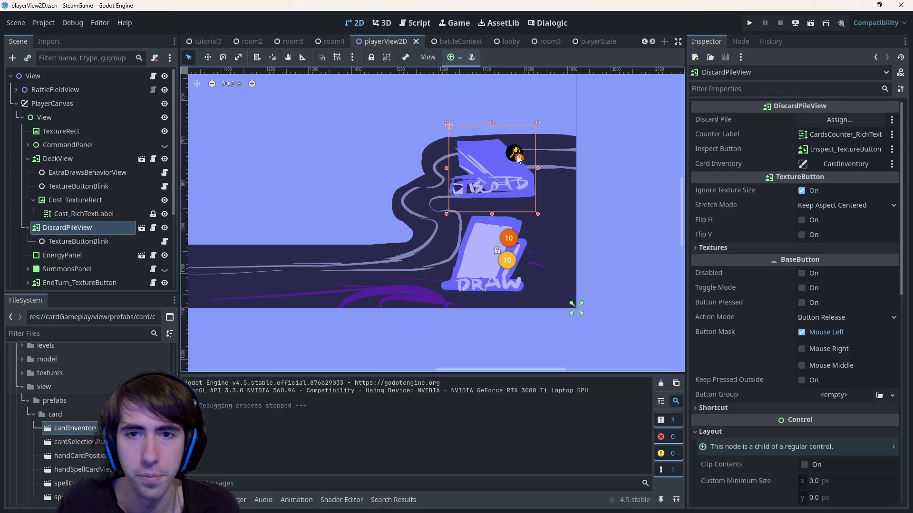
click(141, 232)
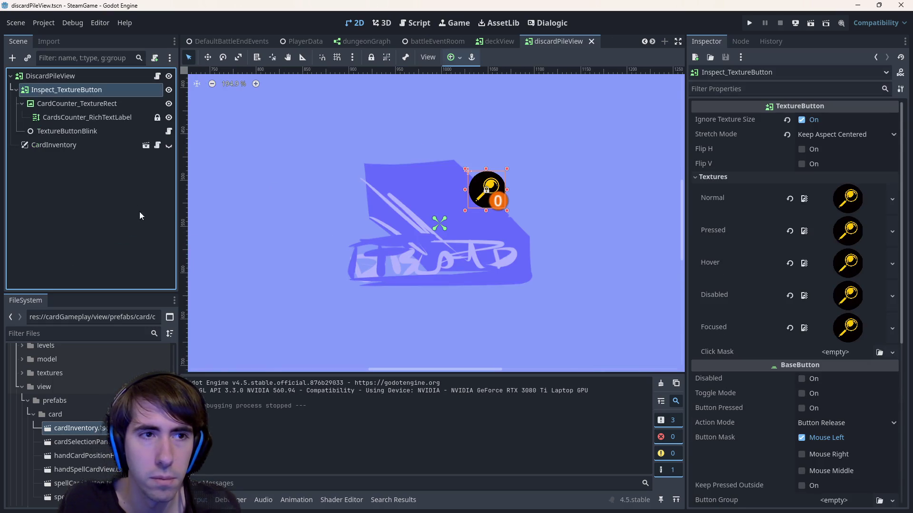
Inspect the CardInventory, CardCounter_TextureRect, Inspect_TextureButton and TextureButtonBlink nodes
click(93, 145)
click(57, 103)
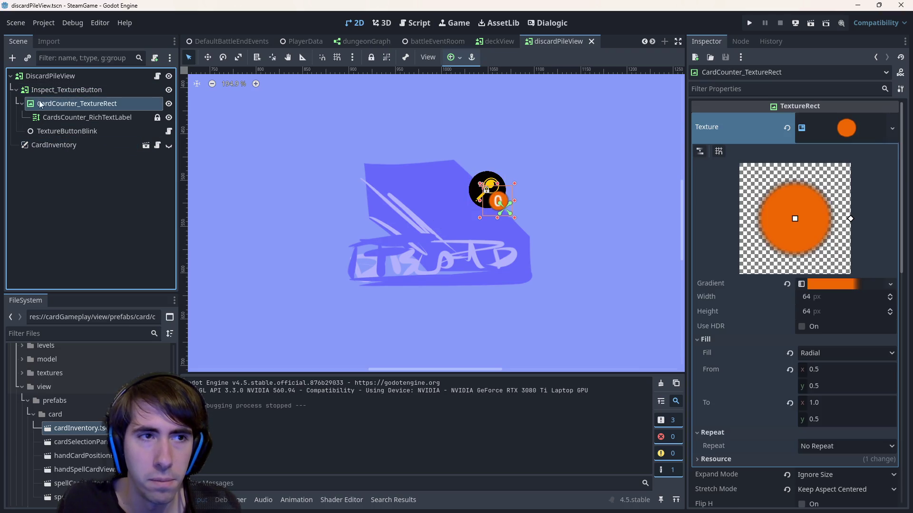
click(21, 103)
click(41, 90)
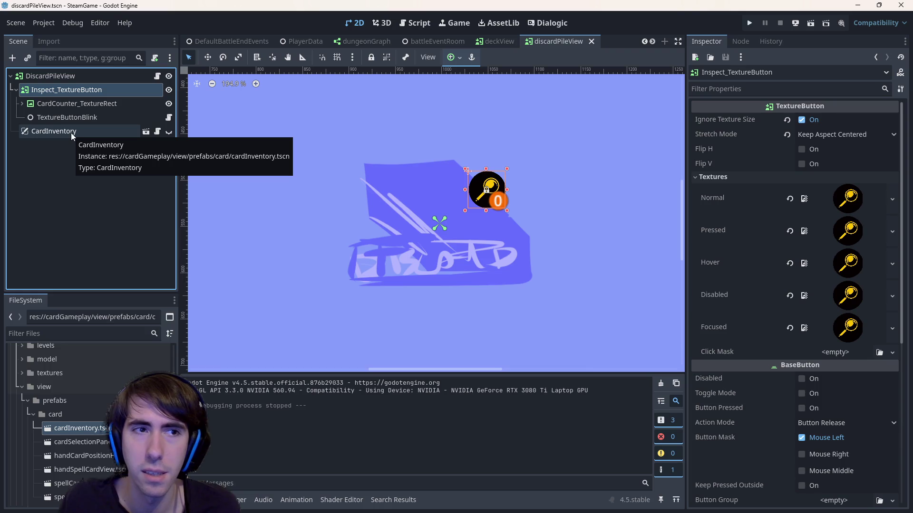
click(74, 104)
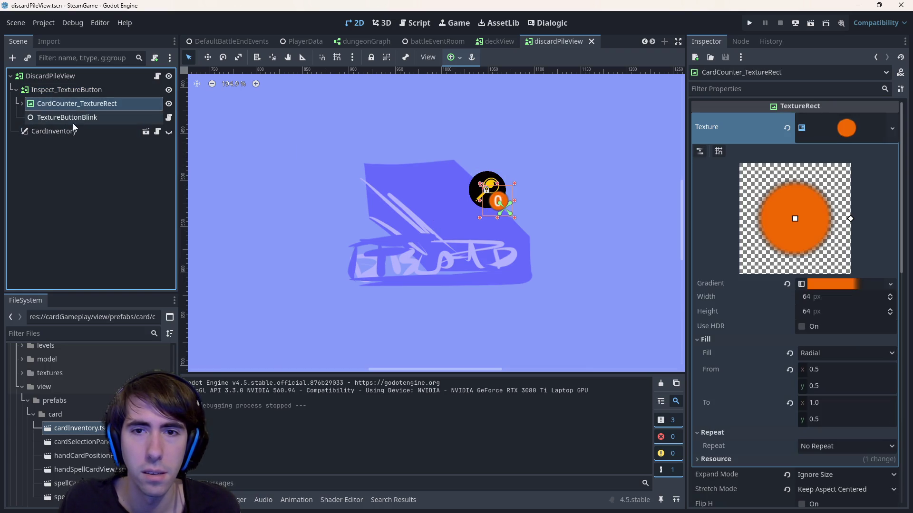
click(74, 118)
click(74, 103)
click(67, 90)
click(57, 76)
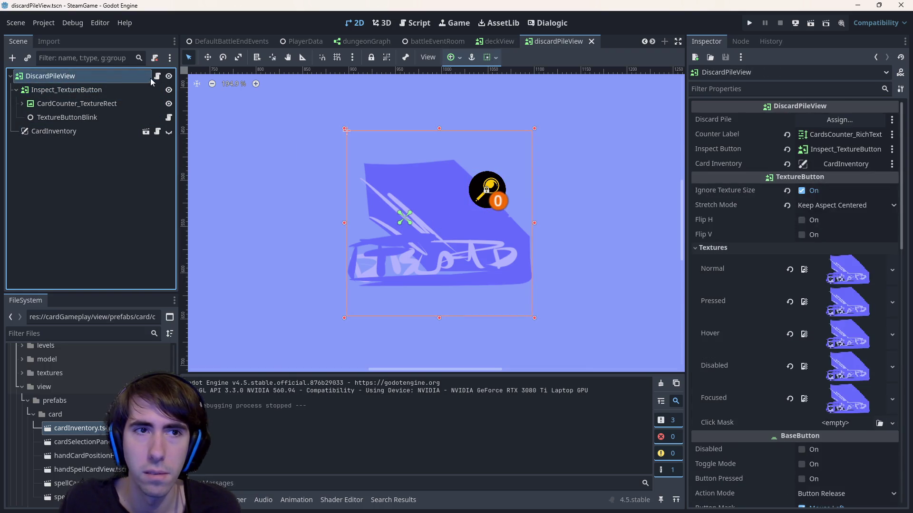
Open discardPileView.gd and look over counterLabel and the onPileChange call on line 21
click(157, 77)
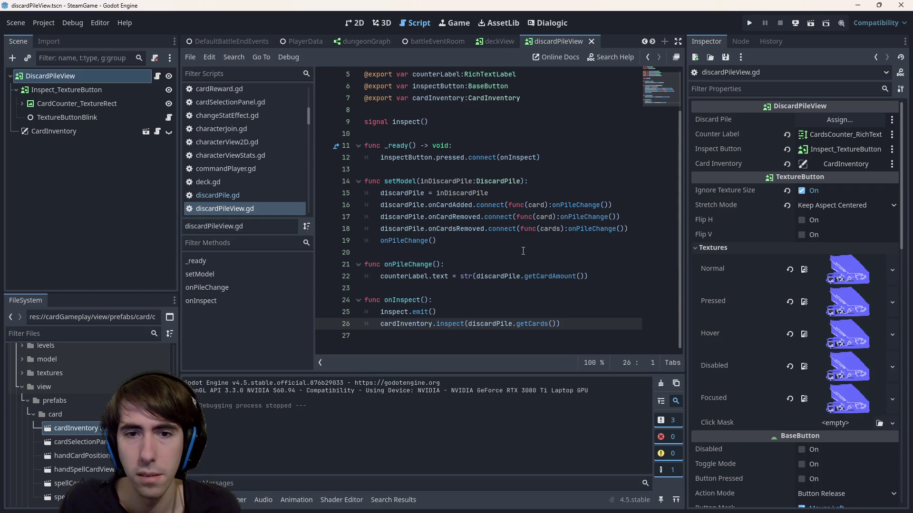
scroll(517, 249, up, 1)
double_click(404, 312)
double_click(408, 300)
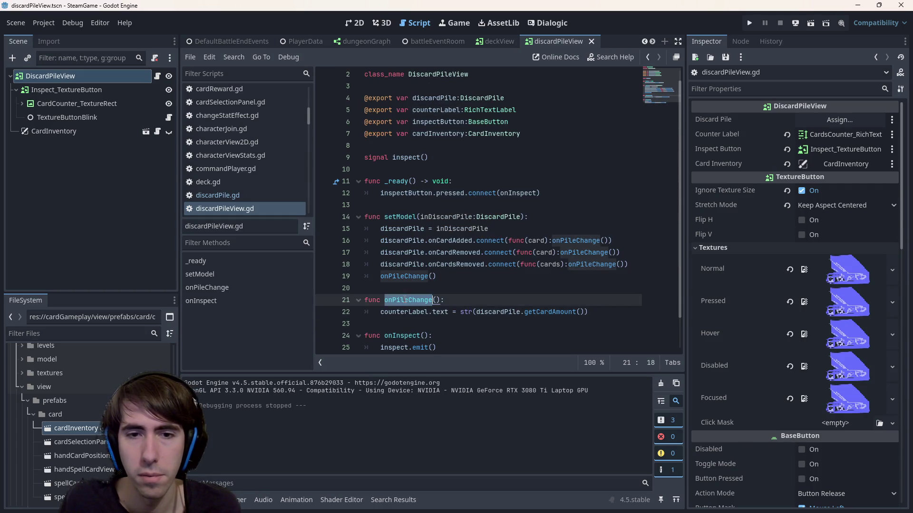
Cycle through CardCounter_TextureRect, Inspect_TextureButton, TextureButtonBlink and CardInventory in the Scene dock
click(115, 101)
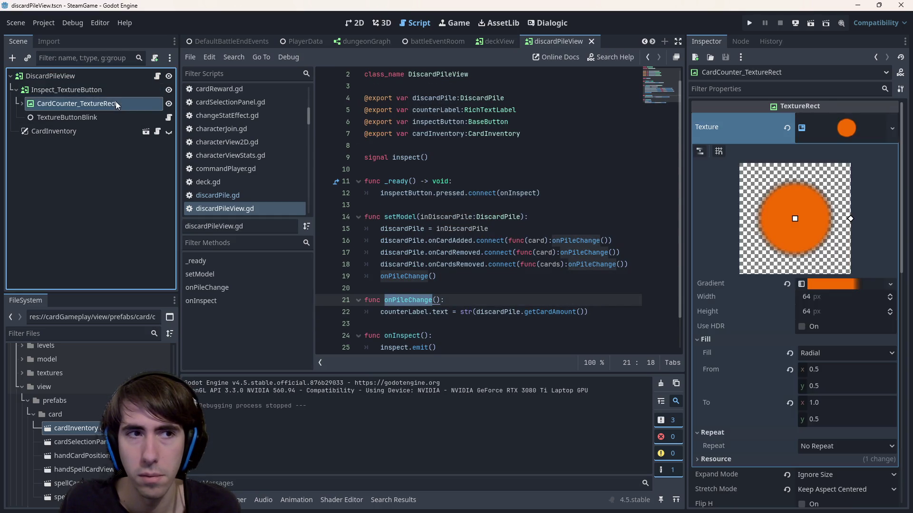
click(103, 95)
click(97, 117)
click(94, 91)
click(92, 103)
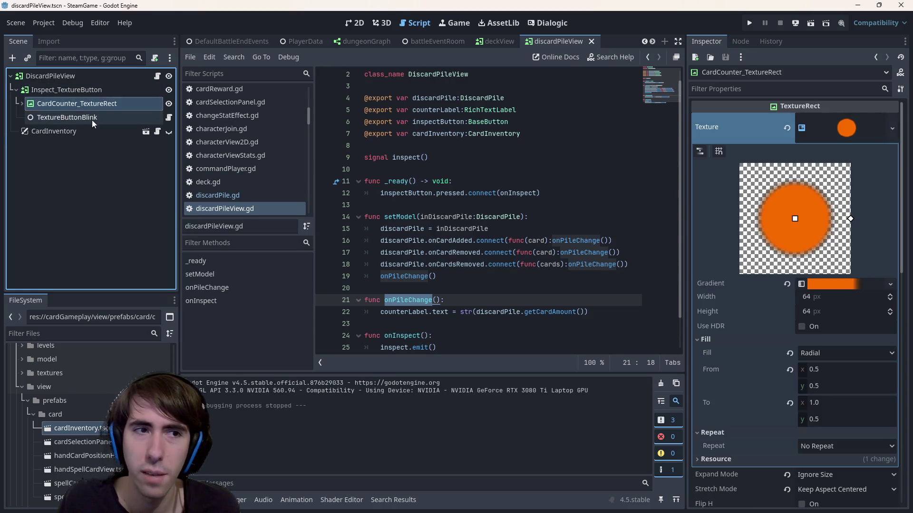
click(93, 131)
click(85, 117)
click(78, 90)
click(76, 131)
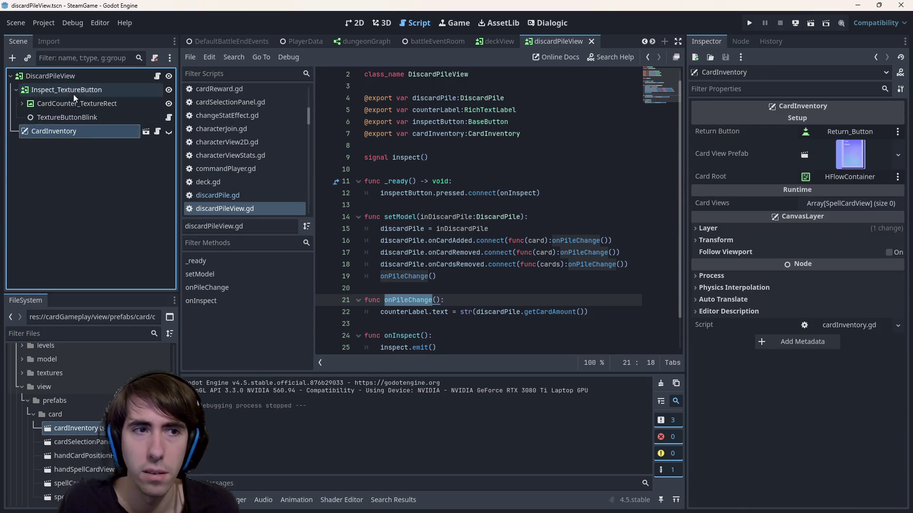
click(73, 91)
click(73, 107)
click(73, 119)
click(76, 129)
click(67, 102)
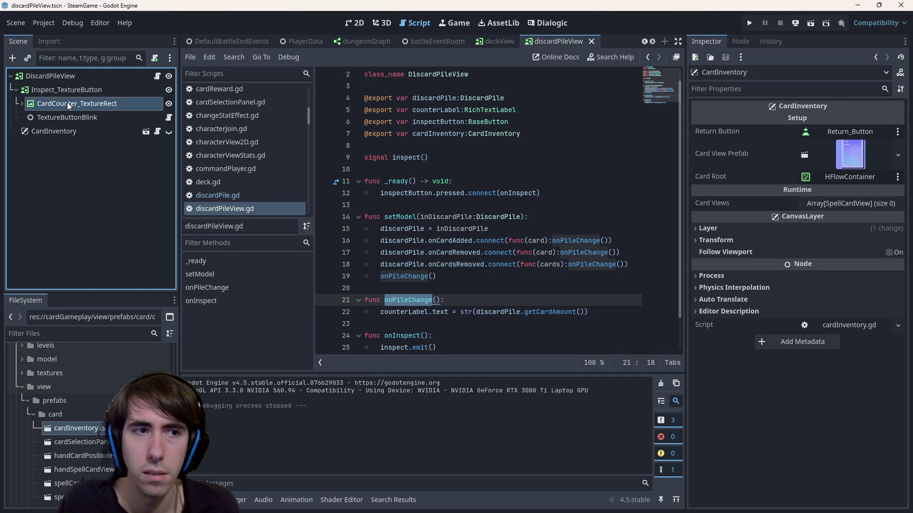
click(65, 93)
click(68, 132)
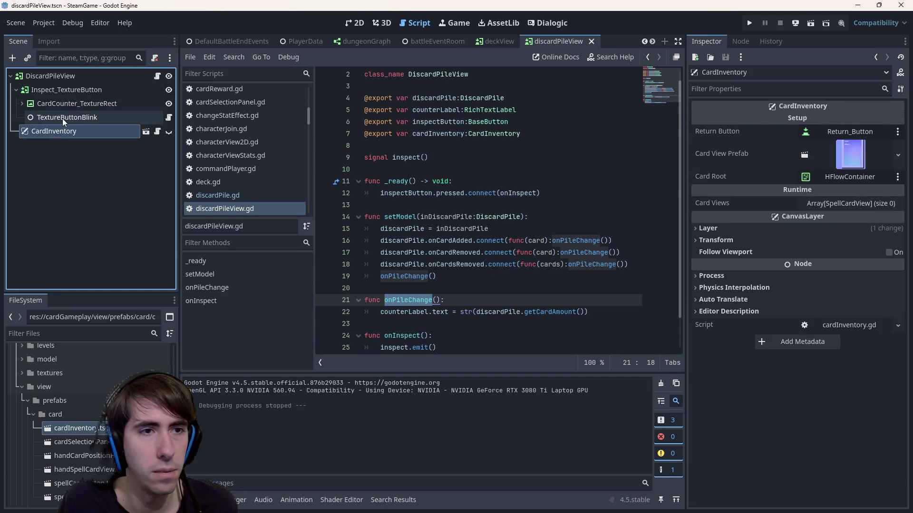
click(62, 118)
click(56, 93)
click(23, 102)
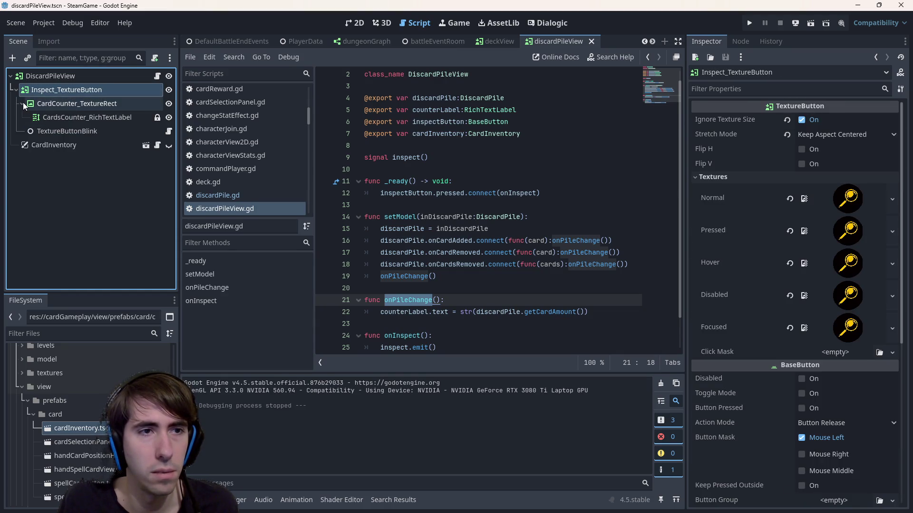
click(22, 102)
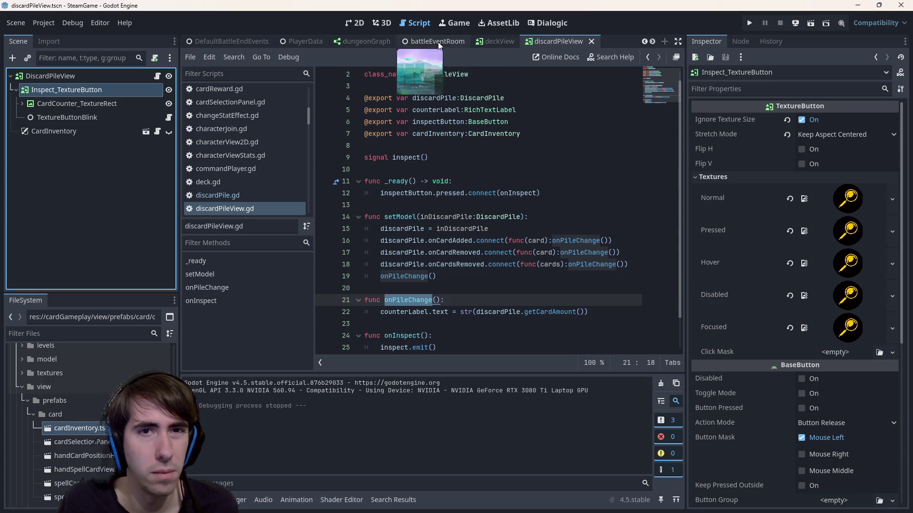
Return to the playerView2D scene
scroll(397, 42, up, 4)
scroll(397, 42, up, 4)
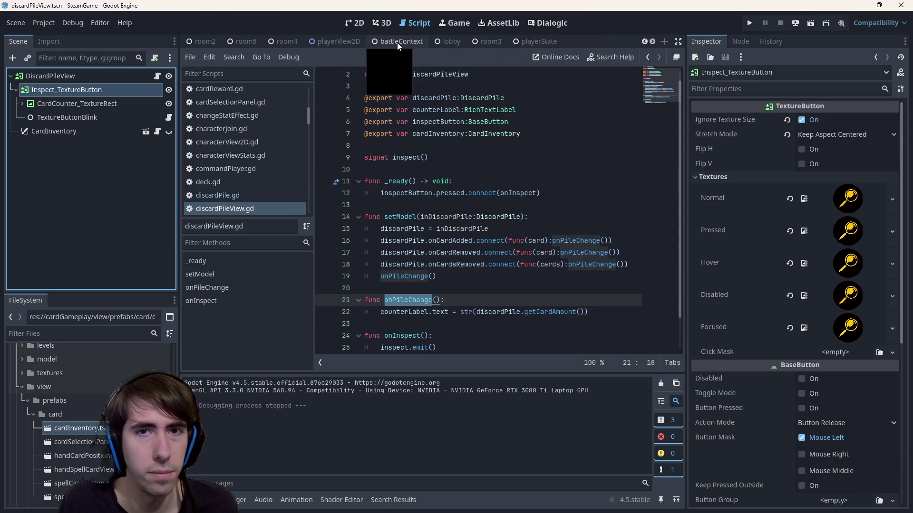
click(342, 42)
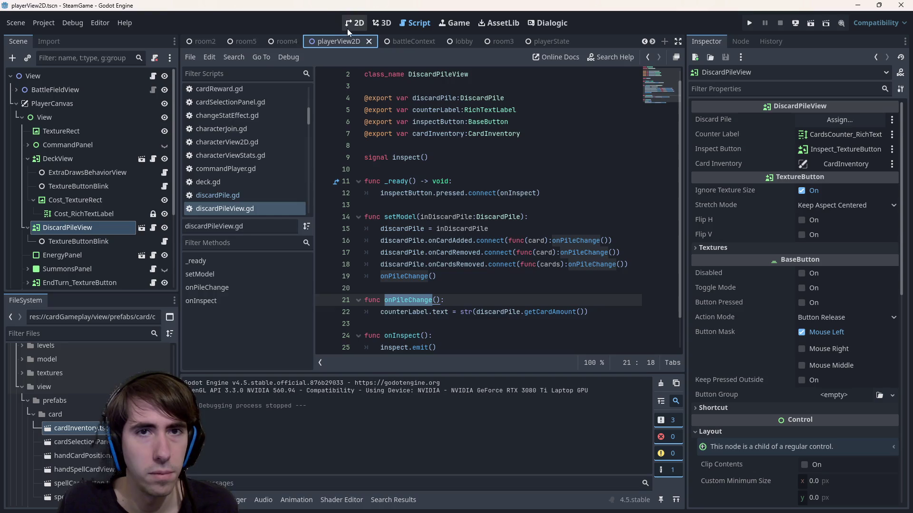
Compare DiscardPileView's exports with its TextureButtonBlink child in the 2D editor, then open DiscardPileView's own scene
click(352, 25)
scroll(537, 170, up, 5)
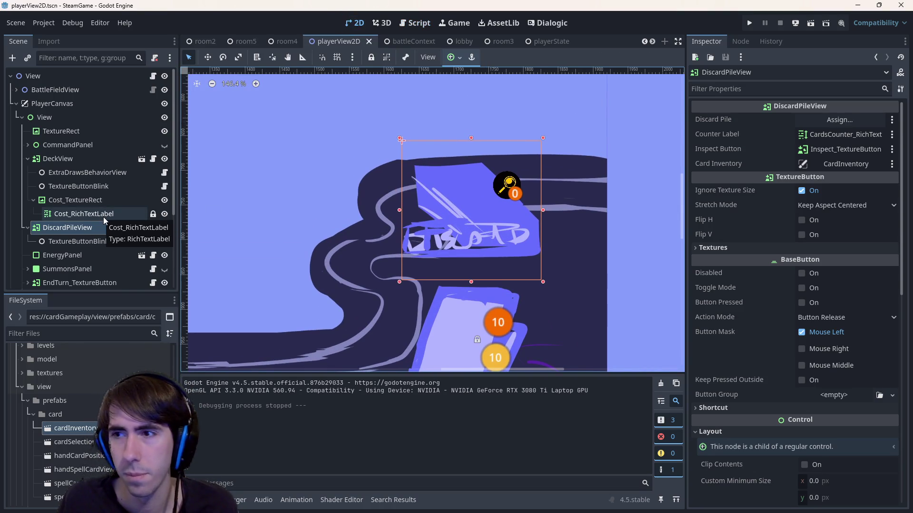
click(64, 244)
click(74, 229)
click(81, 242)
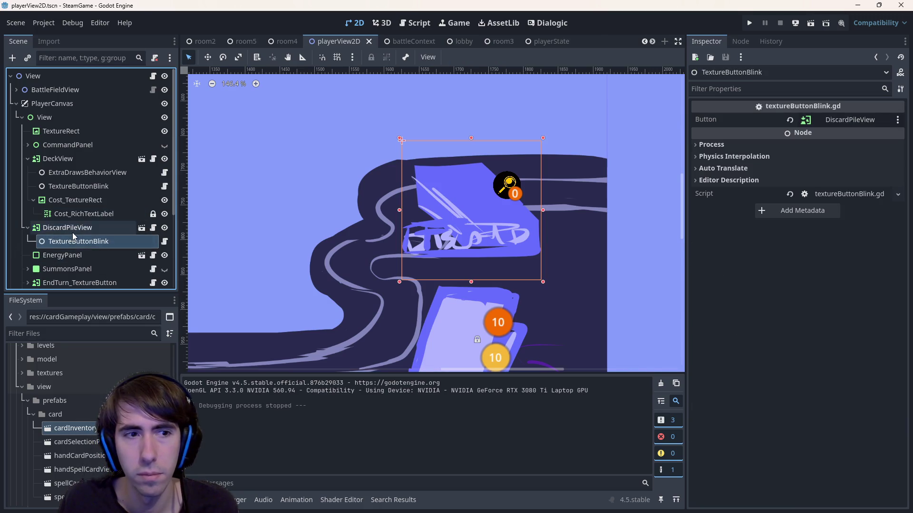
click(72, 231)
click(77, 243)
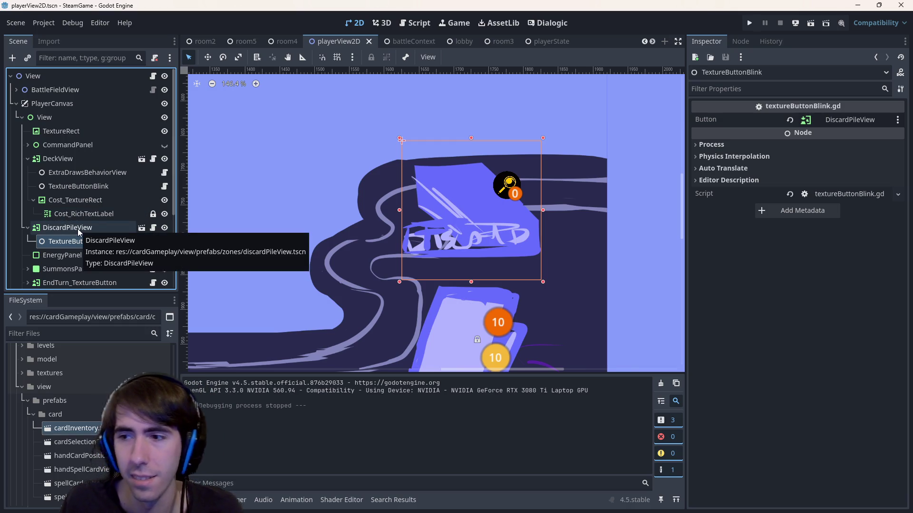
click(78, 228)
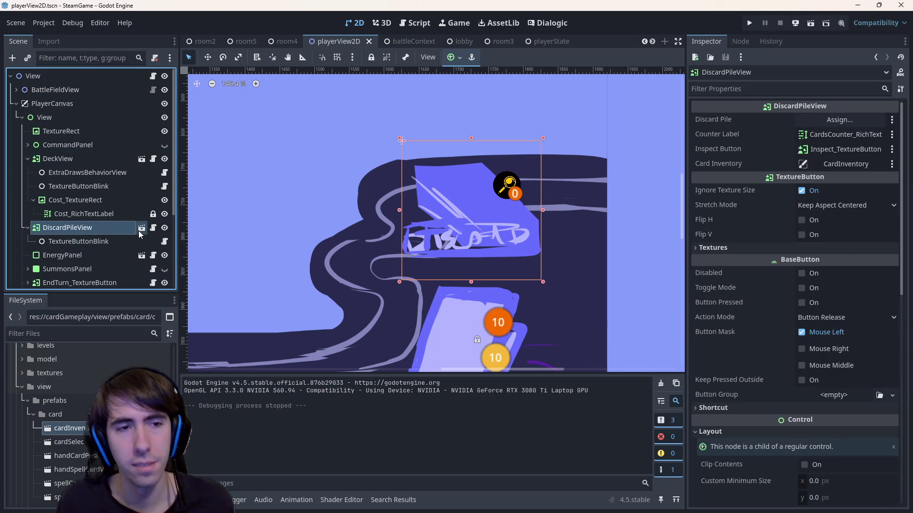
click(142, 227)
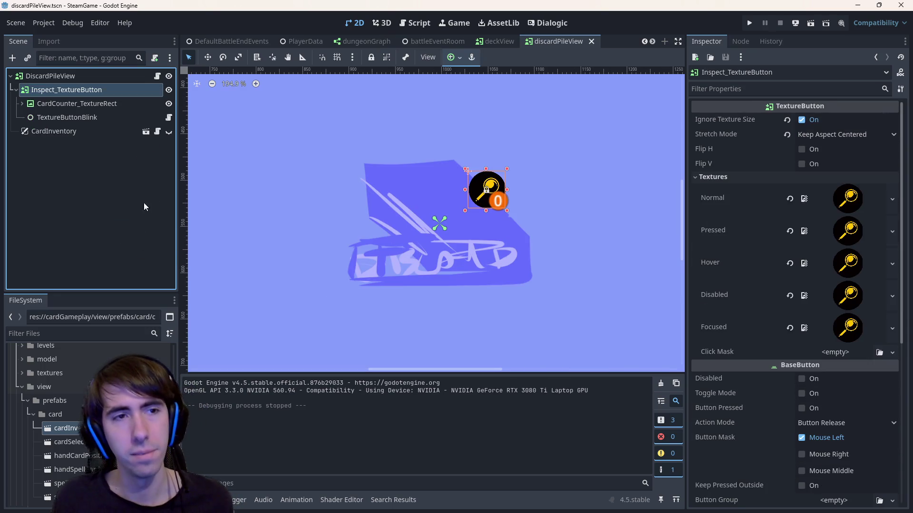
Check the counter label, CardInventory and Inspect_TextureButton nodes, then open discardPileView.gd
click(107, 109)
click(22, 103)
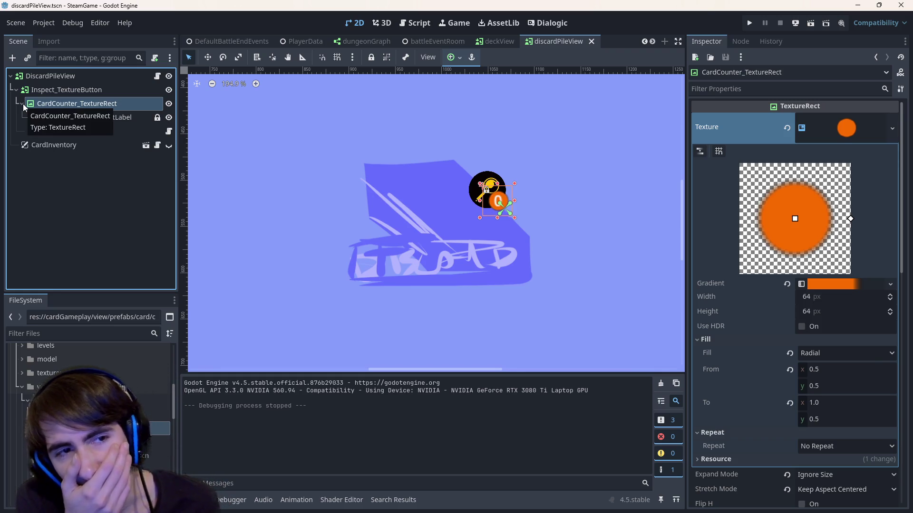
click(72, 145)
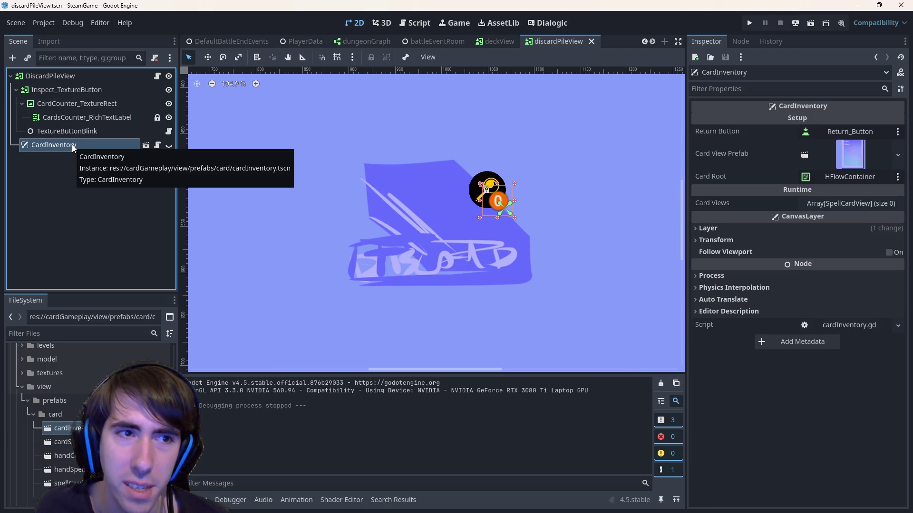
click(61, 102)
click(59, 91)
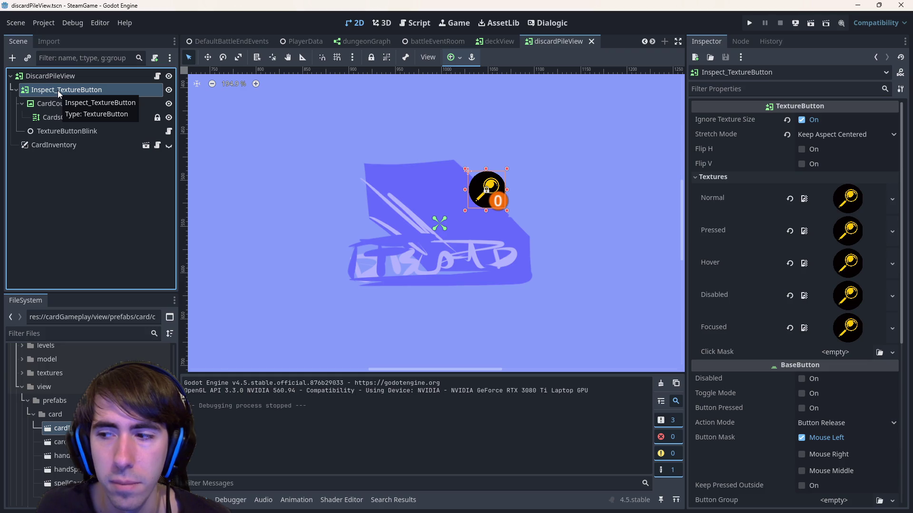
click(162, 76)
scroll(446, 211, down, 1)
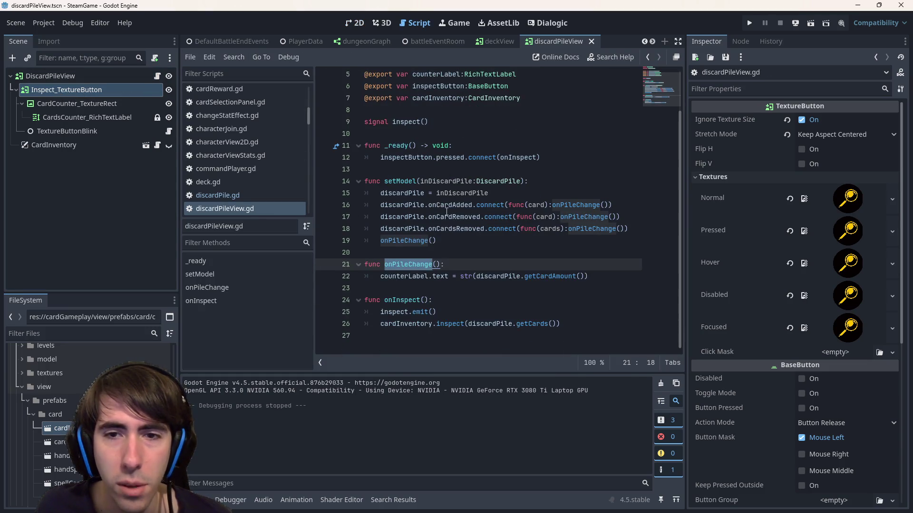
Review setModel's body, highlighting its onPileChange calls on lines 17 and 18
drag(524, 246, 411, 194)
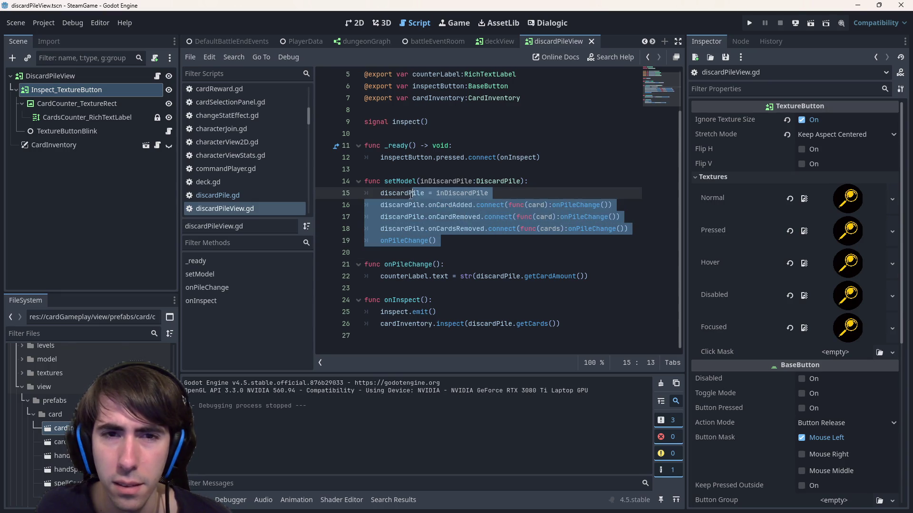
double_click(418, 205)
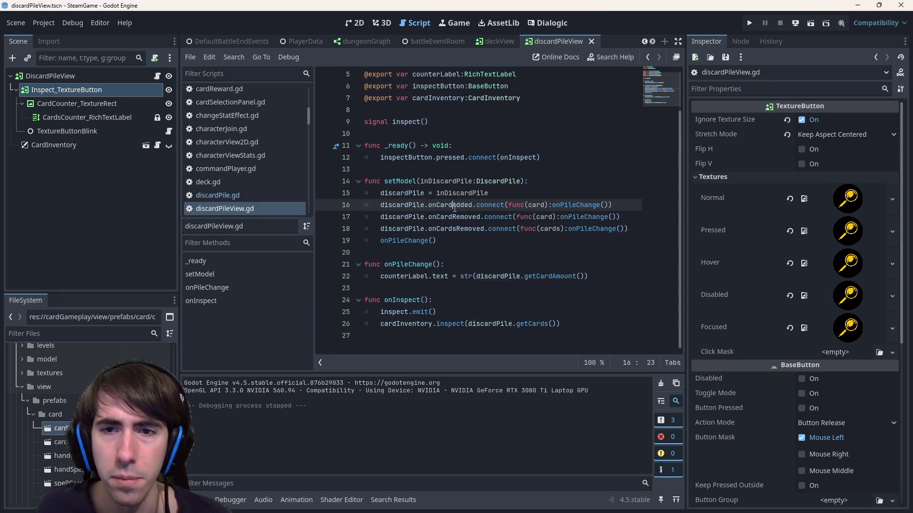
click(572, 205)
double_click(571, 205)
double_click(584, 216)
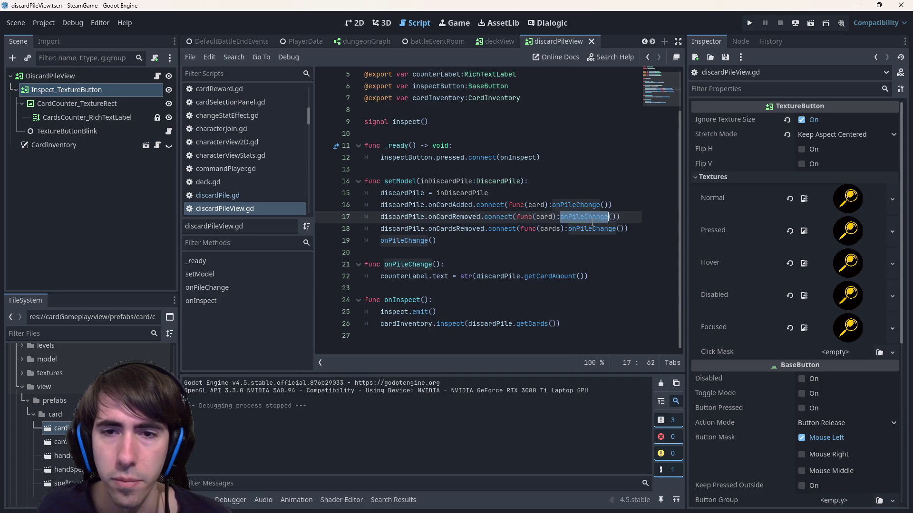
double_click(592, 228)
scroll(475, 266, up, 2)
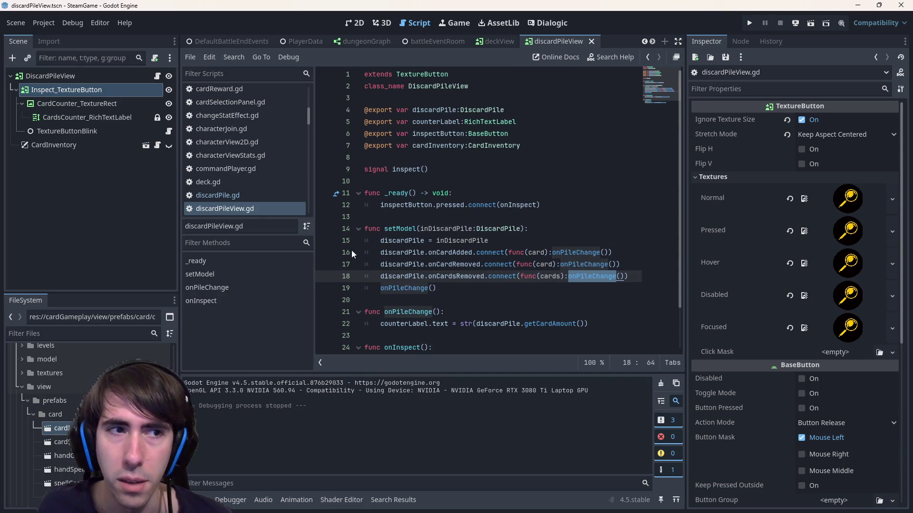
In the 2D view, inspect Inspect_TextureButton, TextureButtonBlink, the DiscardPileView root and CardInventory
click(84, 88)
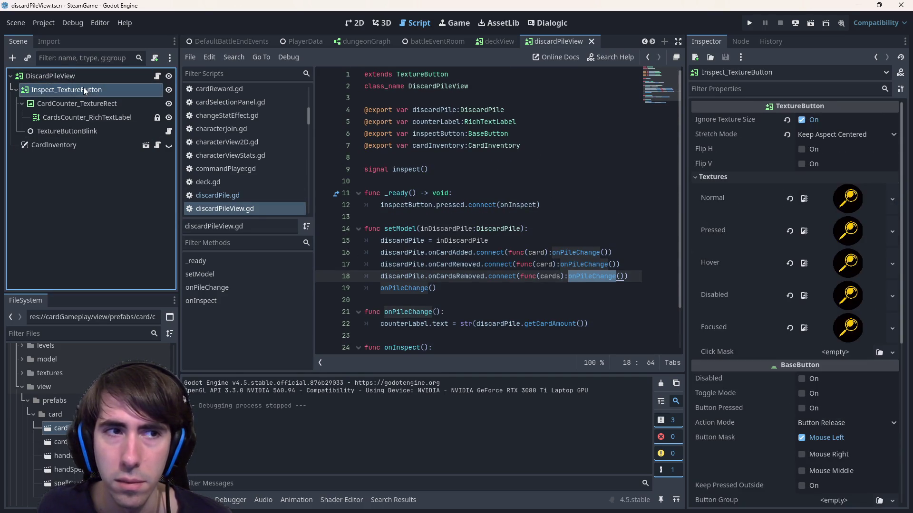
click(354, 23)
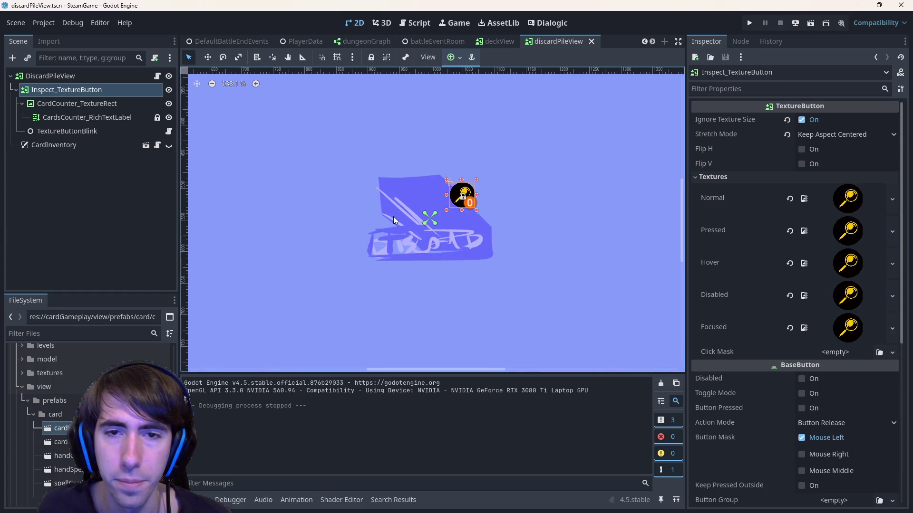
scroll(467, 256, left, 2)
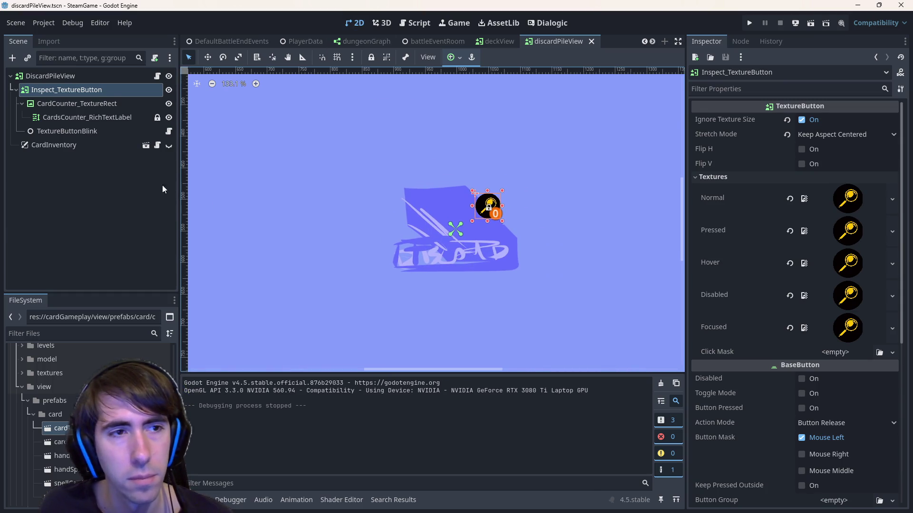
click(95, 145)
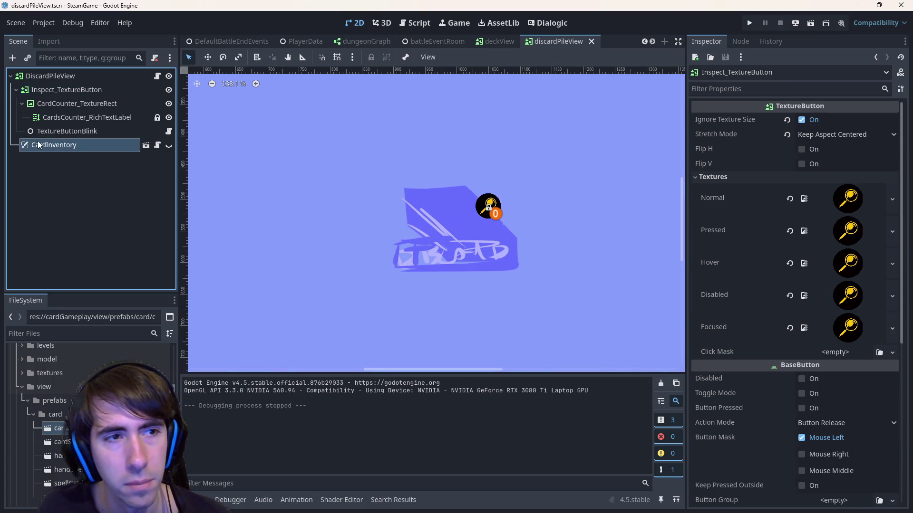
click(37, 89)
click(16, 90)
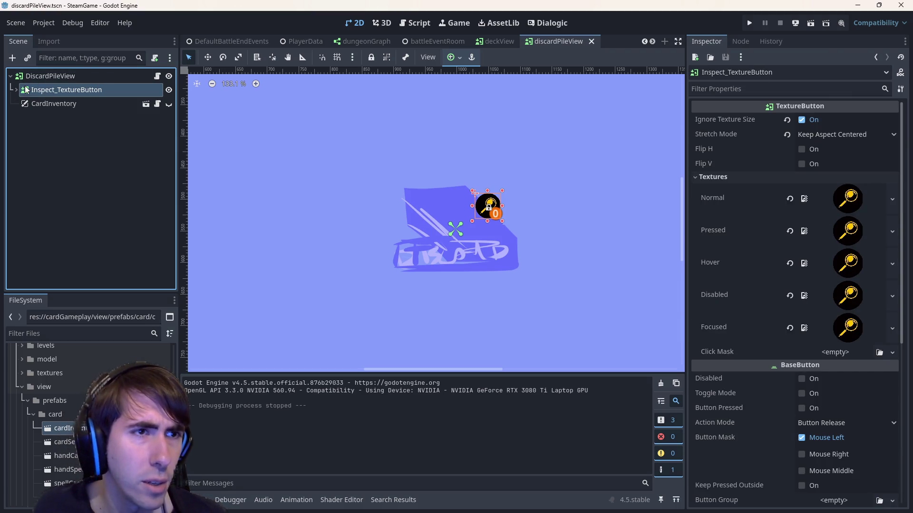
click(16, 89)
click(90, 133)
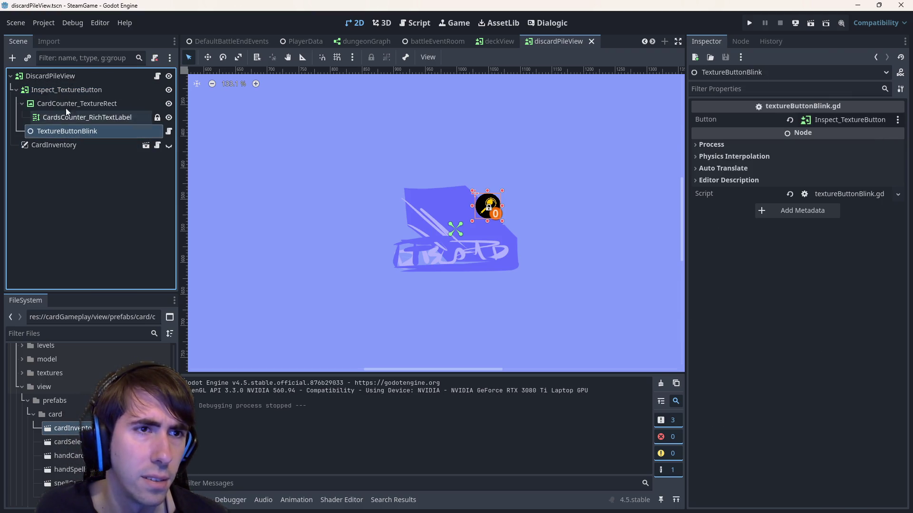
click(47, 76)
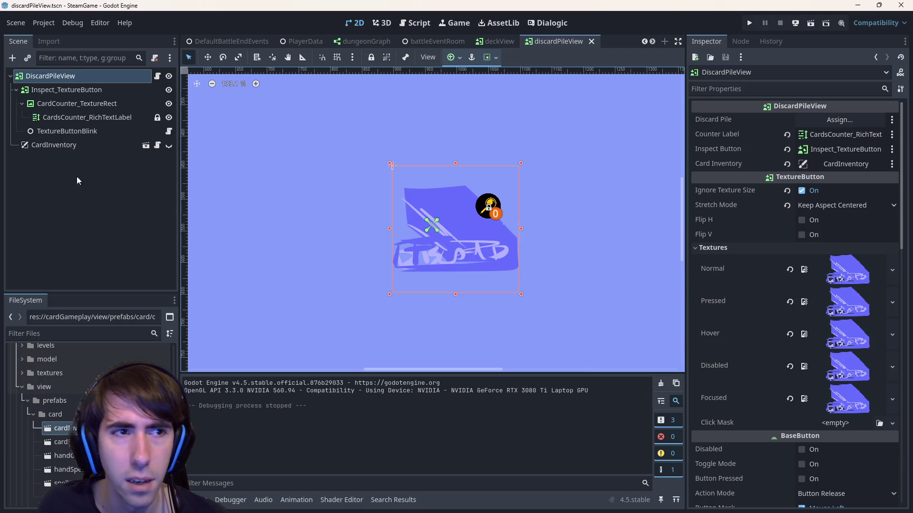
click(59, 132)
click(56, 145)
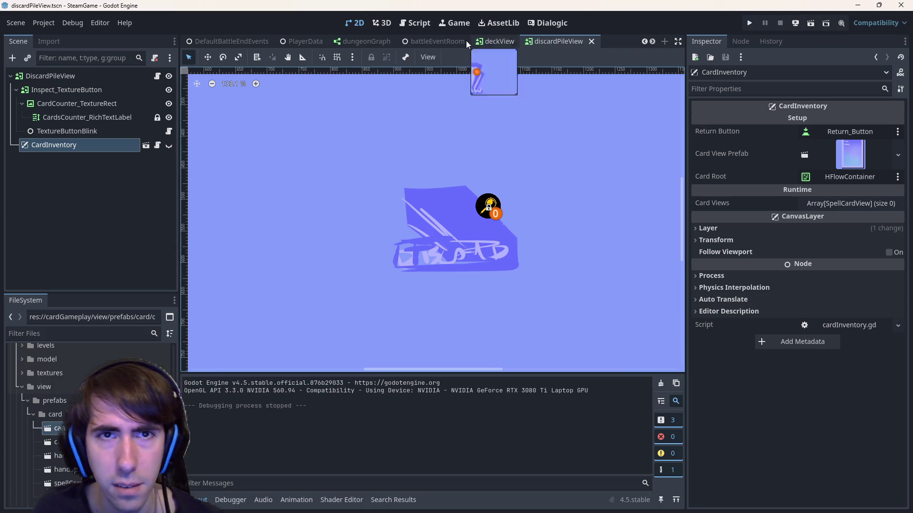
scroll(331, 43, up, 4)
scroll(331, 43, up, 3)
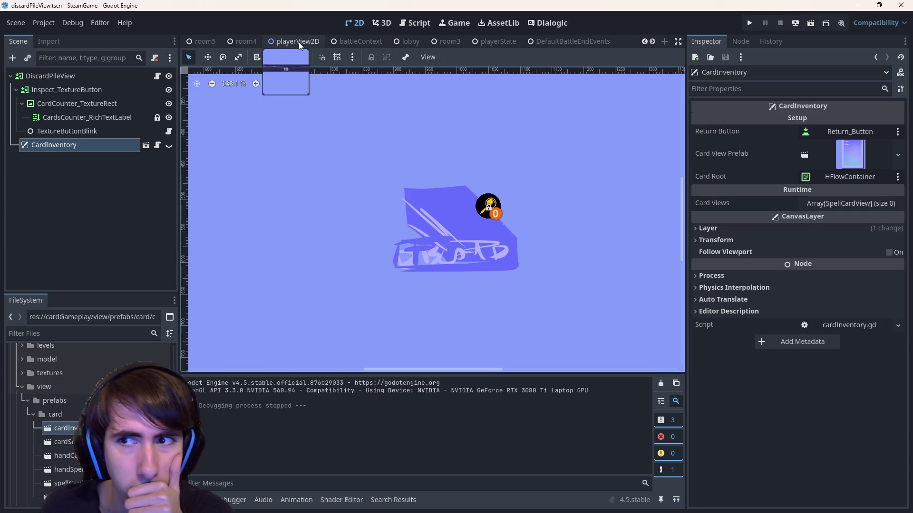
In playerView2D, instance the cardInventory scene under the View root and hide it in the editor
click(298, 41)
scroll(119, 219, down, 3)
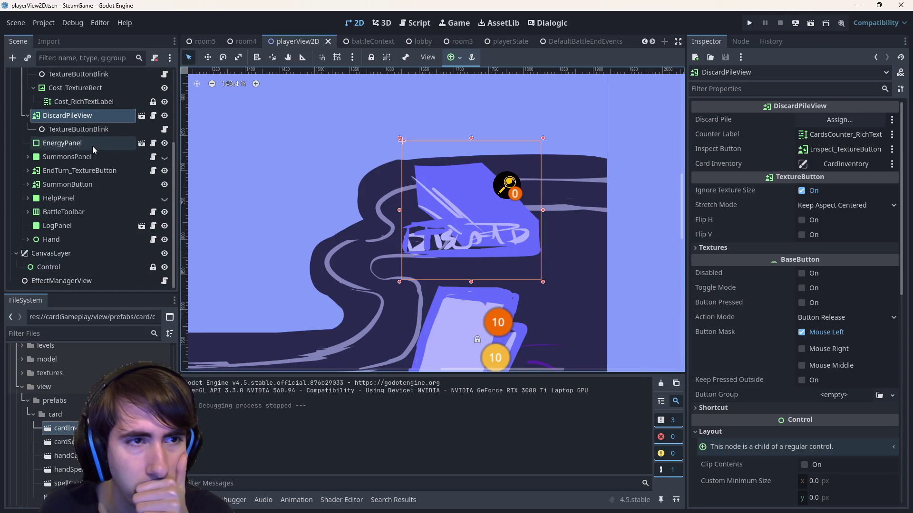
scroll(92, 147, up, 3)
click(39, 79)
key(ctrl+a)
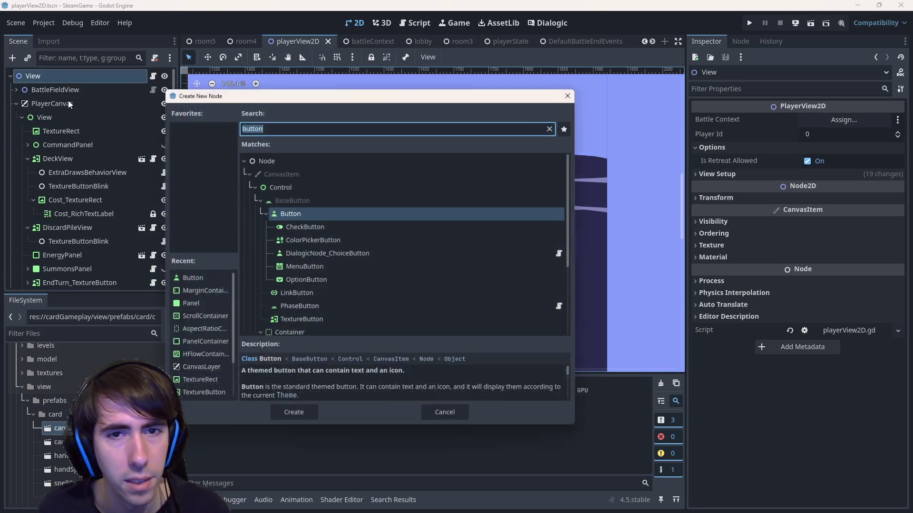
key(Escape)
drag(60, 428, 63, 79)
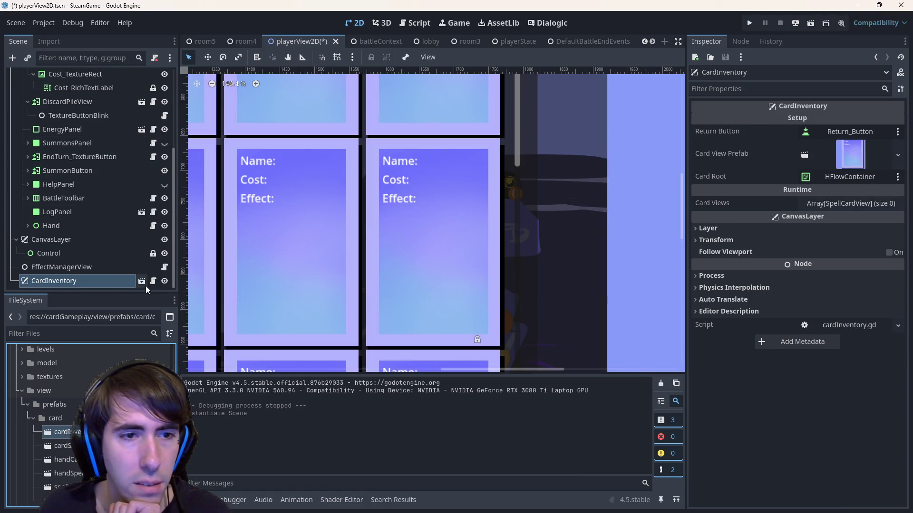
click(165, 281)
Rename the CanvasLayer to CardDragCanvasLayer and save the scene
mouse_move(78, 281)
mouse_down()
mouse_move(13, 242)
mouse_move(51, 245)
mouse_up()
click(52, 244)
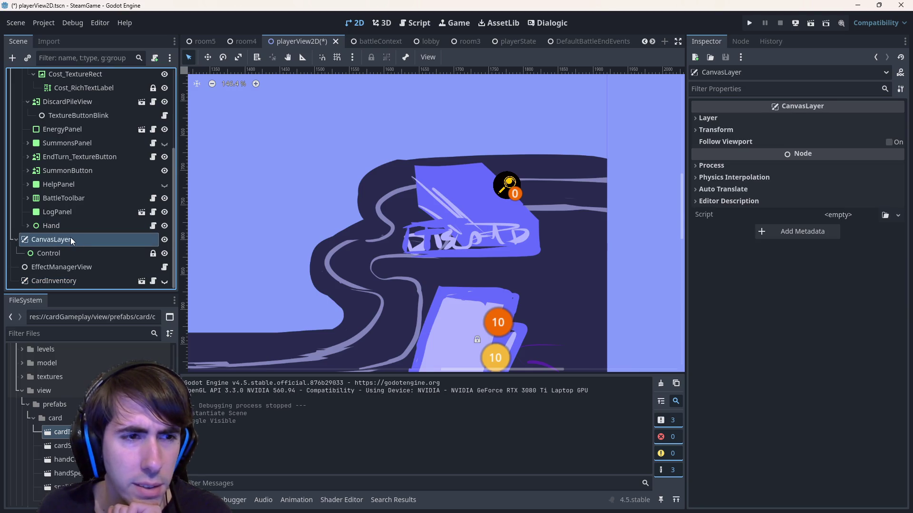
click(71, 239)
text(CardDrag)
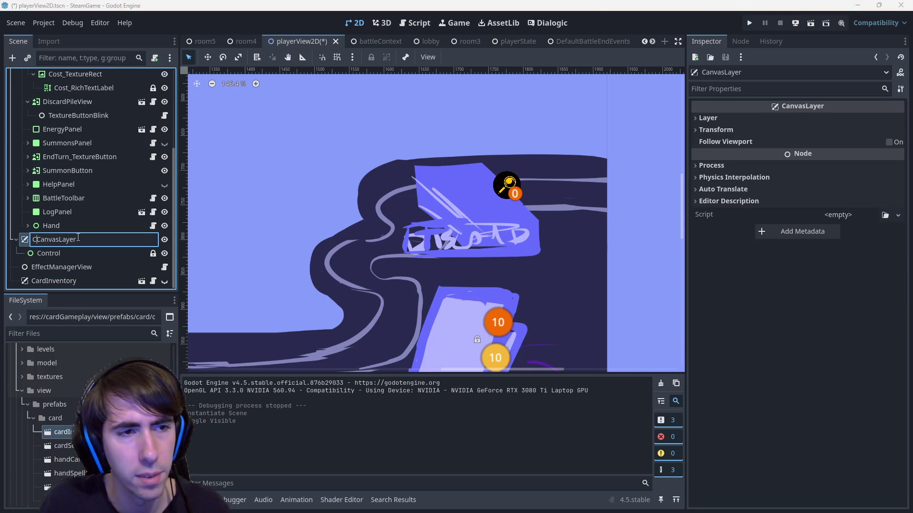
key(Return)
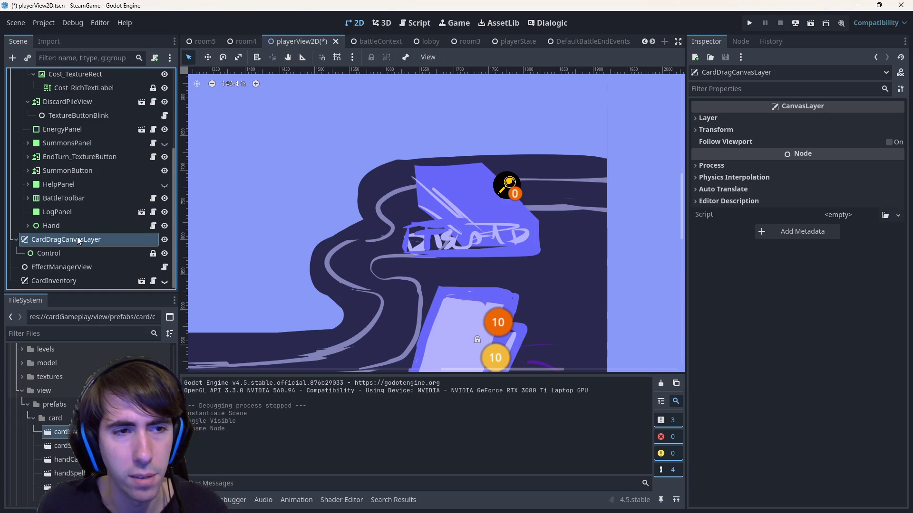
key(ctrl+s)
Rename the Control node under it to CardDragAnchor
click(83, 255)
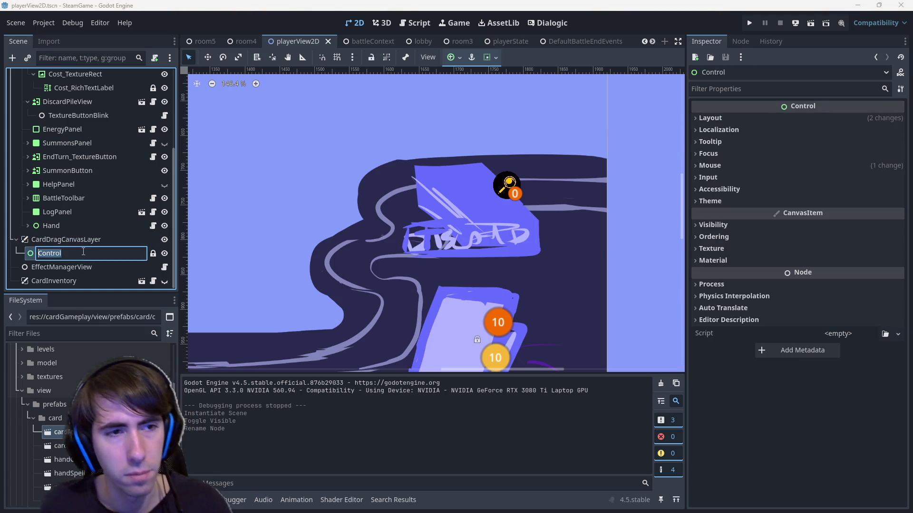
click(83, 252)
text(CardDragAnch)
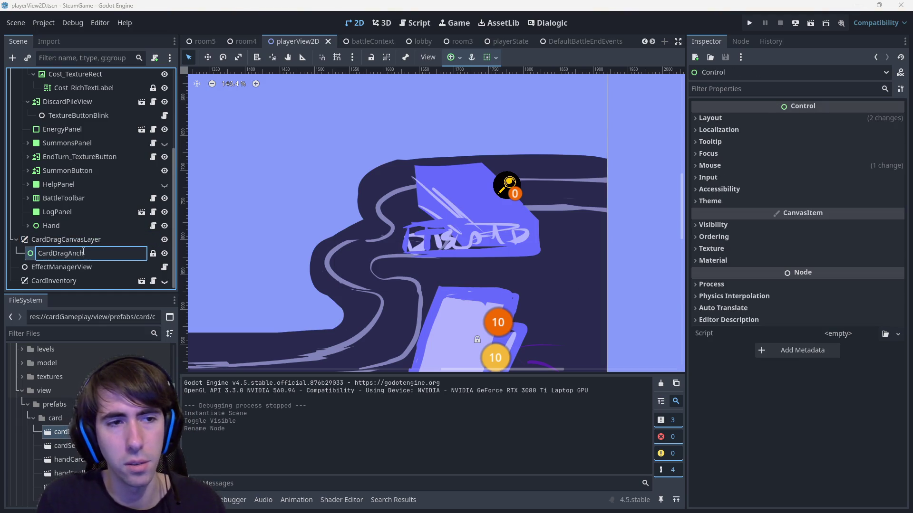
text(or)
key(Return)
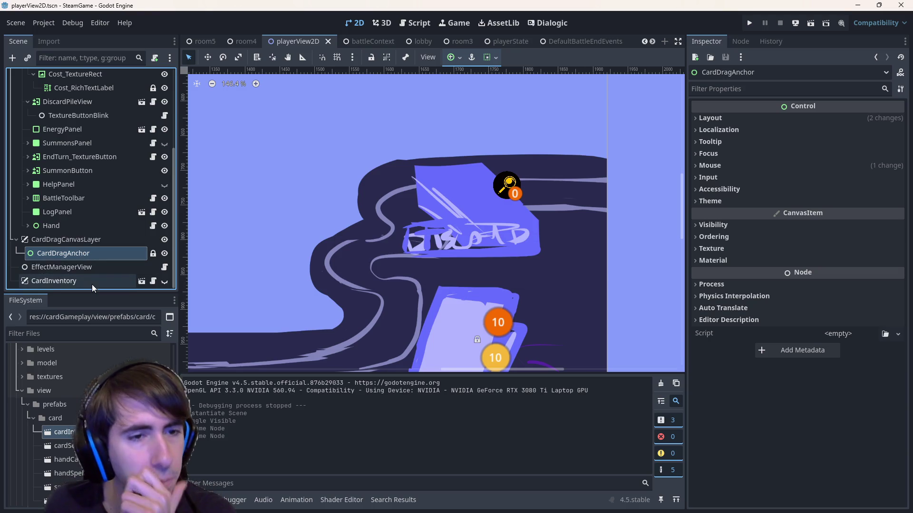
Move CardInventory directly below CardDragCanvasLayer and save playerView2D
click(94, 281)
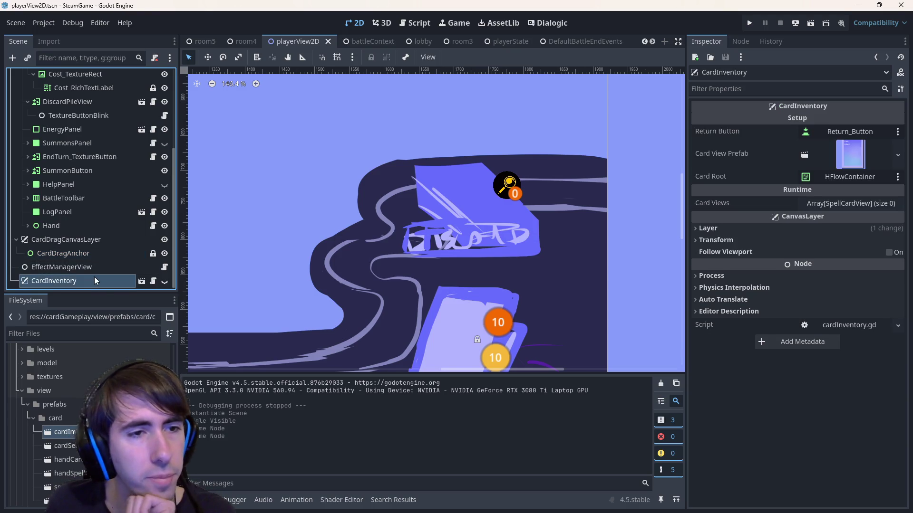
click(17, 240)
drag(55, 281, 58, 260)
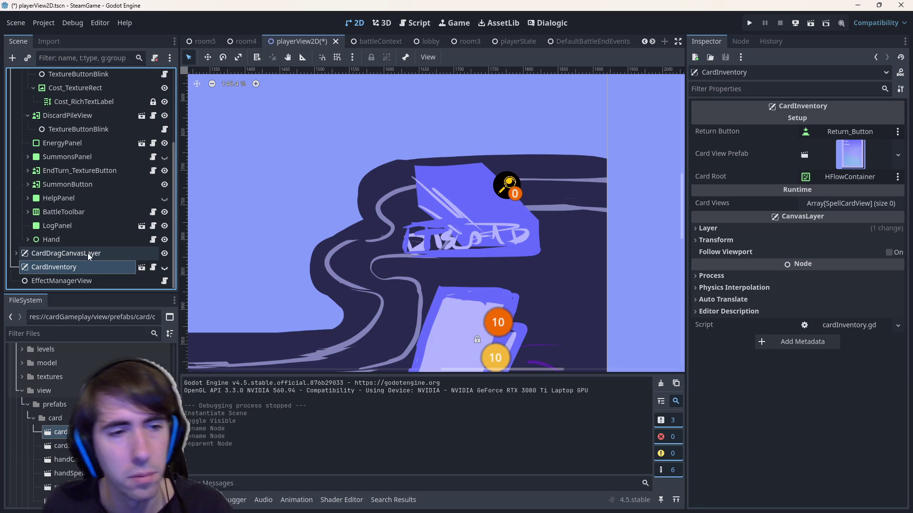
key(ctrl+s)
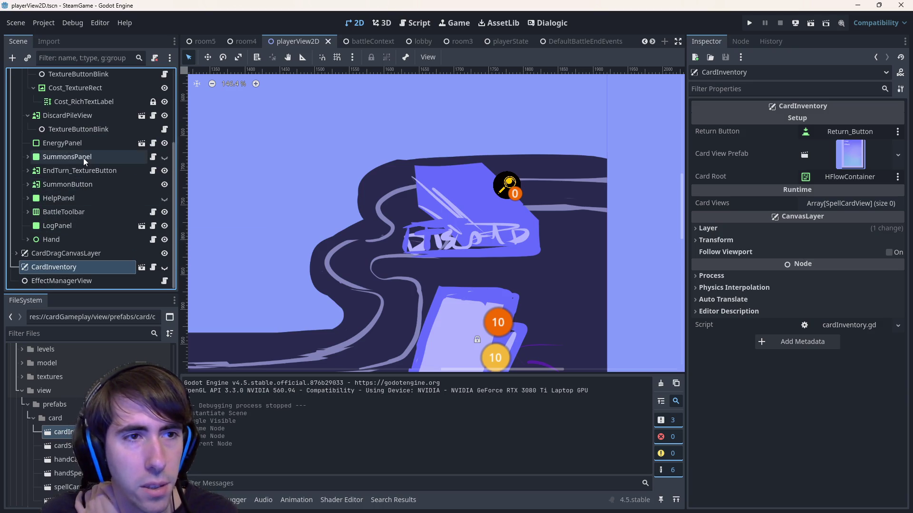
Inspect DeckView and its TextureButtonBlink and ExtraDrawsBehaviorView children
scroll(84, 157, up, 1)
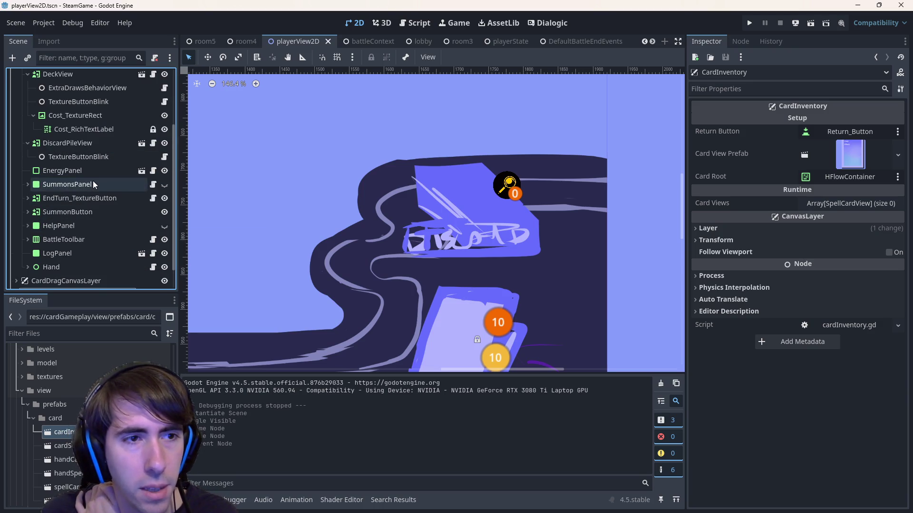
scroll(85, 161, up, 2)
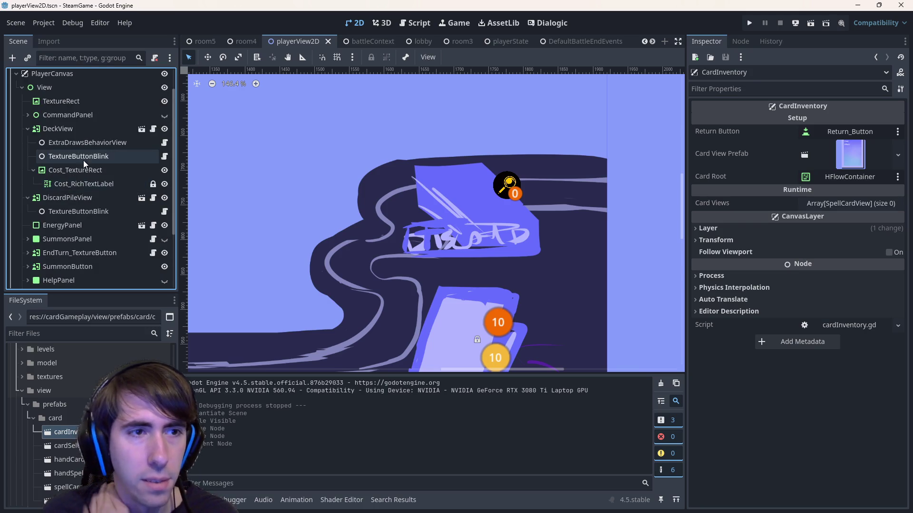
click(79, 161)
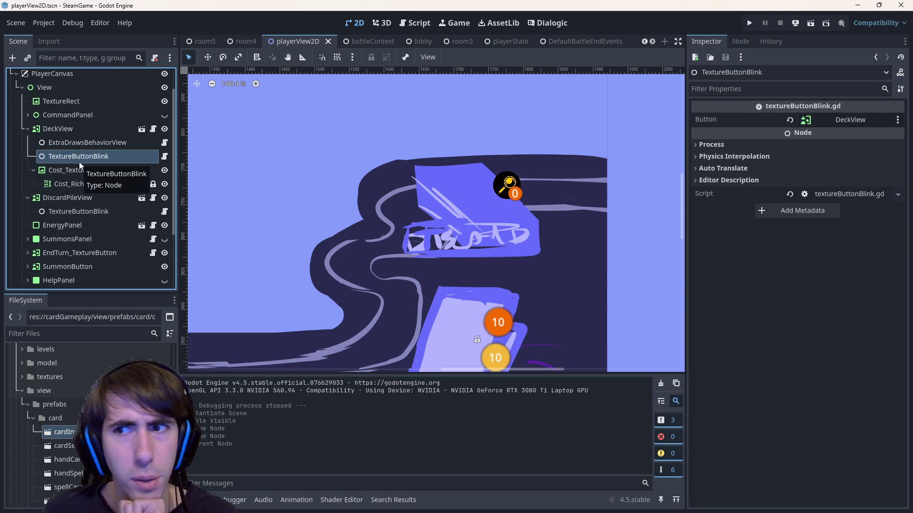
click(81, 146)
click(83, 157)
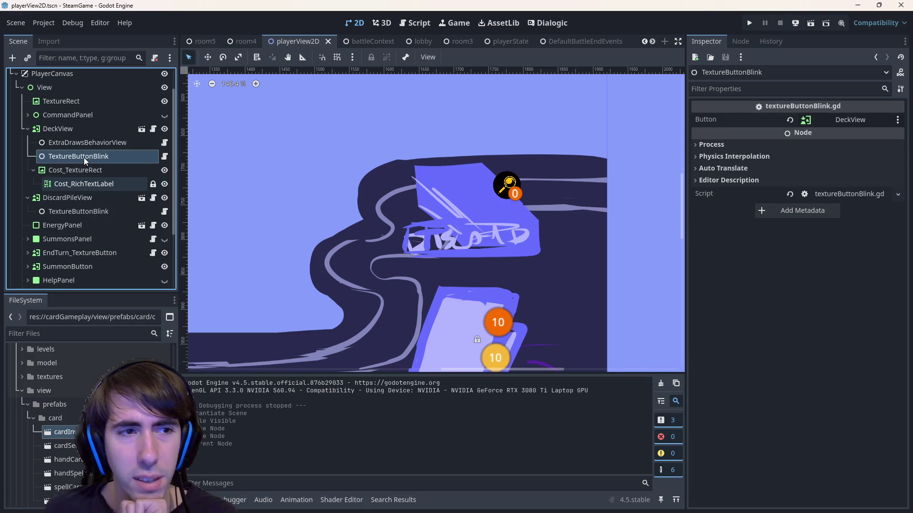
click(70, 133)
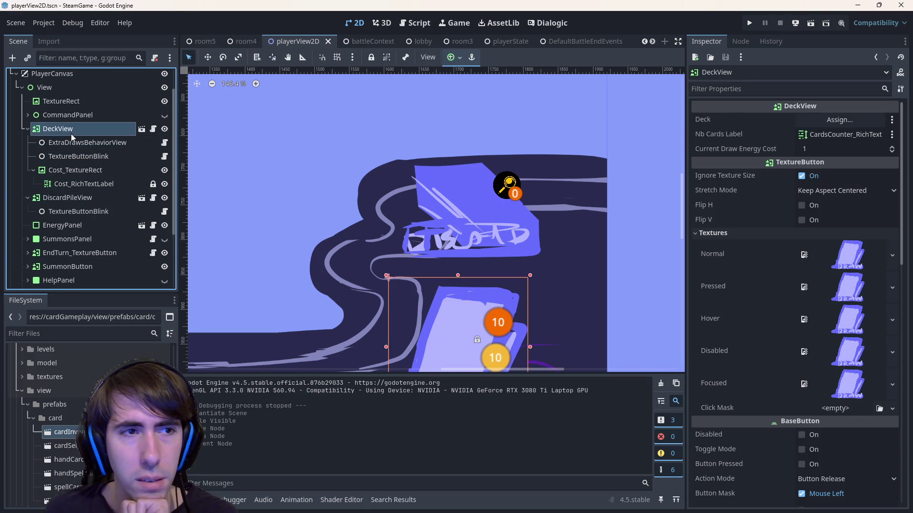
Assign CardInventory to DiscardPileView's Card Inventory export and save playerView2D
click(80, 196)
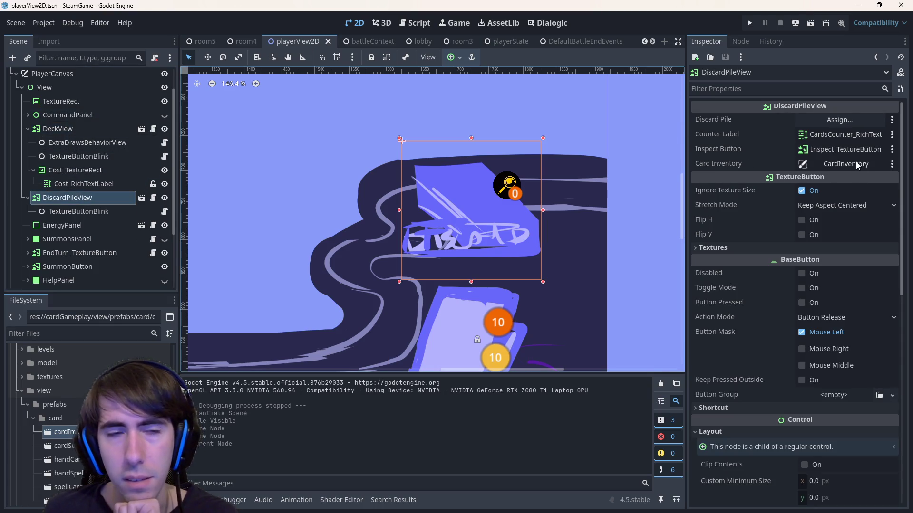
scroll(107, 229, down, 3)
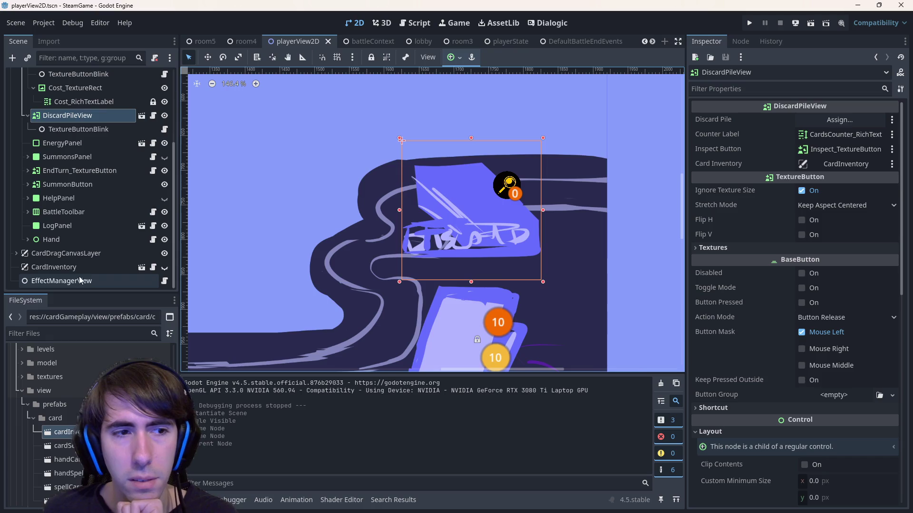
mouse_move(76, 268)
mouse_down()
mouse_move(285, 214)
mouse_move(790, 139)
mouse_move(856, 166)
mouse_up()
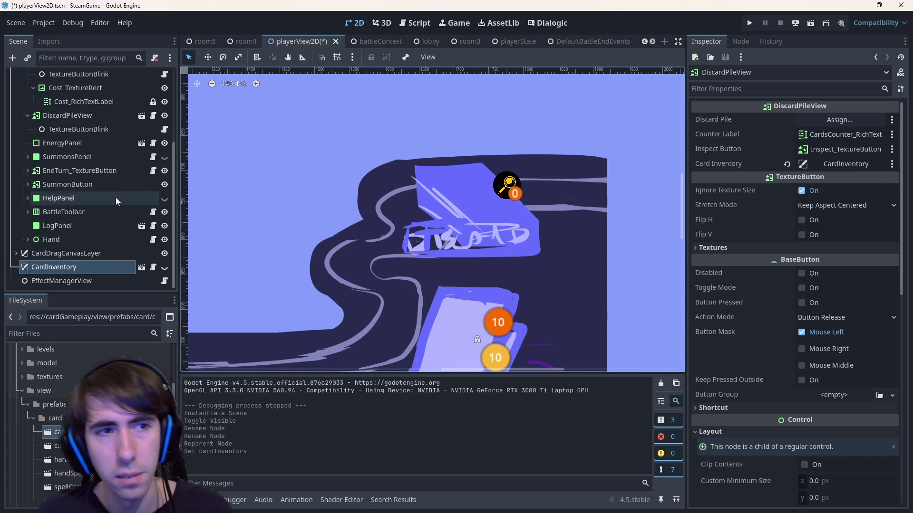
key(ctrl+s)
Open the DiscardPileView instance's own scene for editing
scroll(92, 165, up, 3)
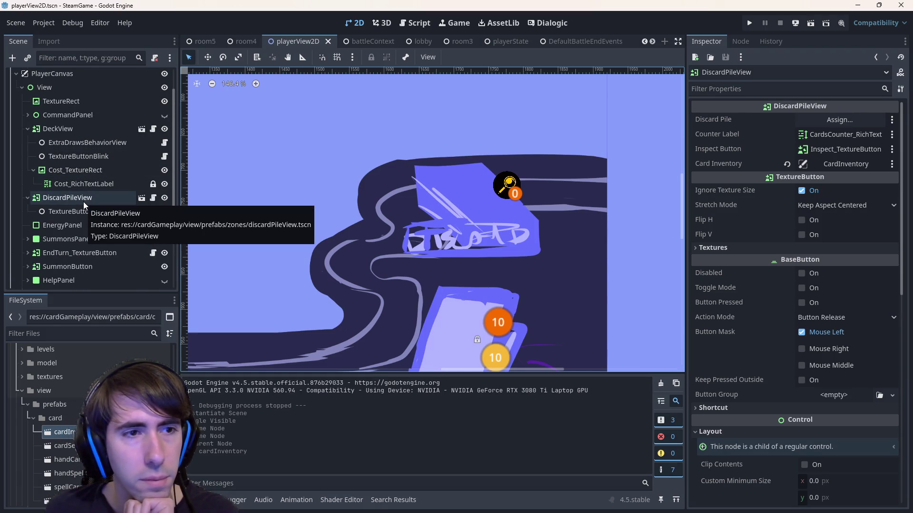
click(84, 199)
click(141, 198)
click(84, 164)
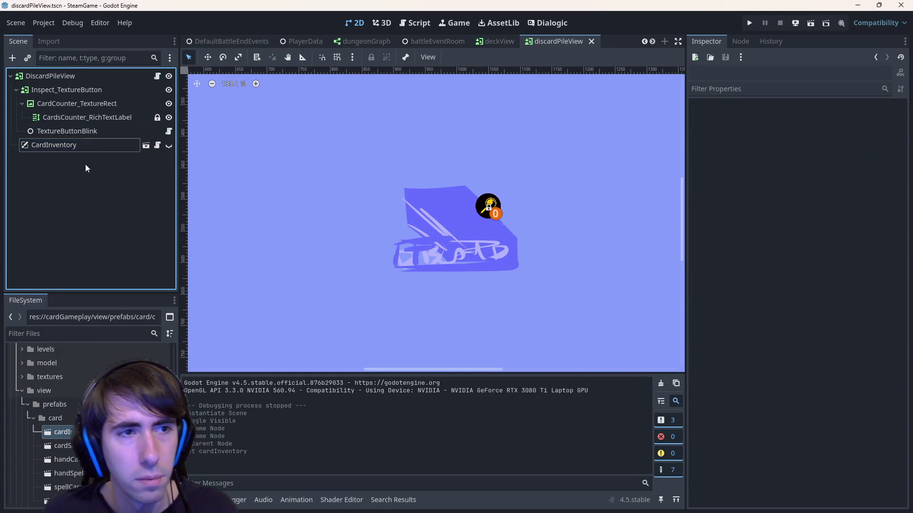
Delete the nested CardInventory node from the discardPileView scene
click(80, 144)
key(Delete)
key(Return)
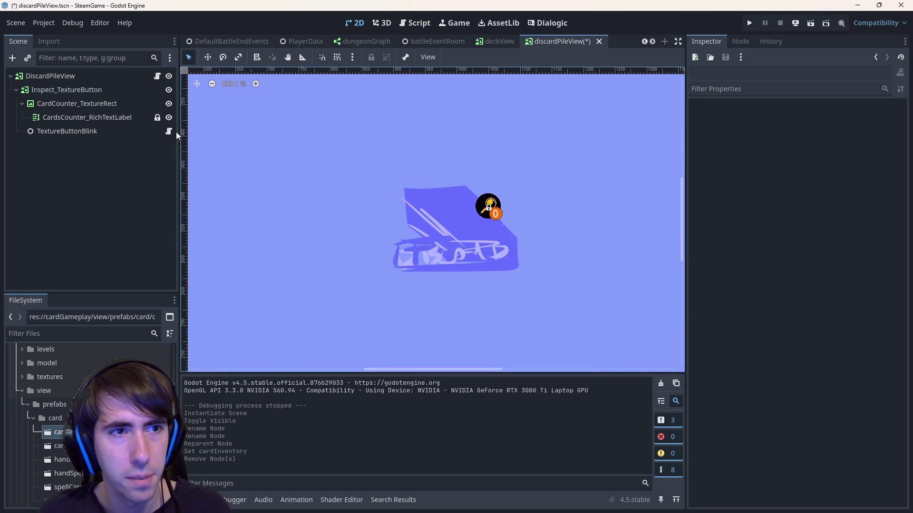
Review the remaining discard pile nodes, then go back to playerView2D and select Cost_RichTextLabel
click(67, 132)
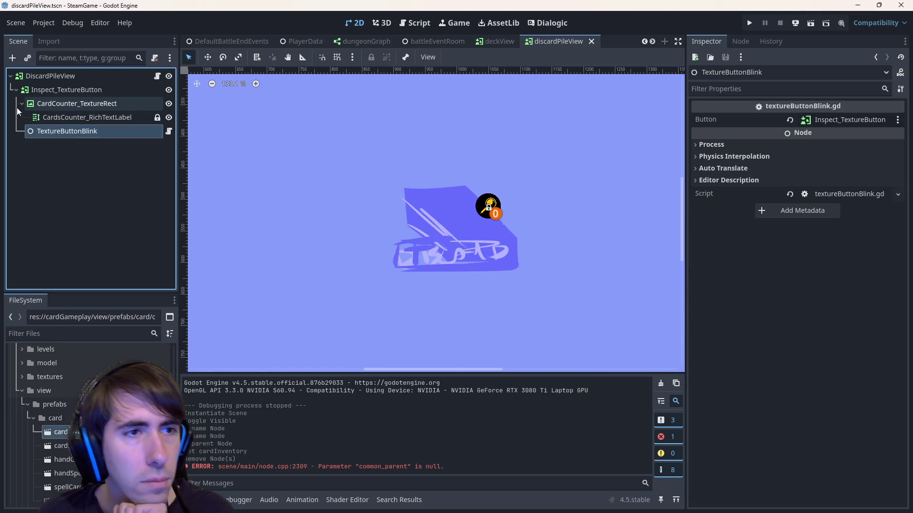
click(22, 104)
click(17, 91)
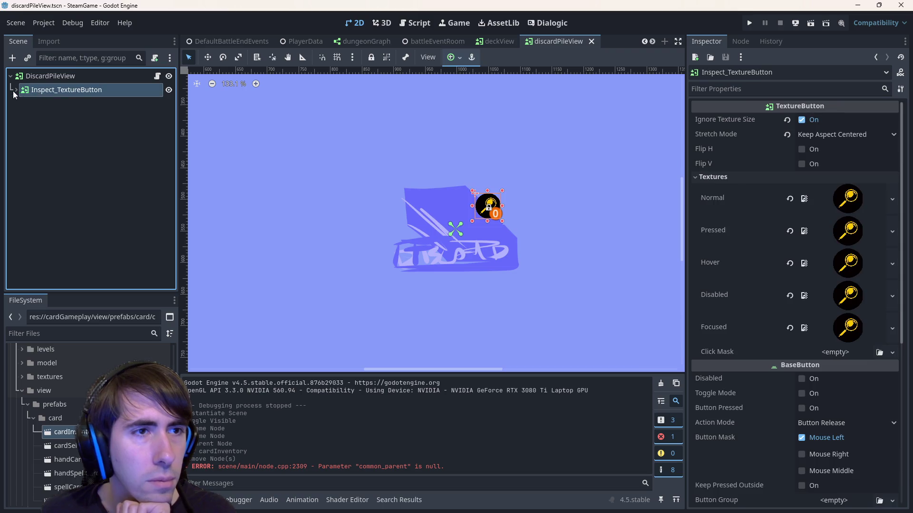
click(16, 90)
click(58, 140)
click(58, 90)
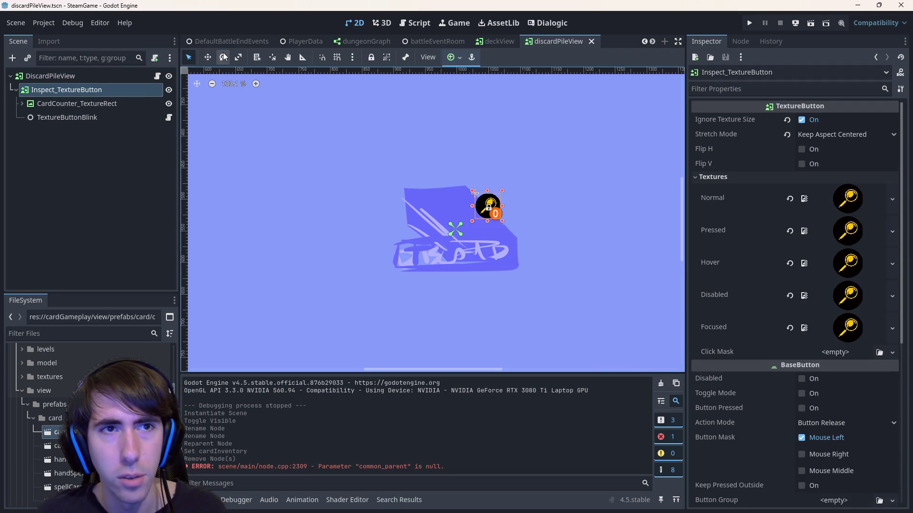
scroll(214, 44, up, 7)
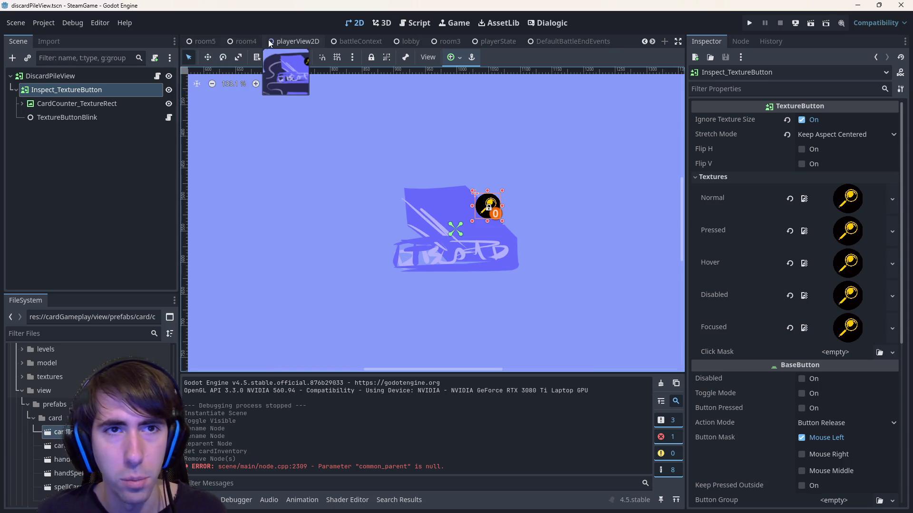
click(276, 42)
click(86, 188)
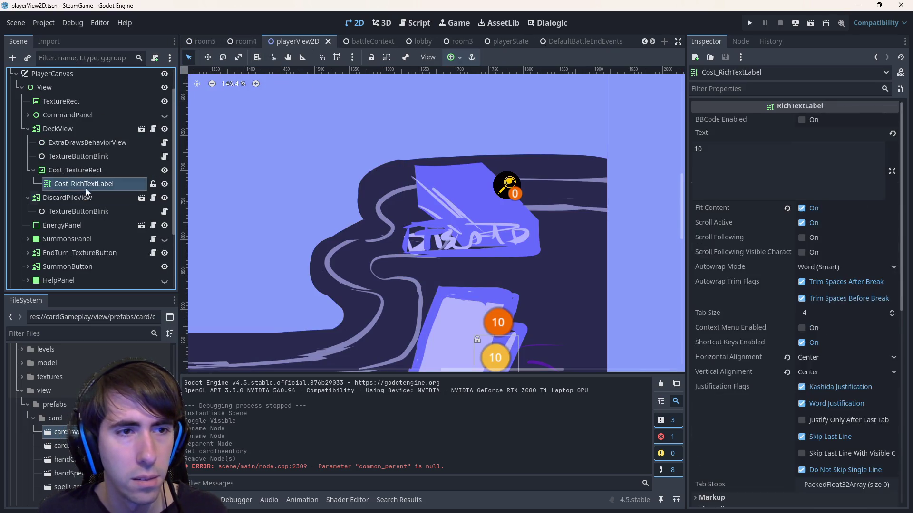
Paste the copied inspect button under DiscardPileView and save playerView2D
click(87, 196)
key(ctrl+v)
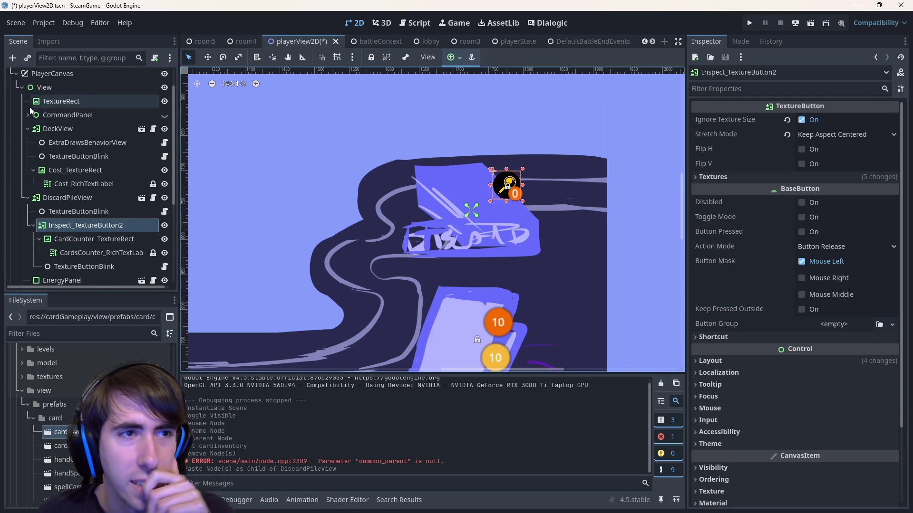
scroll(29, 107, up, 2)
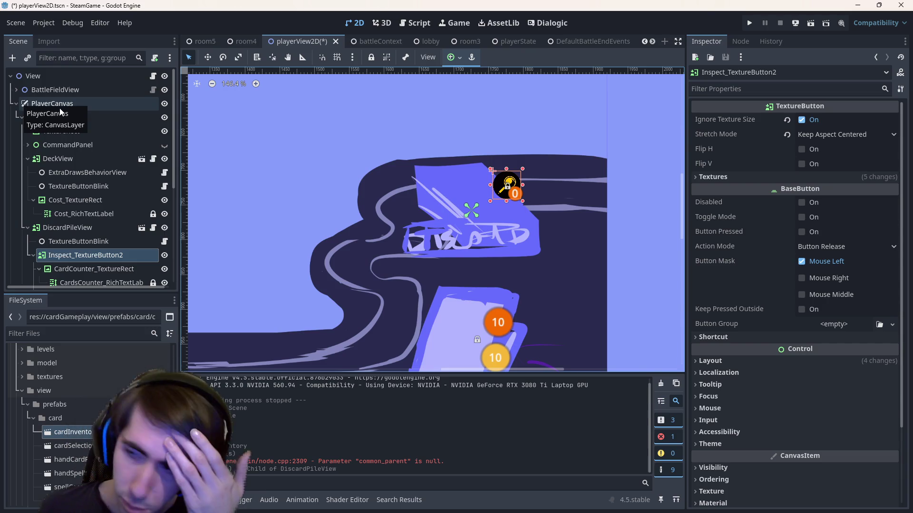
scroll(71, 166, down, 3)
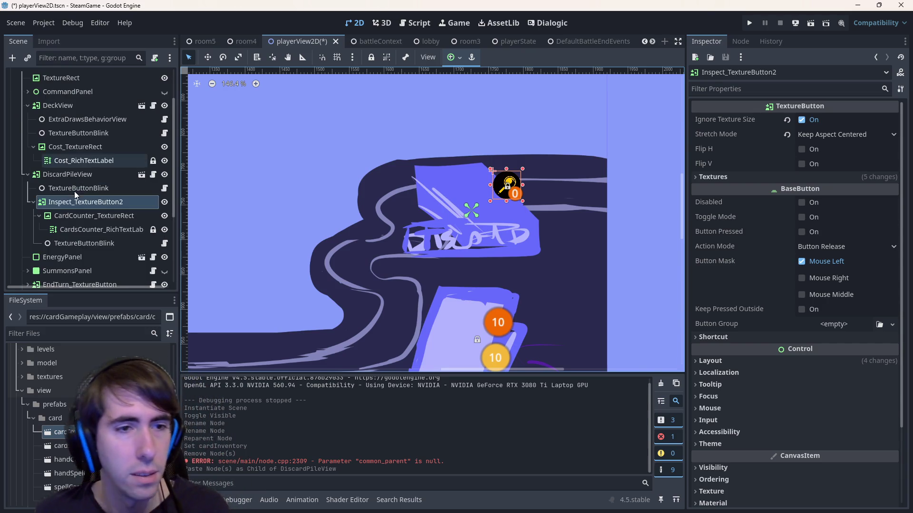
key(ctrl+s)
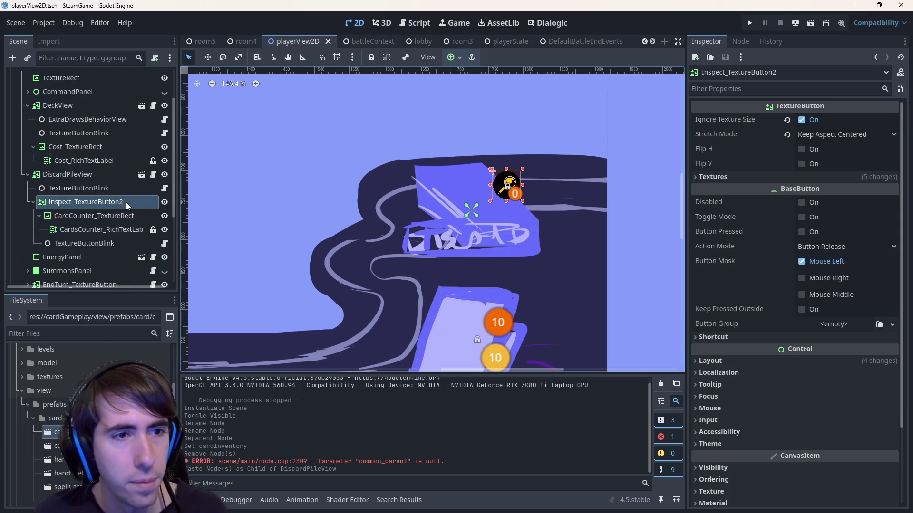
Inspect the pasted counter, label and blink nodes, then DiscardPileView's properties
click(123, 202)
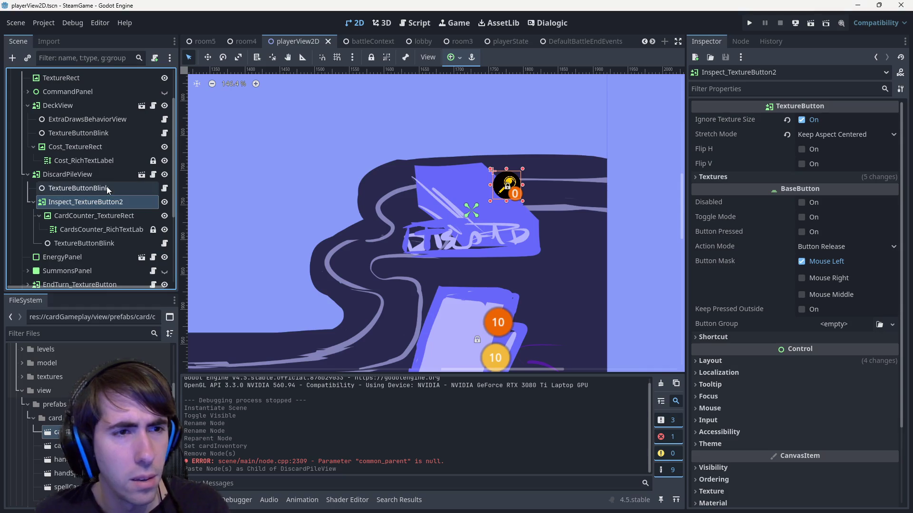
scroll(122, 202, down, 2)
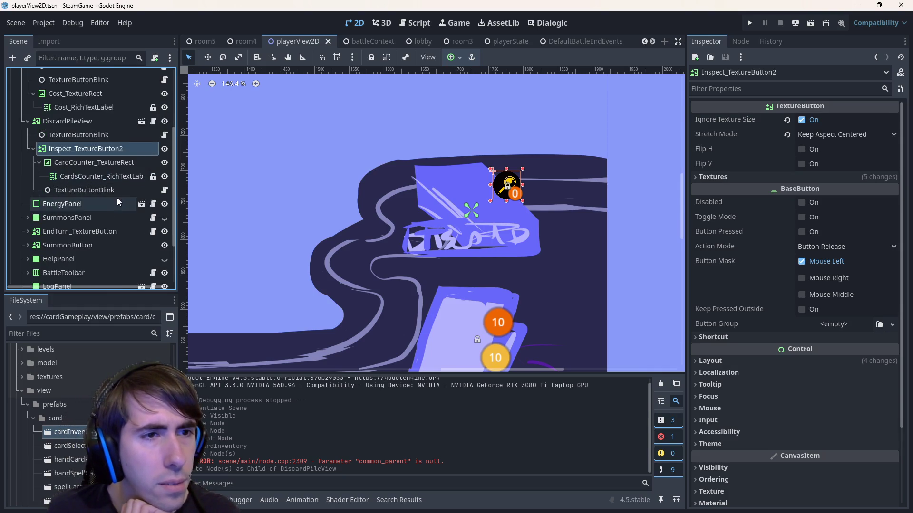
scroll(111, 193, up, 1)
click(69, 190)
click(73, 202)
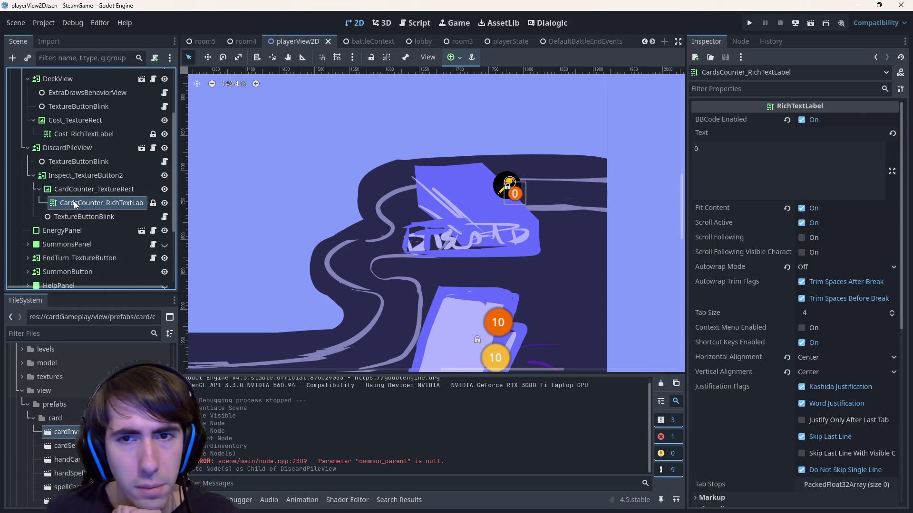
click(78, 213)
click(82, 185)
click(80, 175)
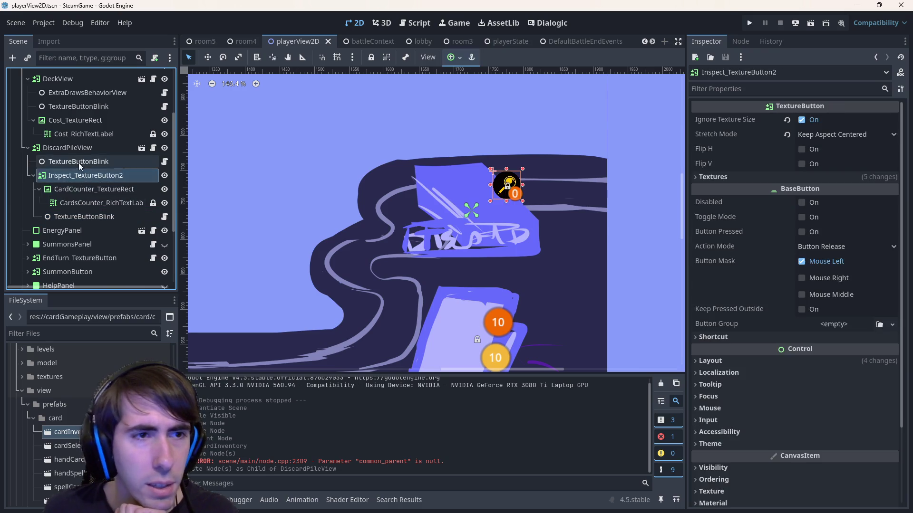
click(77, 150)
click(80, 161)
click(63, 150)
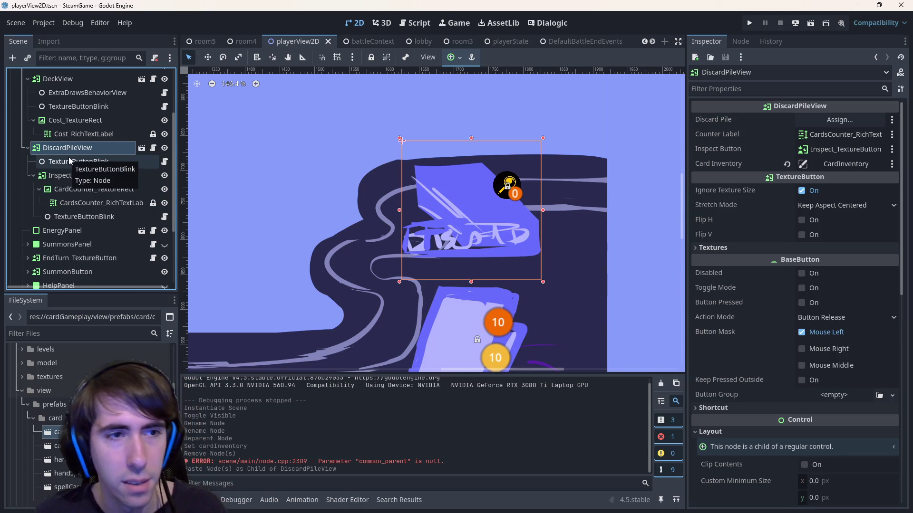
Undo the pasted inspect-button copy
key(ctrl+z)
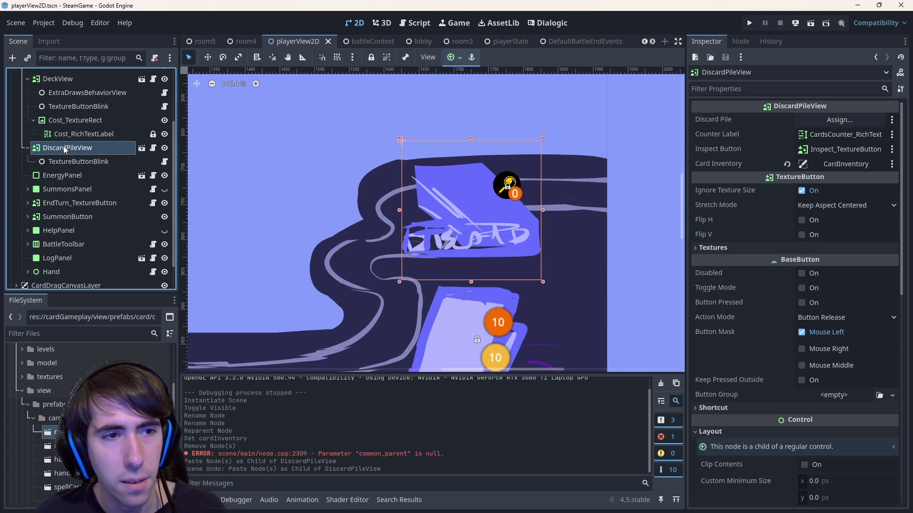
key(ctrl+shift+z)
key(ctrl+z)
Delete the top-level CardInventory from playerView2D and open the DiscardPileView scene
scroll(67, 179, down, 2)
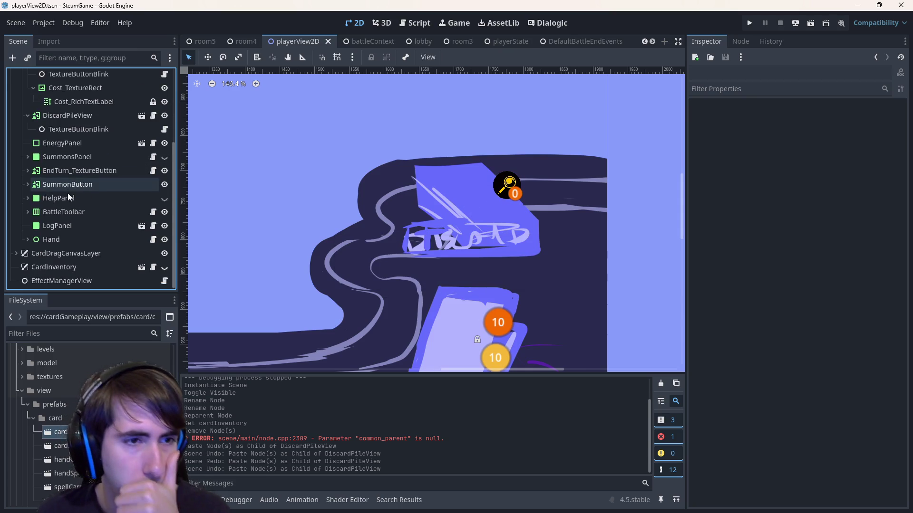
click(67, 270)
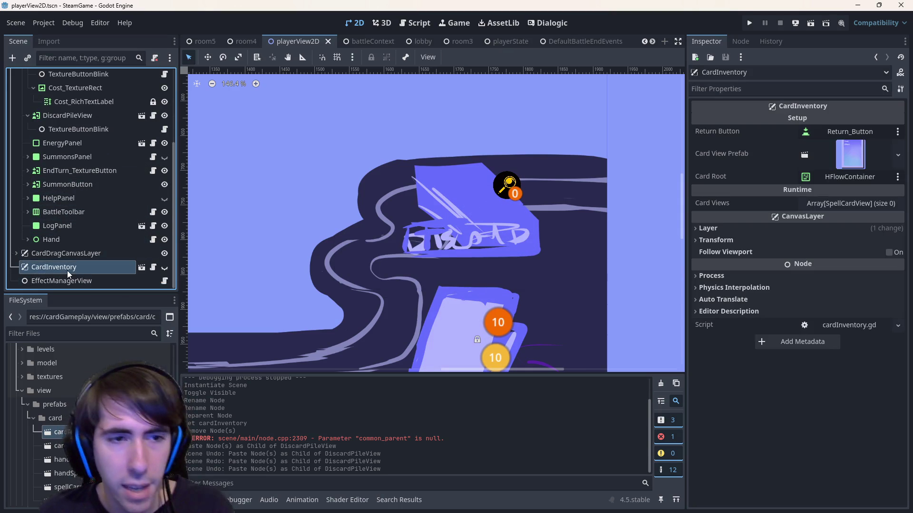
key(Delete)
key(Return)
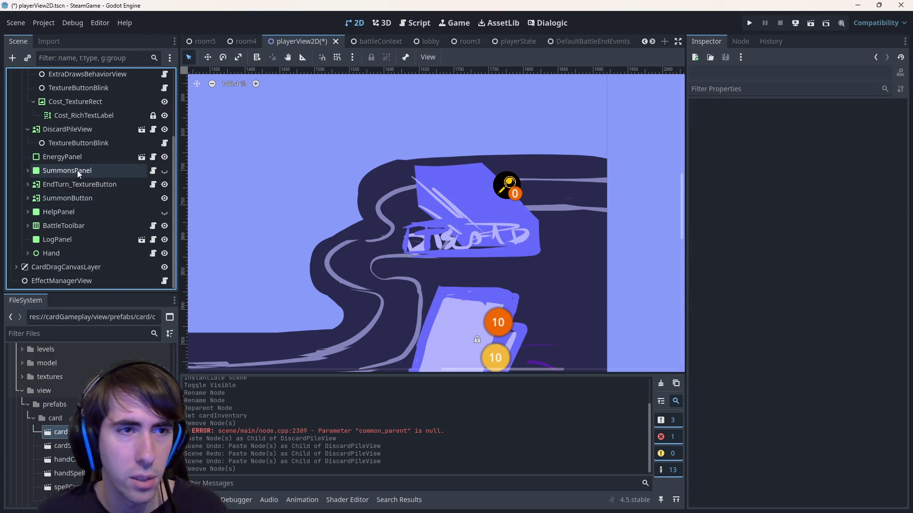
scroll(83, 162, up, 3)
click(142, 157)
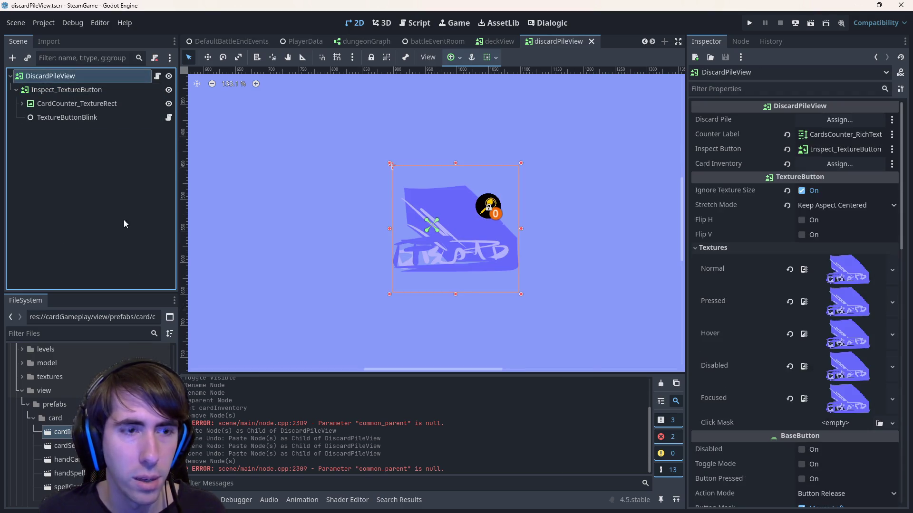
Instance cardInventory.tscn under DiscardPileView, assign it to the Card Inventory export, and save
drag(62, 432, 79, 78)
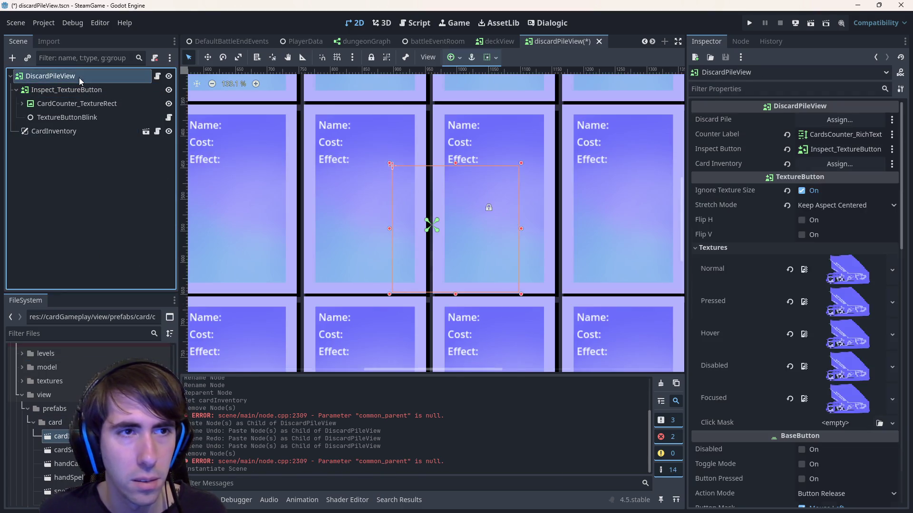
click(786, 165)
click(812, 163)
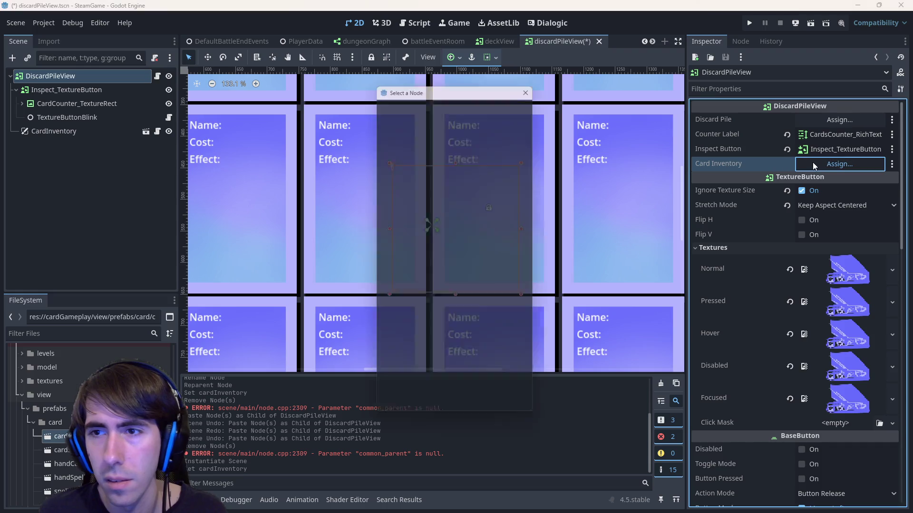
double_click(458, 205)
key(ctrl+s)
In playerView2D, revert DiscardPileView's Card Inventory override to the scene's CardInventory and save
scroll(257, 42, up, 3)
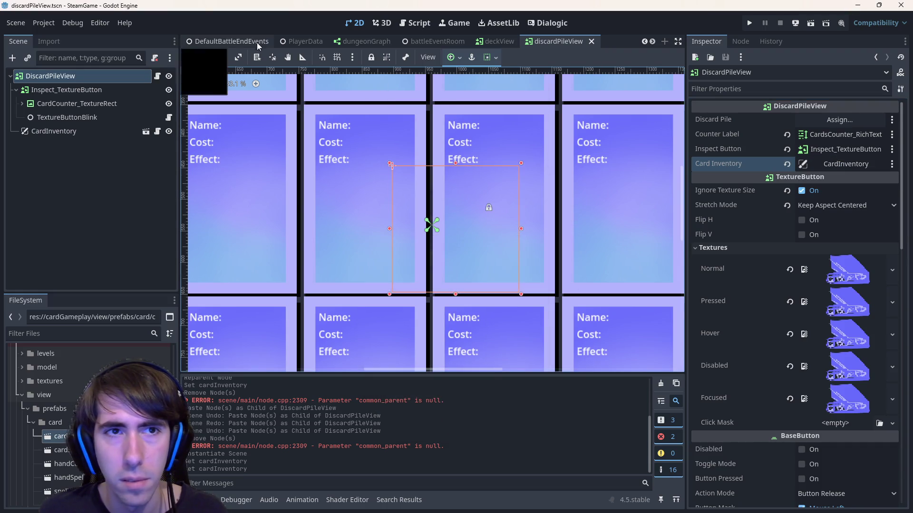
scroll(257, 42, up, 4)
click(365, 40)
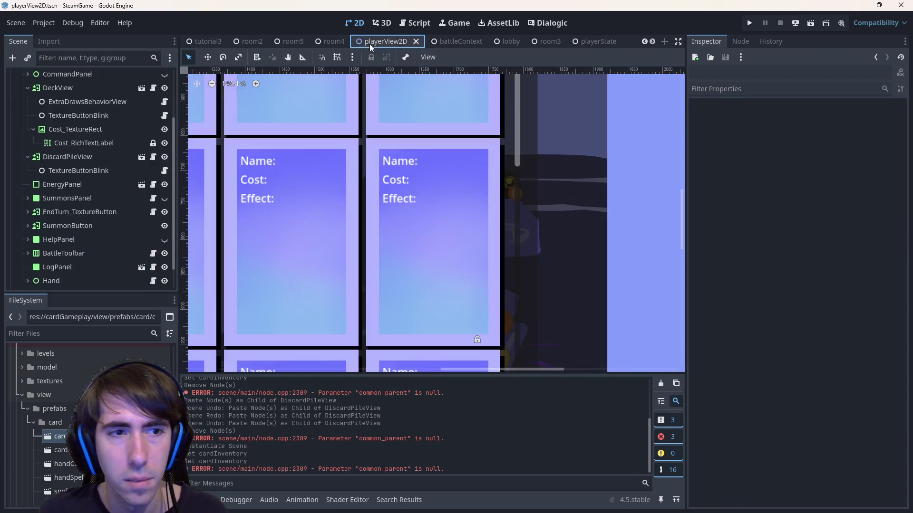
click(141, 158)
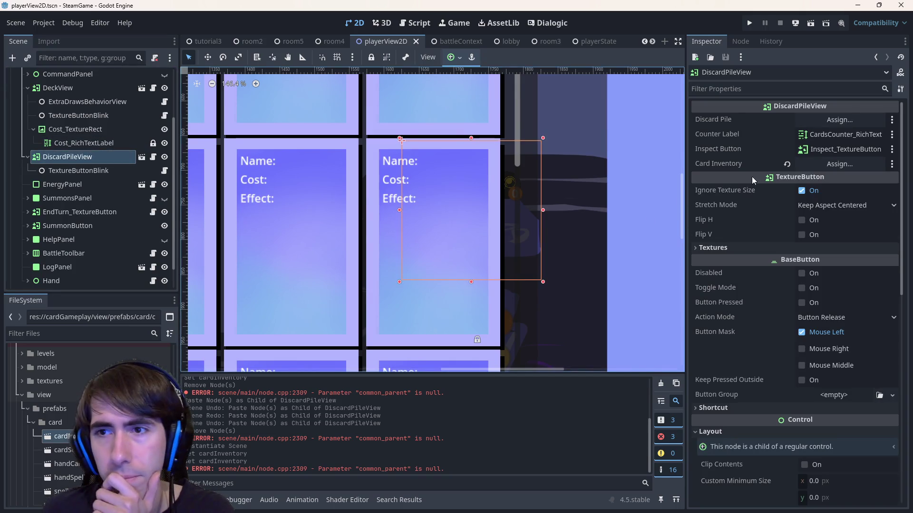
click(790, 165)
key(ctrl+s)
Hide the CardInventory instance in the discardPileView scene and save it
click(142, 157)
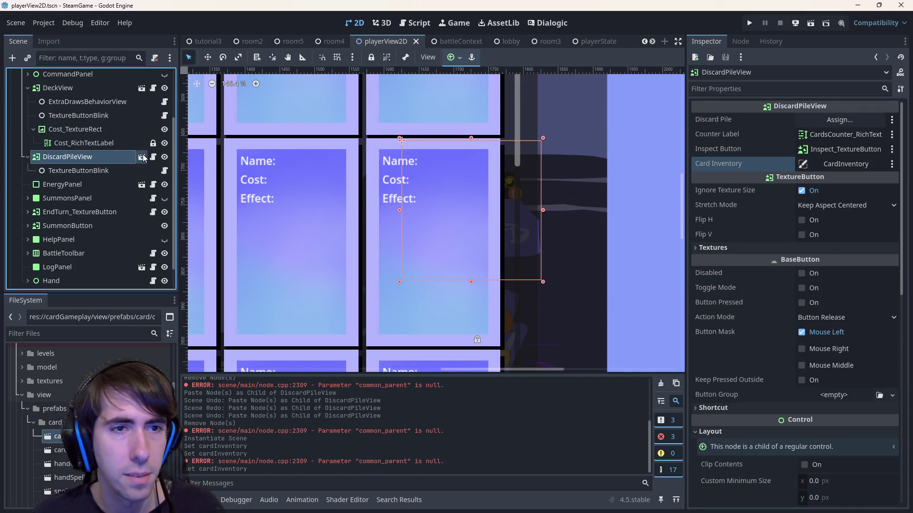
double_click(83, 132)
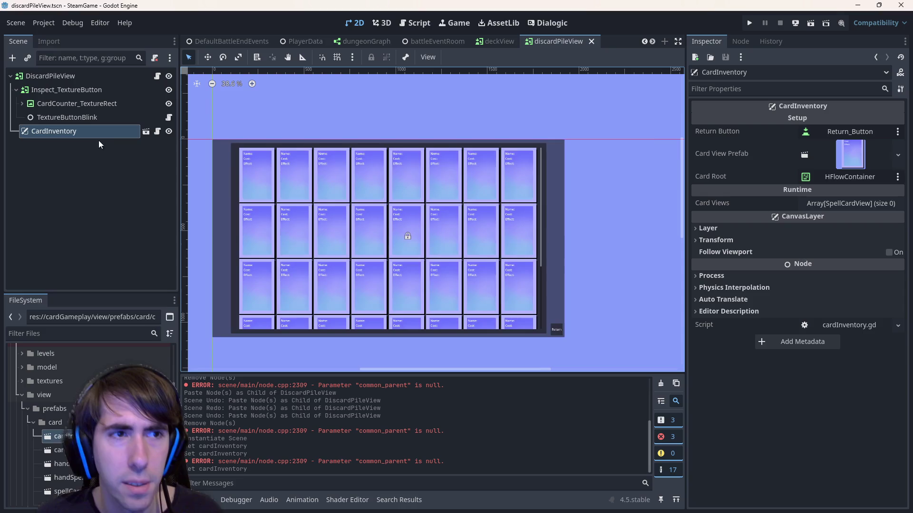
click(169, 132)
click(136, 265)
key(ctrl+s)
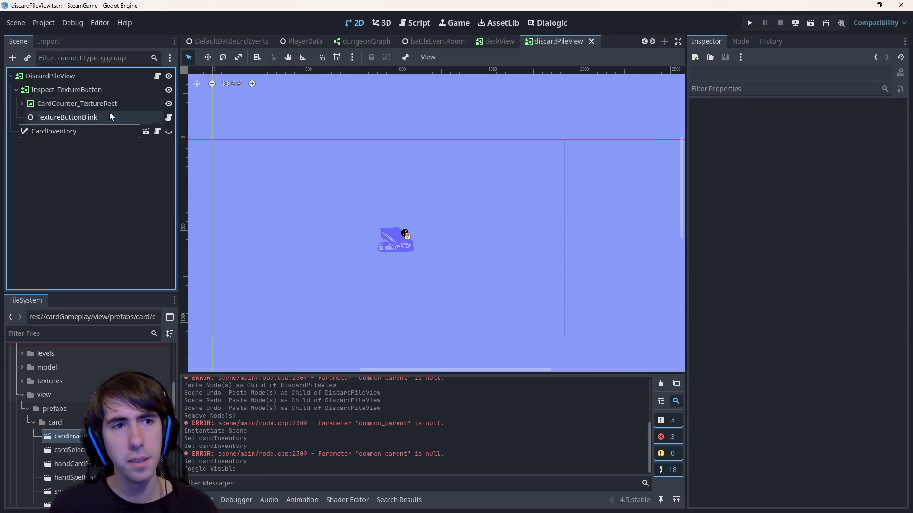
Check the TextureButtonBlink and Inspect_TextureButton nodes, then open the DiscardPileView root's script
click(89, 118)
click(66, 90)
click(128, 73)
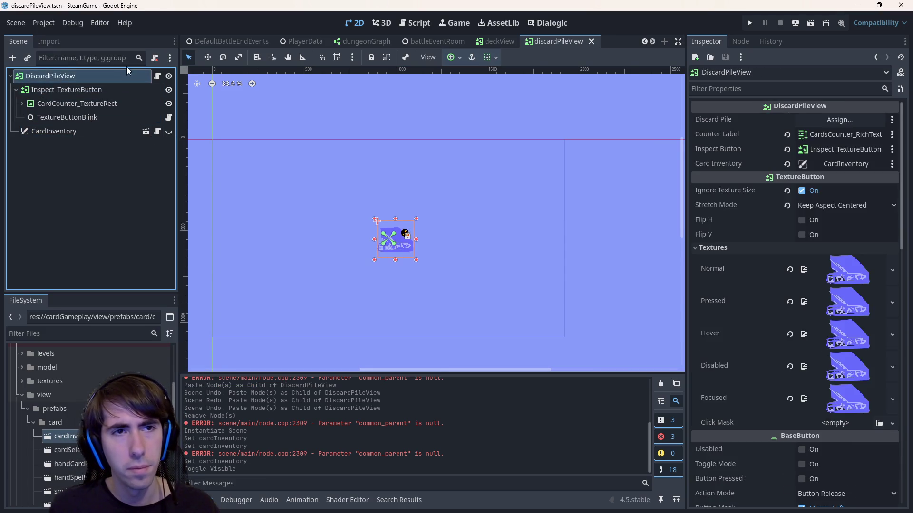
click(157, 76)
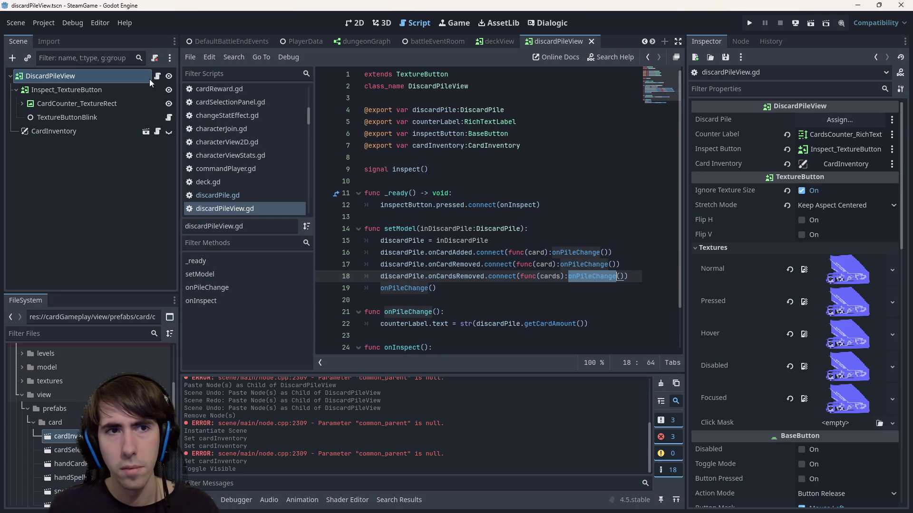
Run the tutorial3 scene to test the discard pile, then stop the game
scroll(400, 265, down, 2)
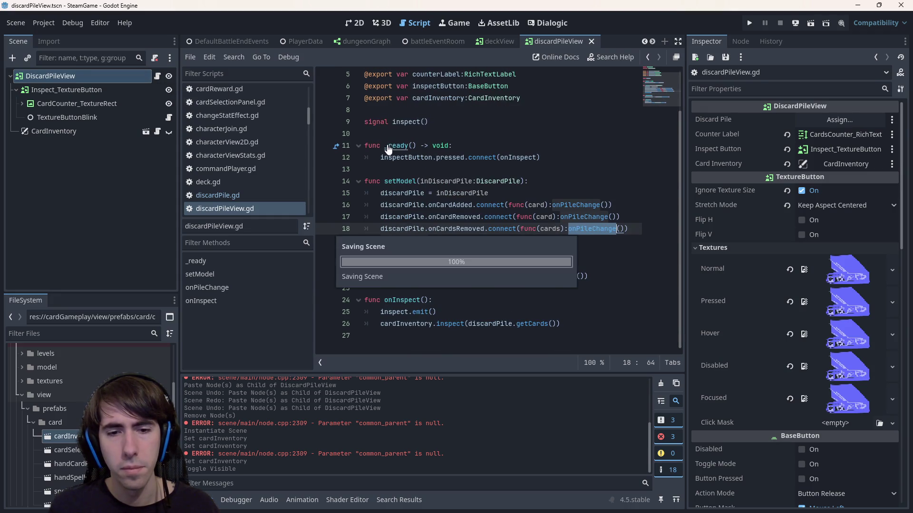
scroll(276, 42, up, 6)
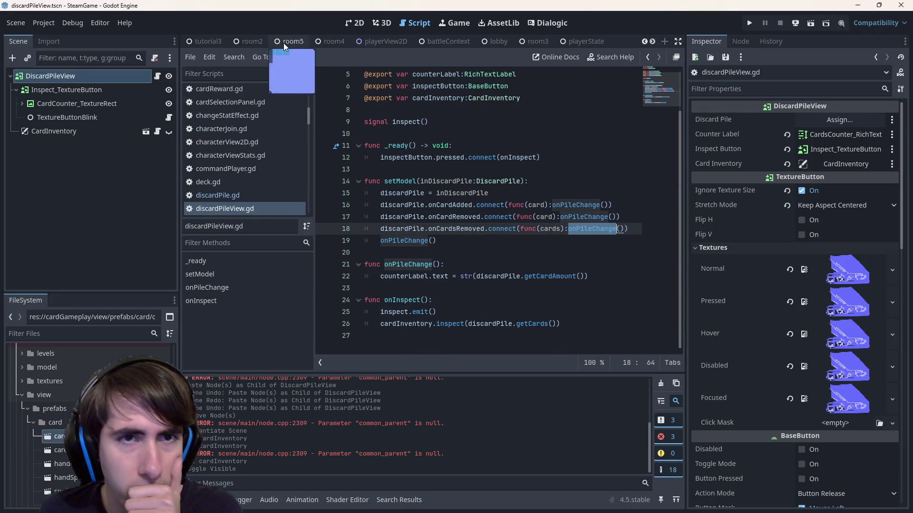
click(382, 44)
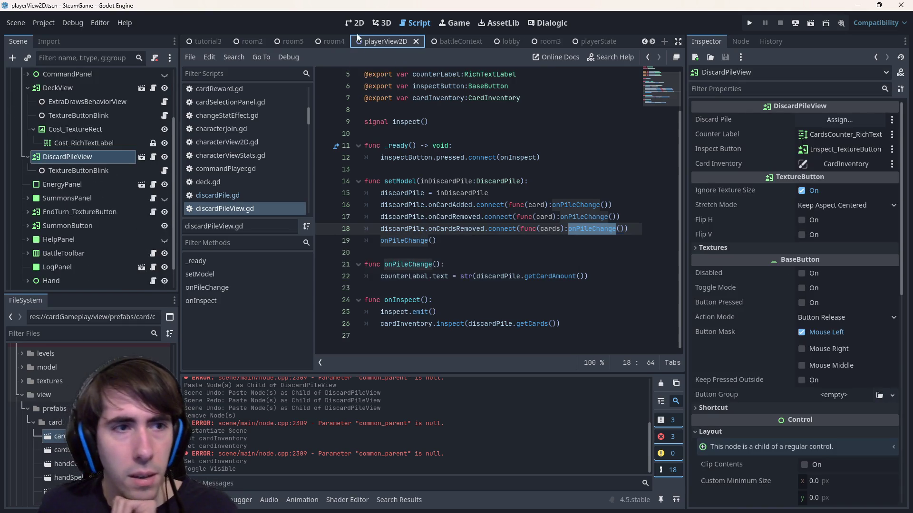
scroll(290, 47, up, 2)
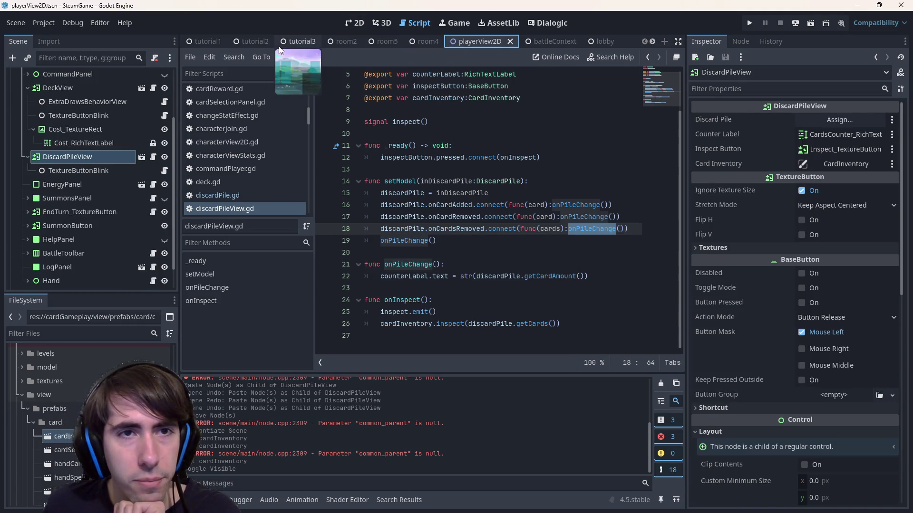
click(281, 45)
click(750, 23)
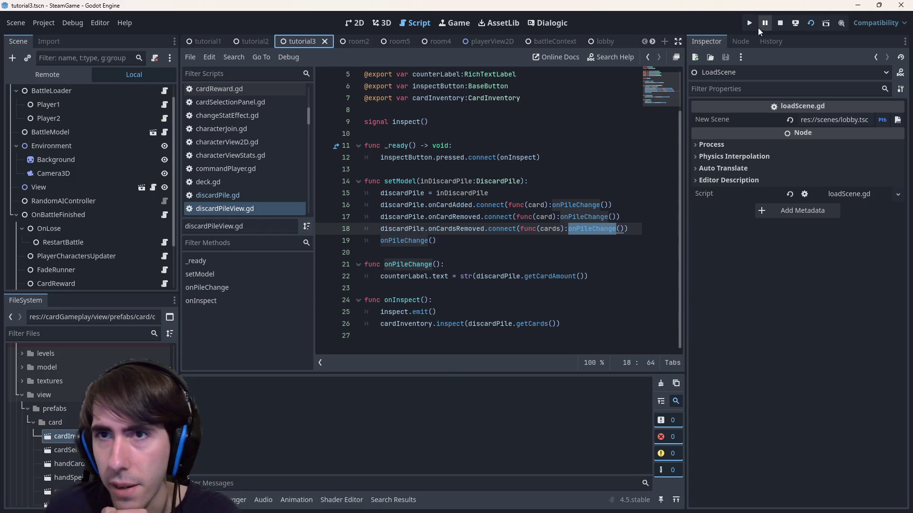
click(783, 22)
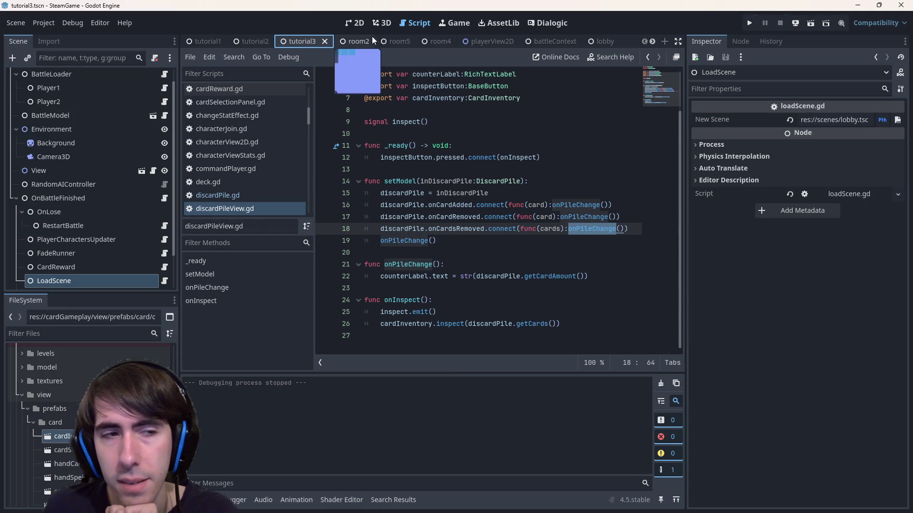
Look through the handSpellCardView, spellCardView, cardInventory and tutorial3 scenes, ending in playerView2D
scroll(92, 200, up, 1)
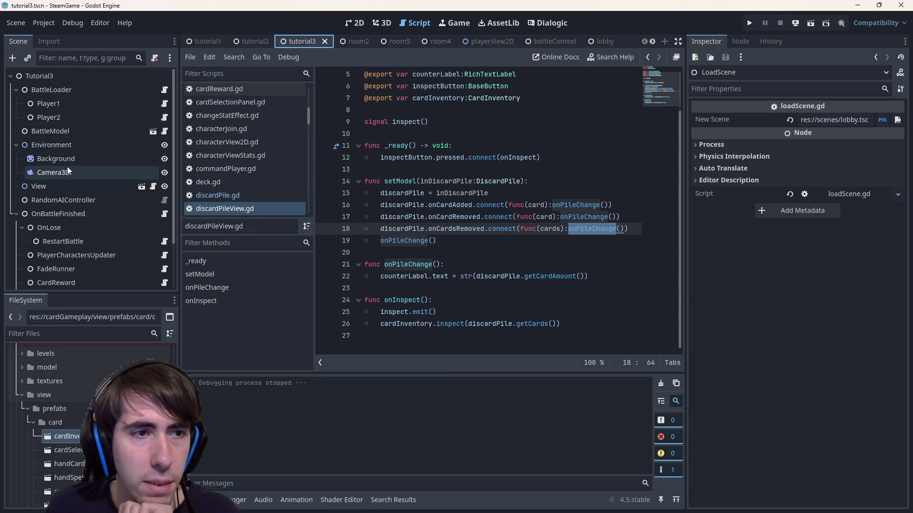
scroll(394, 39, down, 5)
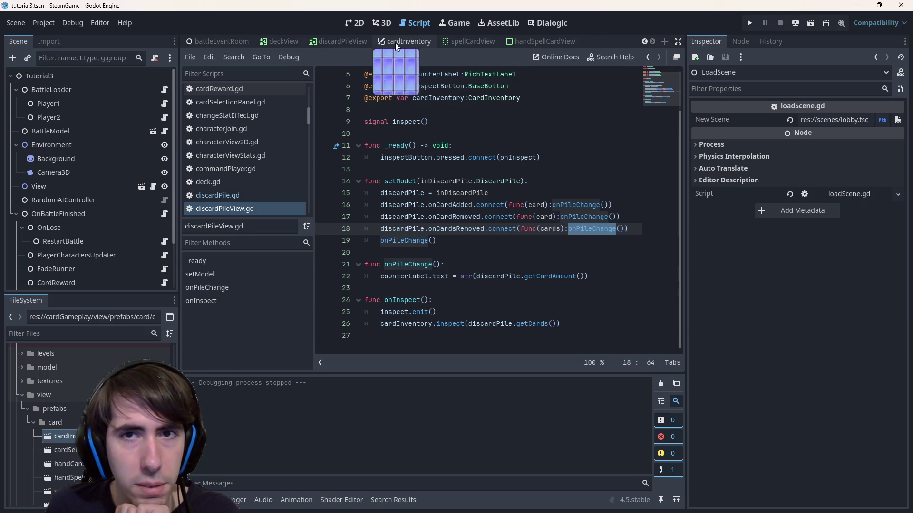
click(539, 42)
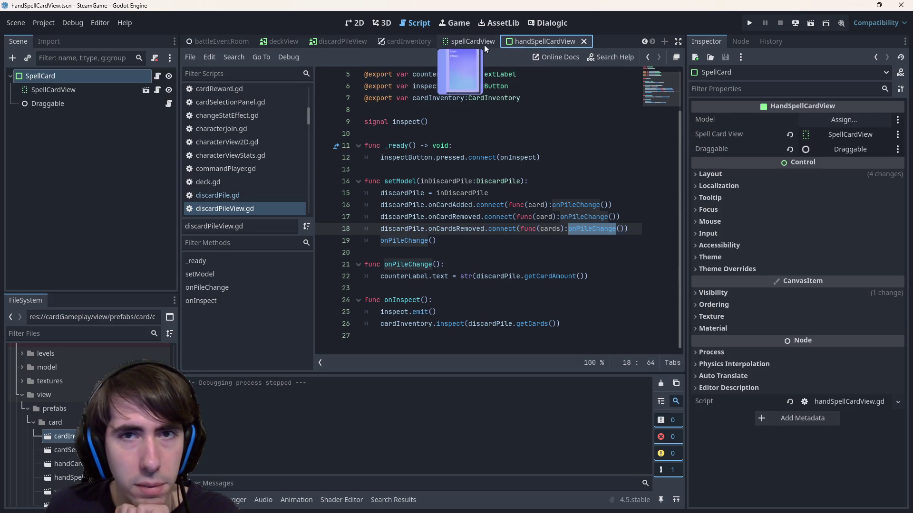
click(459, 43)
click(396, 43)
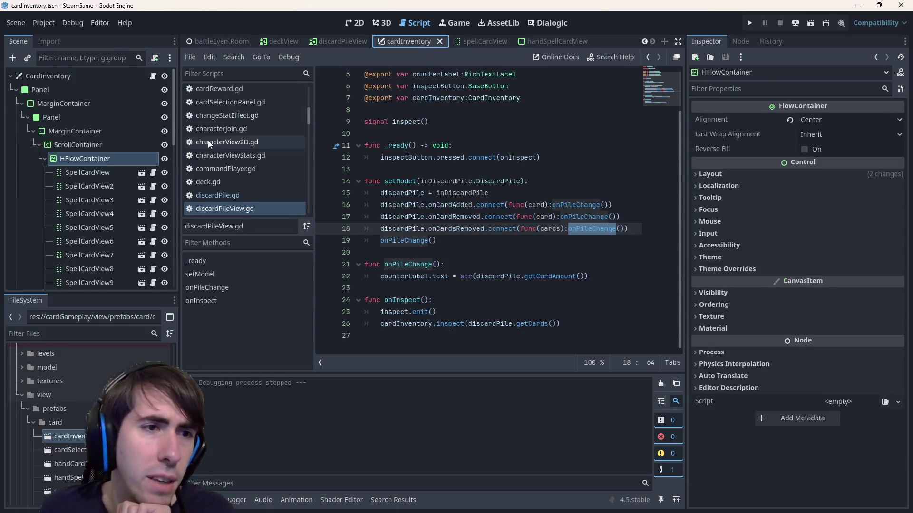
scroll(322, 45, up, 5)
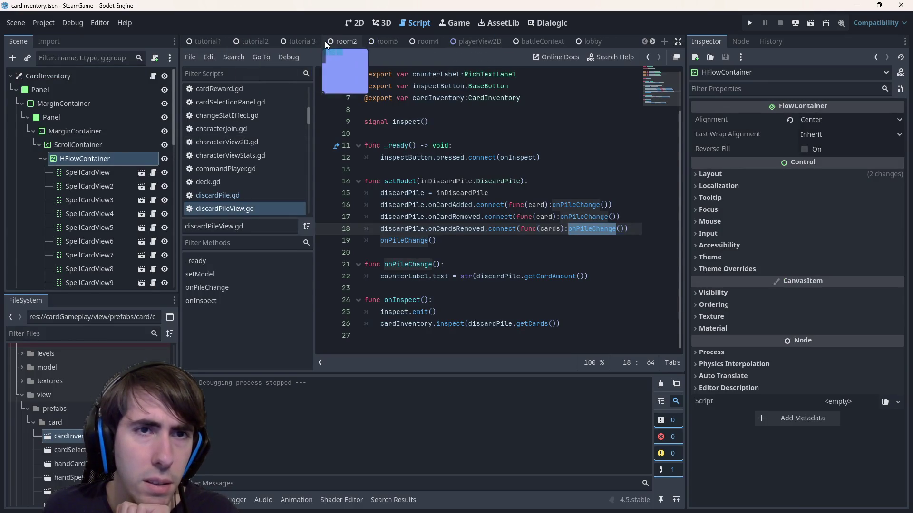
click(287, 41)
scroll(112, 201, up, 1)
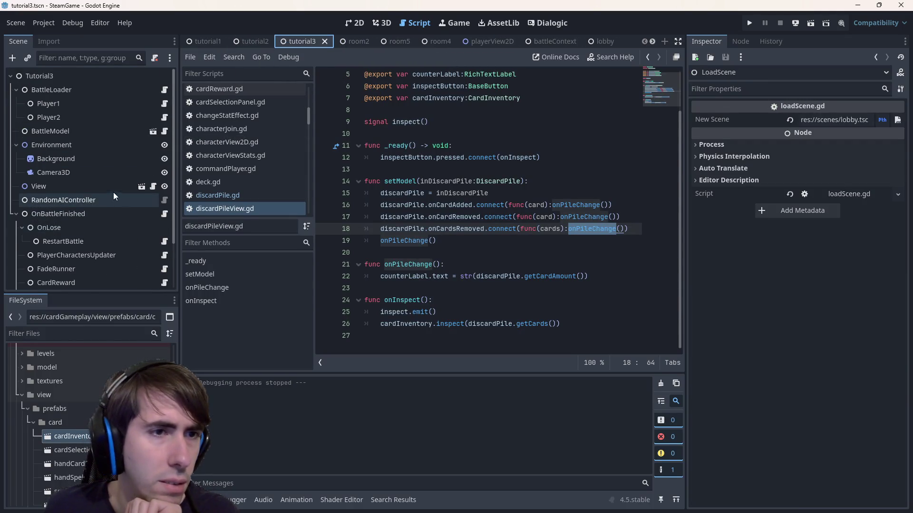
click(141, 193)
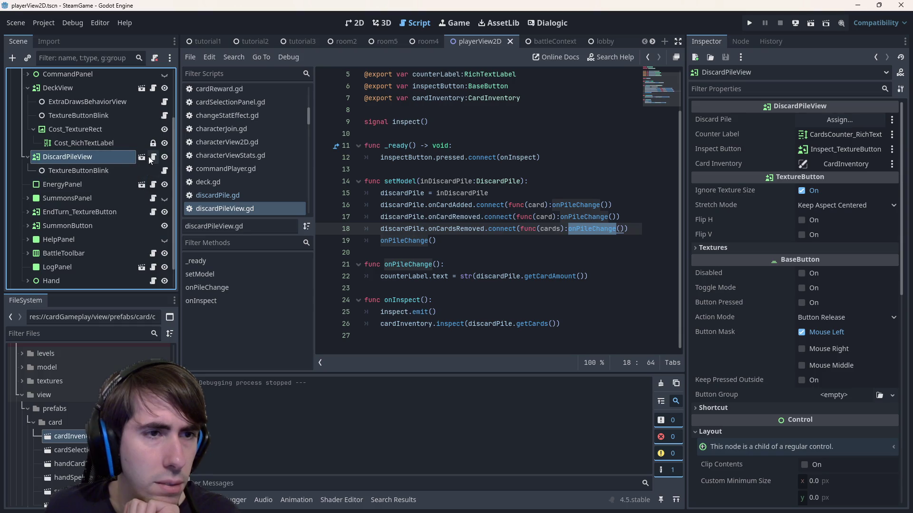
Open TextureButtonBlink's script and insert a new line above the button export
click(122, 170)
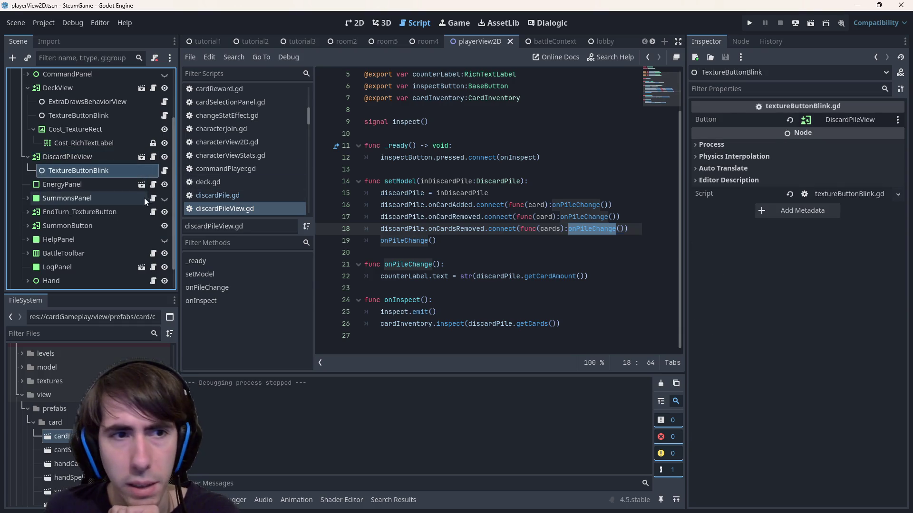
click(165, 171)
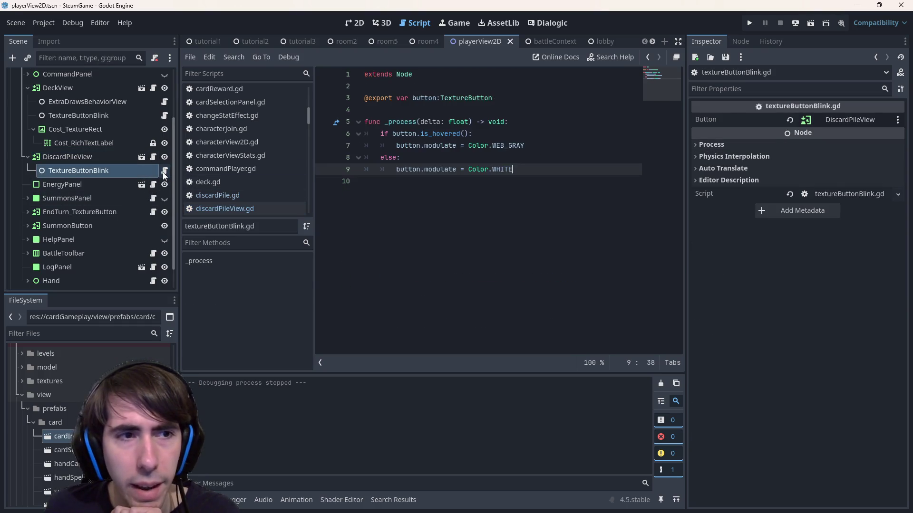
click(517, 90)
key(Return)
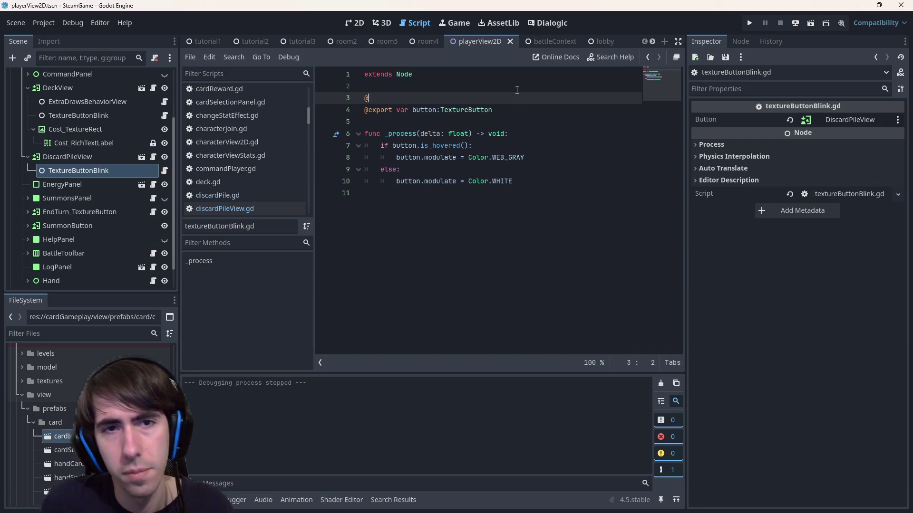
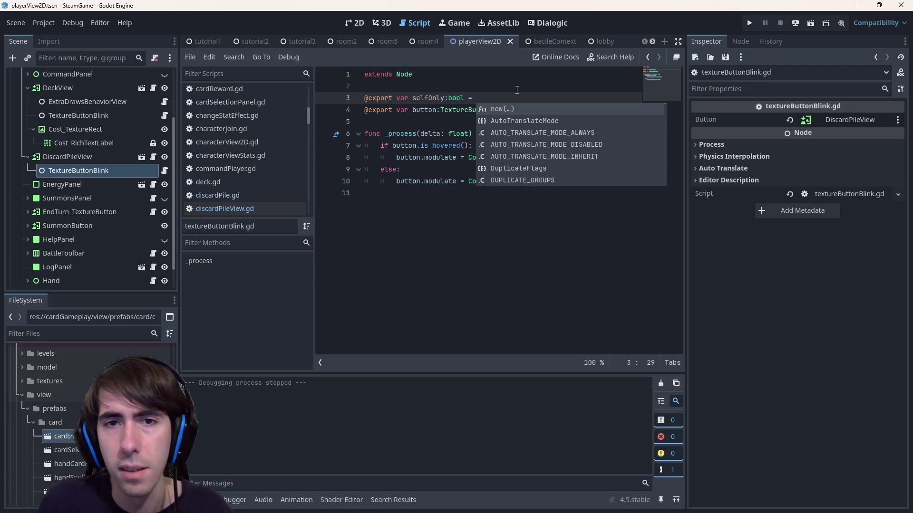
Default selfOnly to false and declare var color: Color at the start of _process
text(false)
key(ctrl+s)
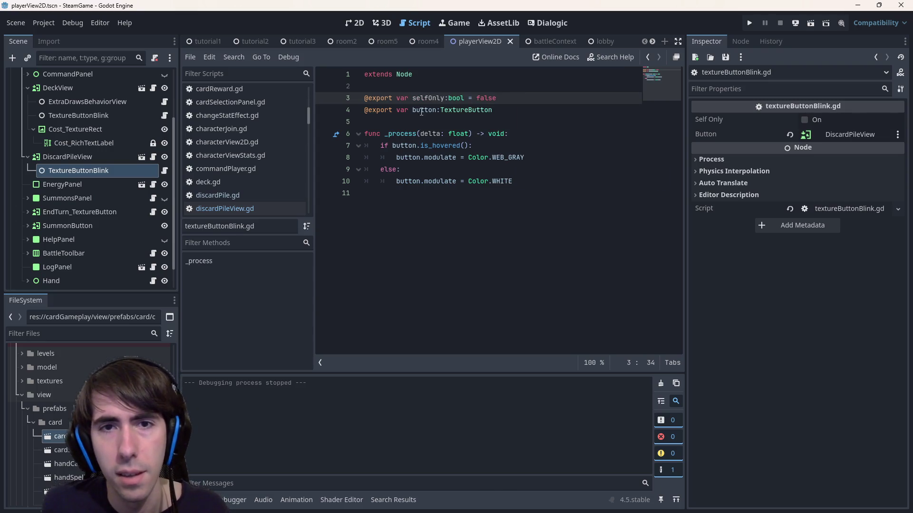
double_click(427, 98)
click(533, 133)
key(Return)
text(var color:Color)
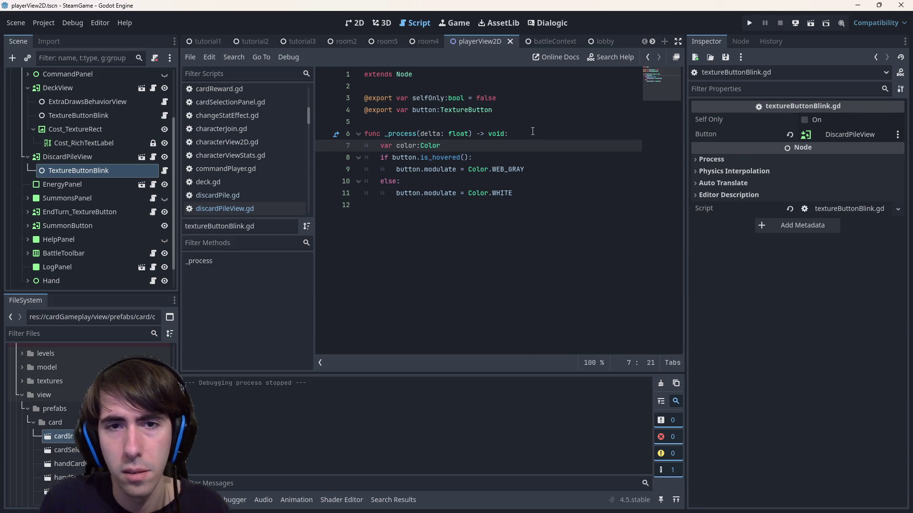
key(ctrl+s)
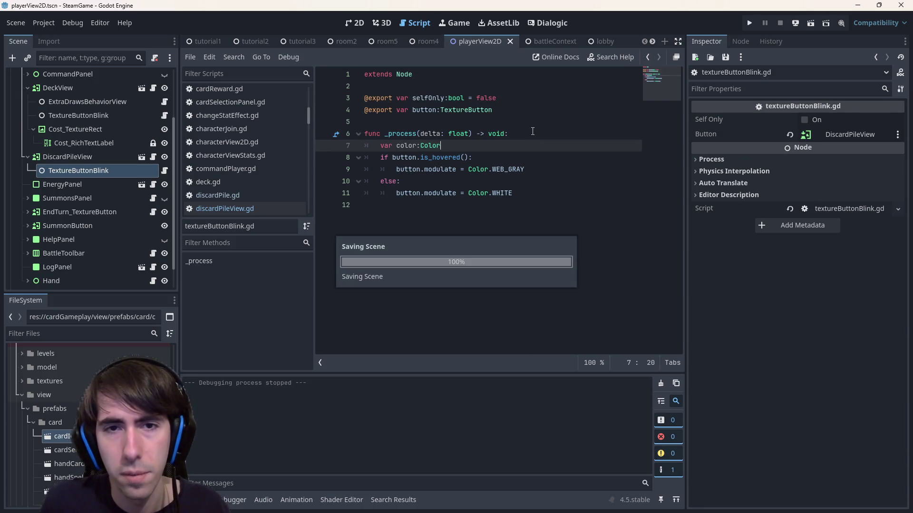
key(Down)
key(Down)
key(Home)
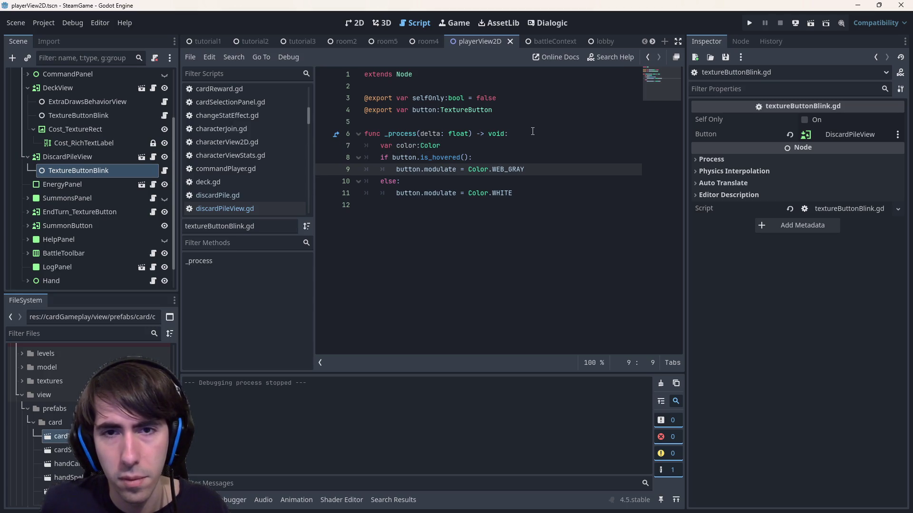
key(Down)
key(Down)
key(Down)
Add a line after the if block assigning color to modulate
key(Return)
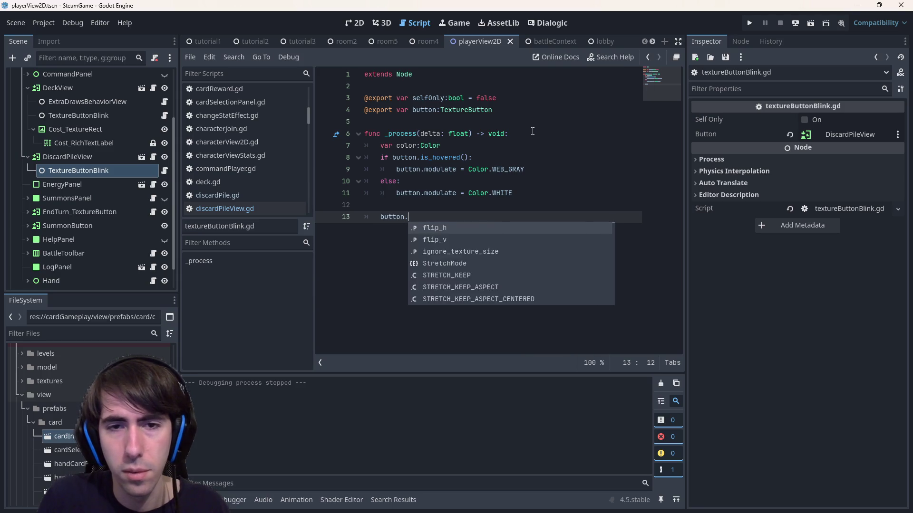
text(mod)
key(Return)
text(color)
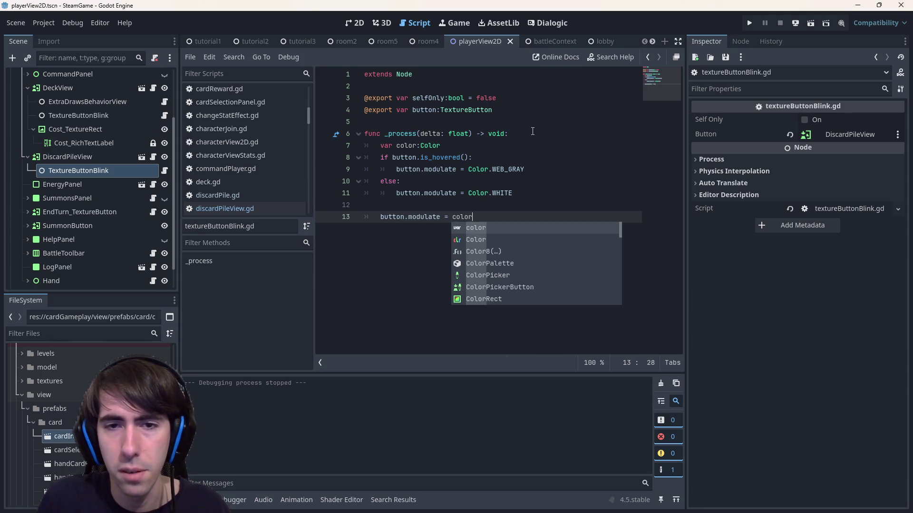
key(Return)
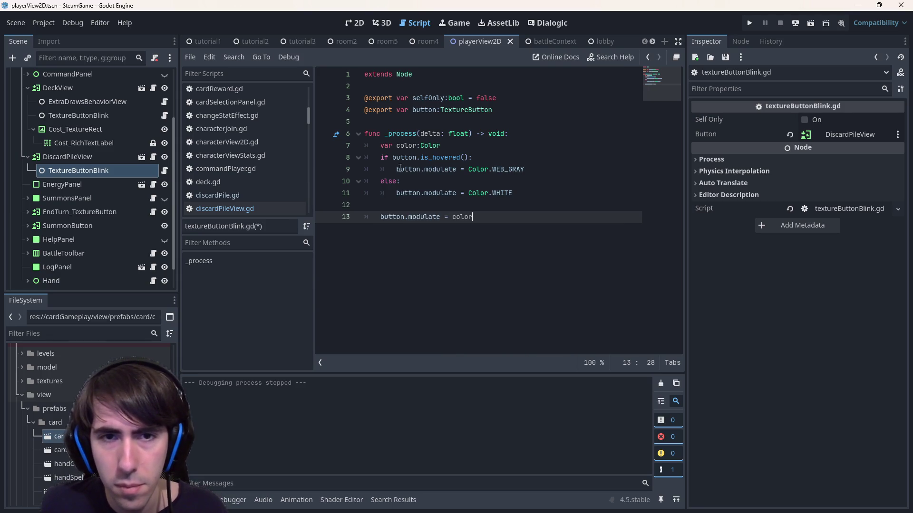
Make the hover branches assign their colours to color instead of button.modulate
double_click(404, 146)
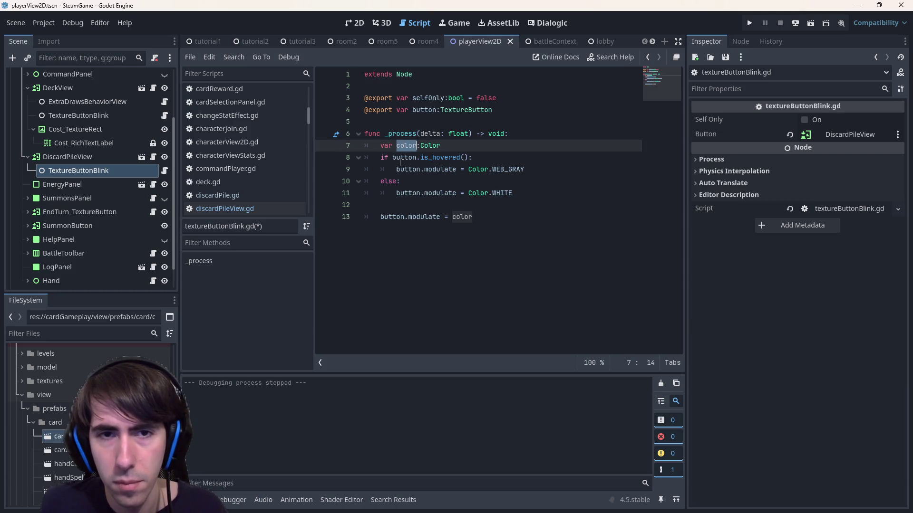
drag(397, 170, 464, 170)
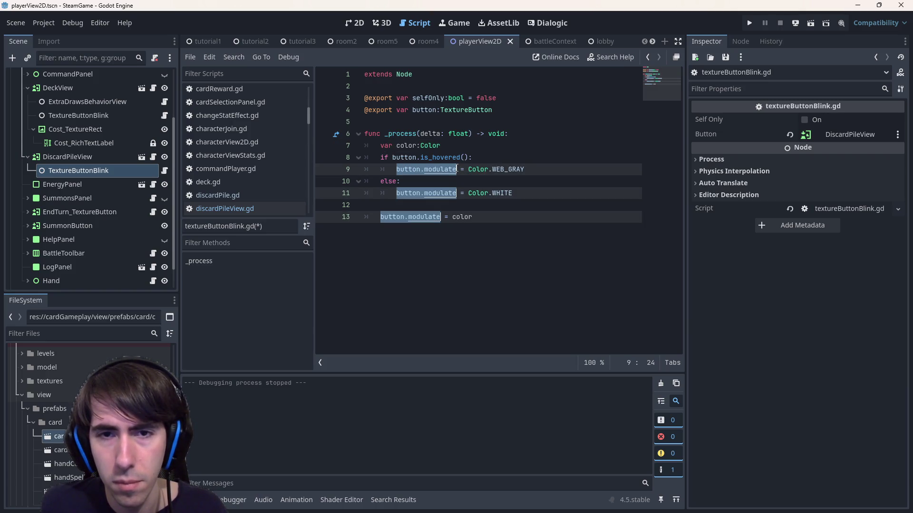
click(402, 170)
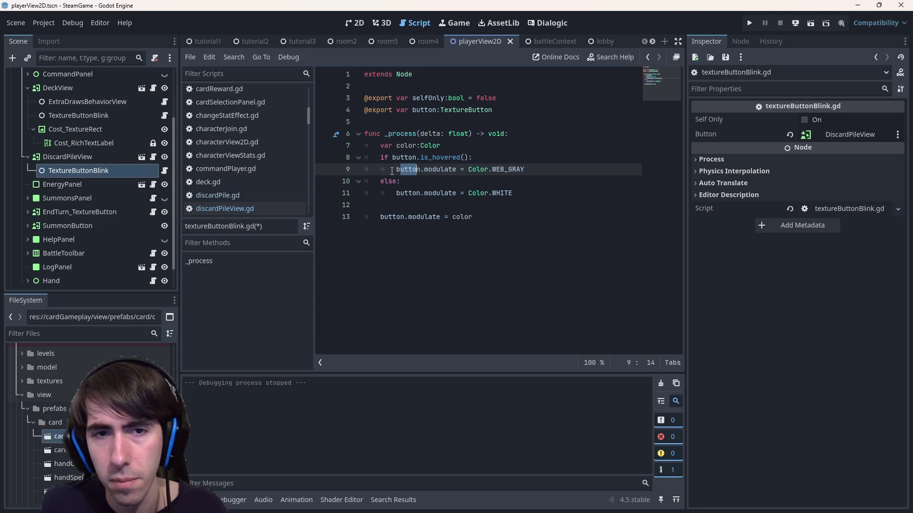
drag(454, 170, 397, 169)
key(ctrl+z)
key(ctrl+d)
text(color)
key(ctrl+s)
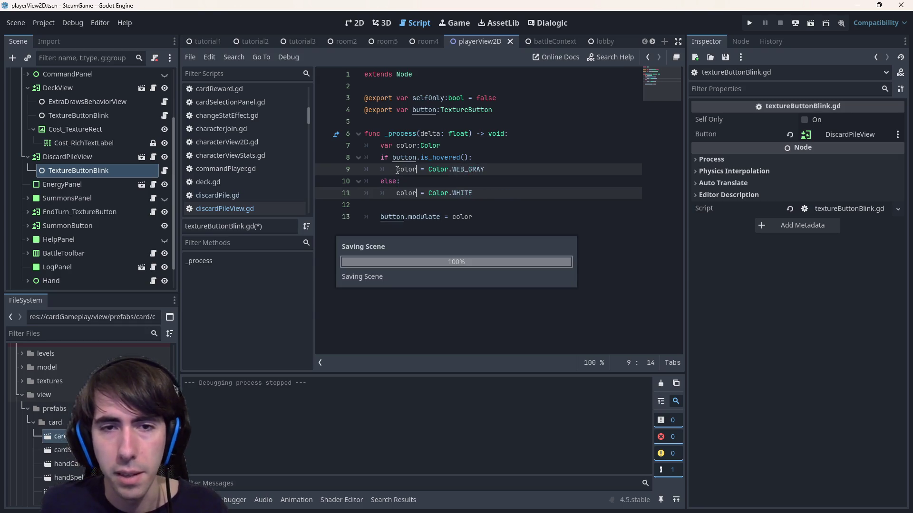
click(435, 99)
Put the final modulate assignment under a new if selfOnly: condition
click(439, 205)
key(Return)
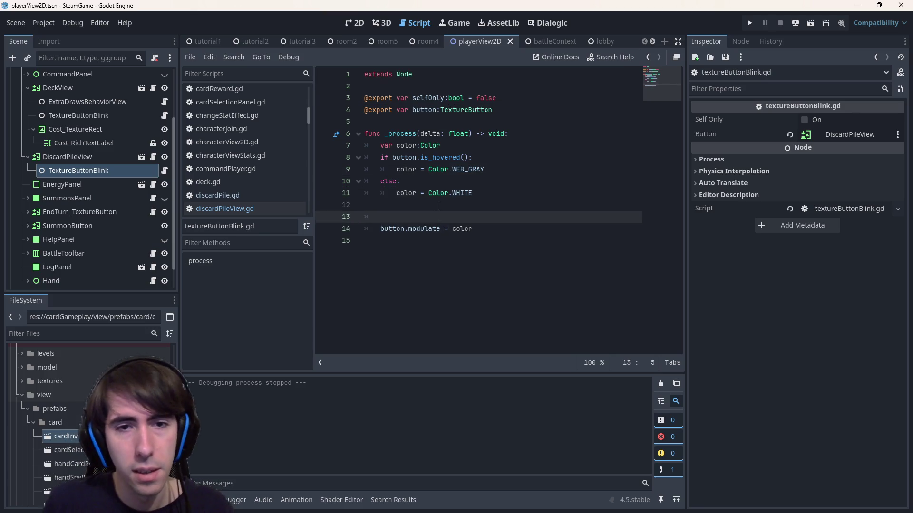
text(ifselfOnly:)
key(Down)
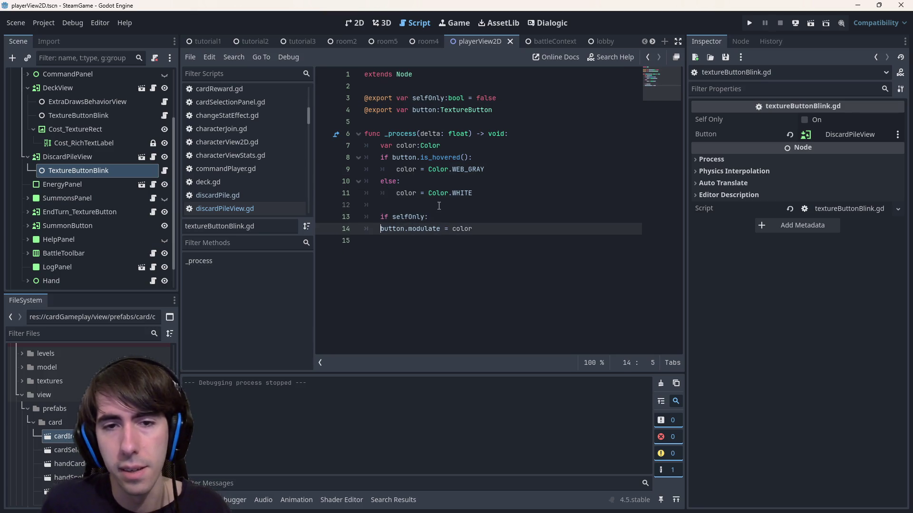
key(Tab)
key(Up)
key(Return)
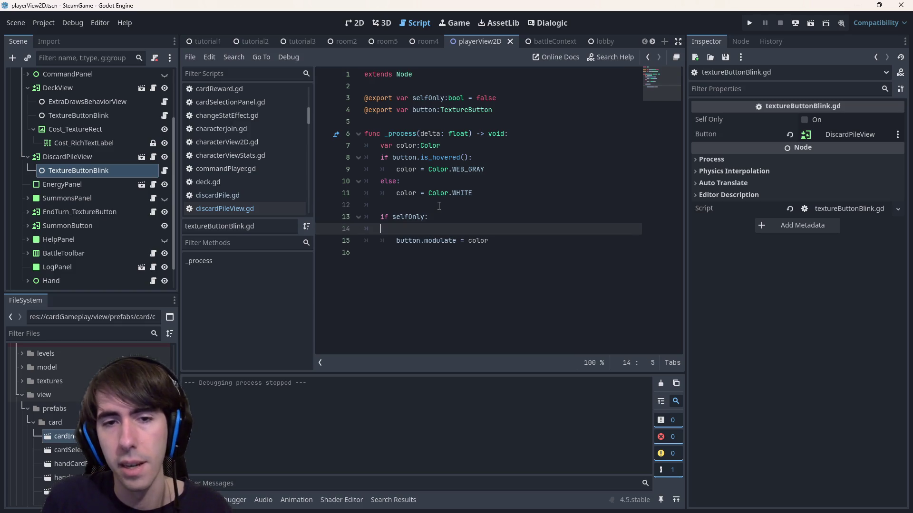
Add button.self_modulate = color under if selfOnly, with the modulate line in an else branch
text(e:)
key(Up)
key(End)
key(Return)
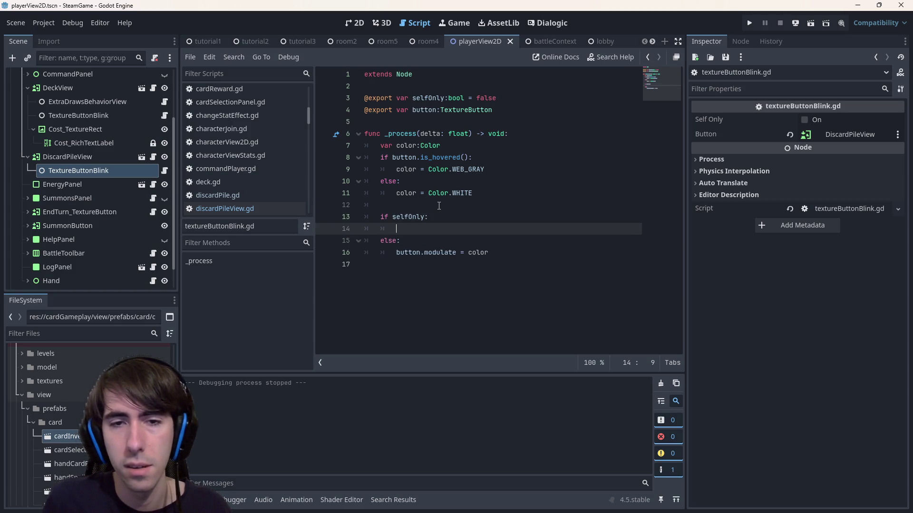
text(.selfmo)
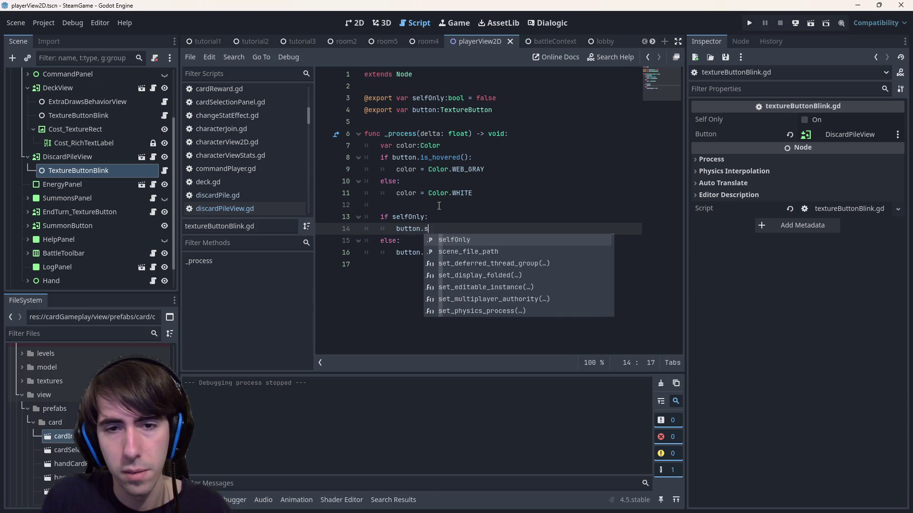
key(Return)
text(=)
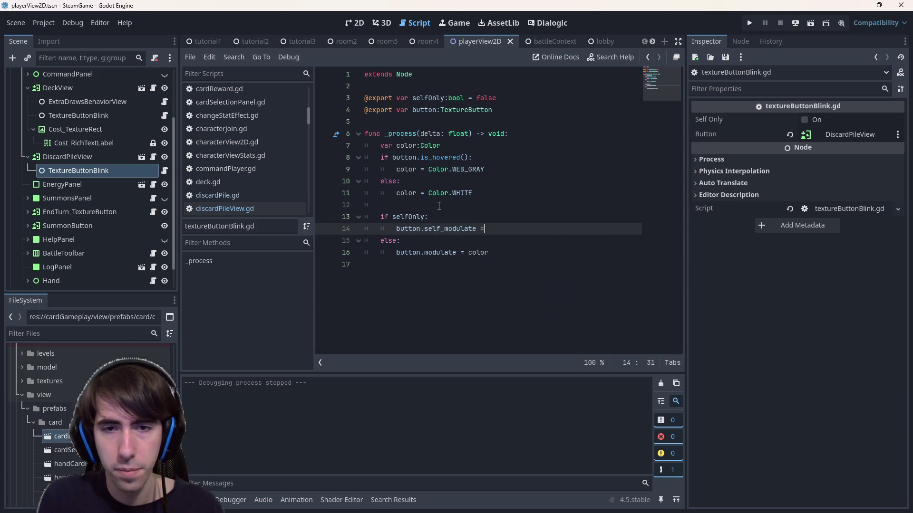
text(r)
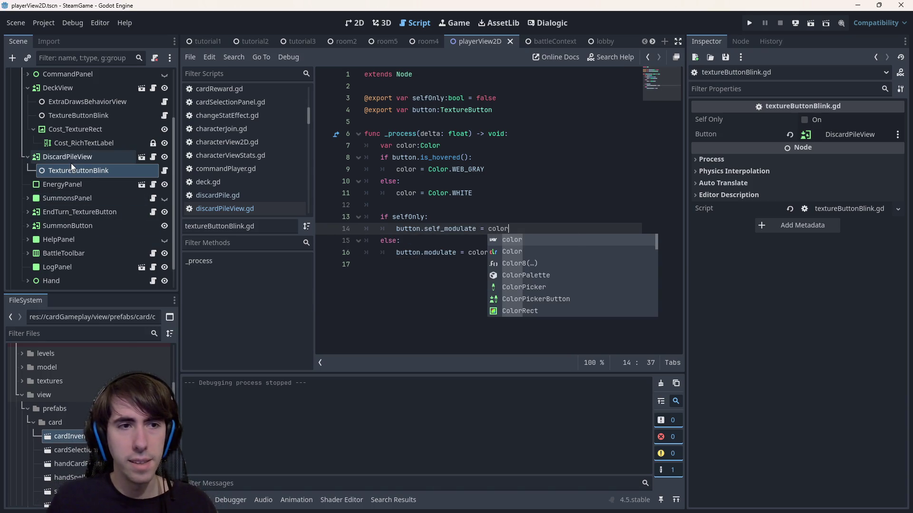
click(70, 160)
click(80, 174)
Enable Self Only on TextureButtonBlink and open the DiscardPileView scene in 2D
click(804, 119)
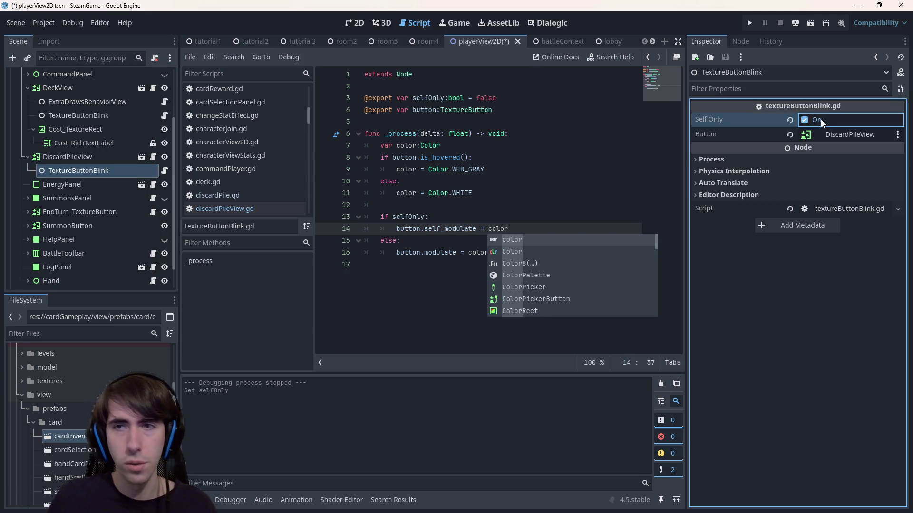
click(85, 162)
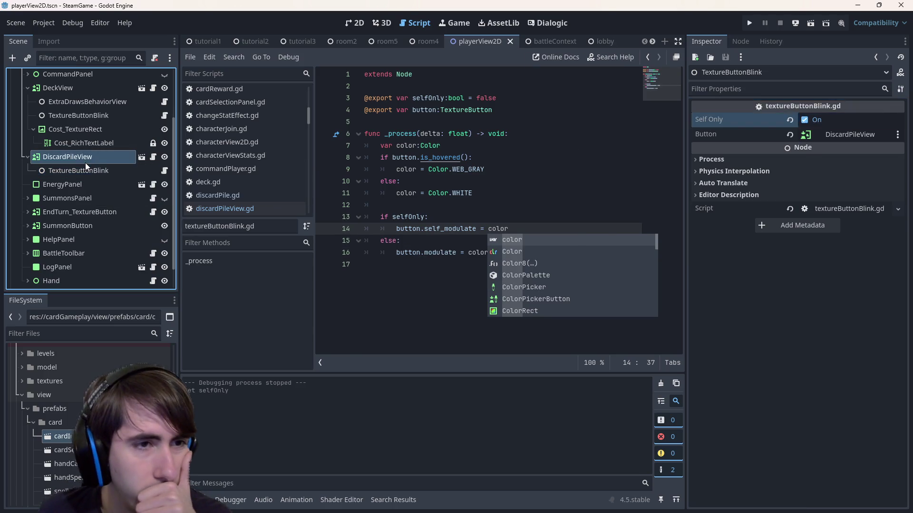
click(142, 157)
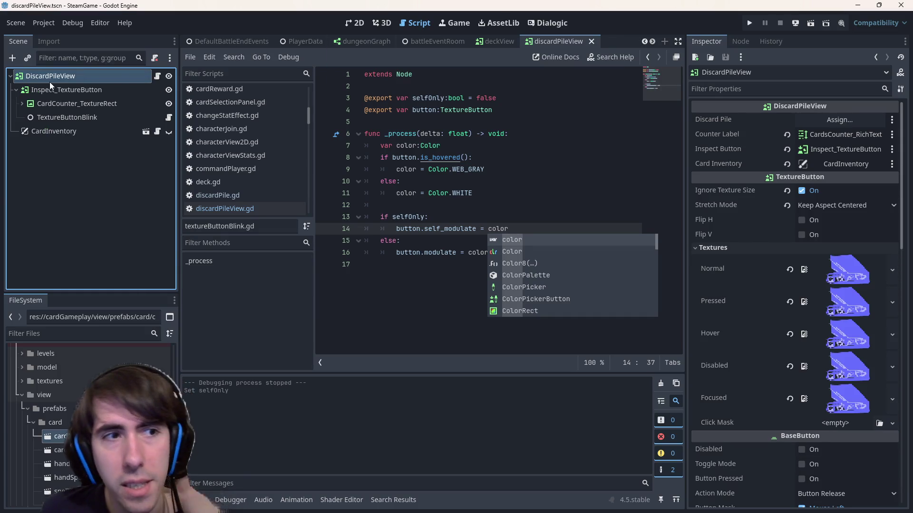
click(354, 23)
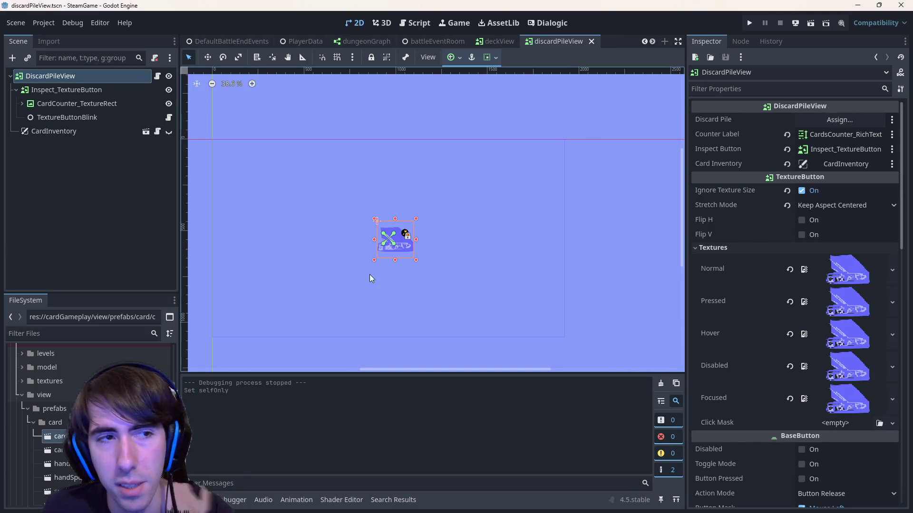
Compare CardCounter_TextureRect before and after its 32×16 resize, keep the resize, and save discardPileView
scroll(399, 275, up, 3)
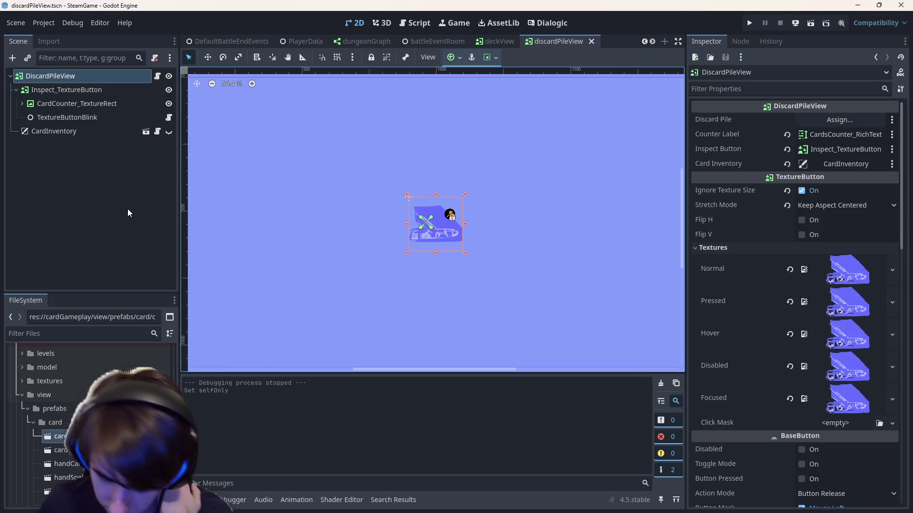
key(ctrl+z)
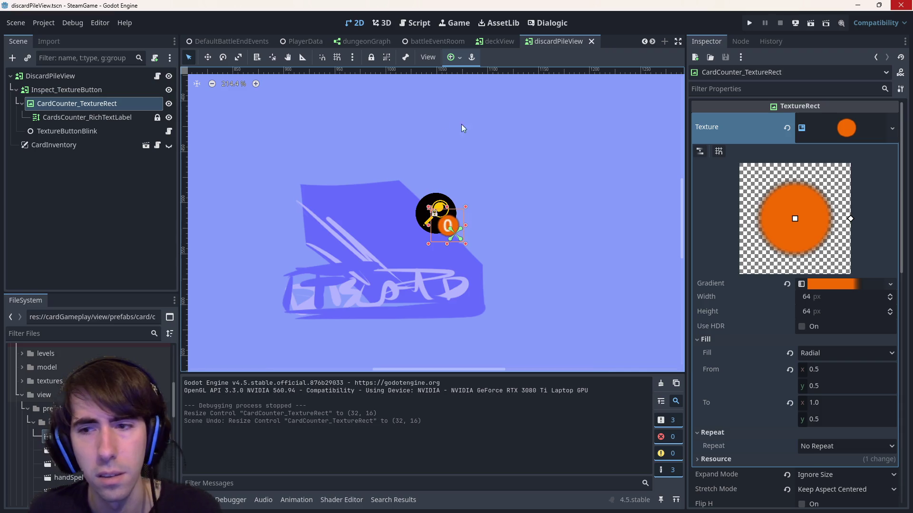
scroll(793, 364, down, 6)
key(ctrl+shift+z)
key(ctrl+z)
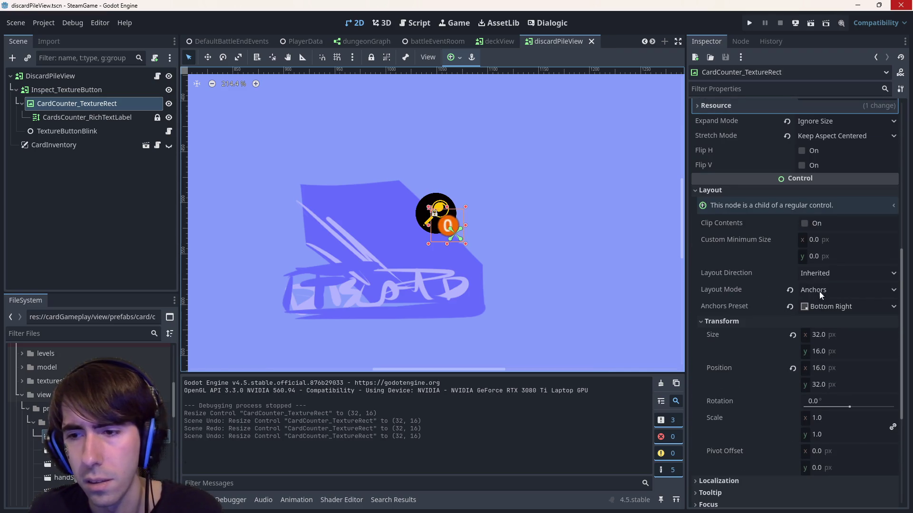
key(ctrl+shift+z)
key(ctrl+z)
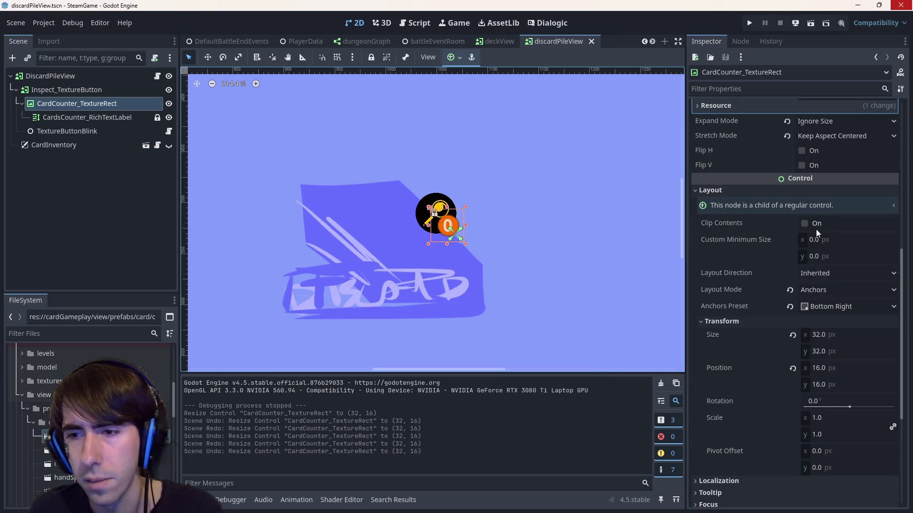
key(ctrl+shift+z)
key(ctrl+s)
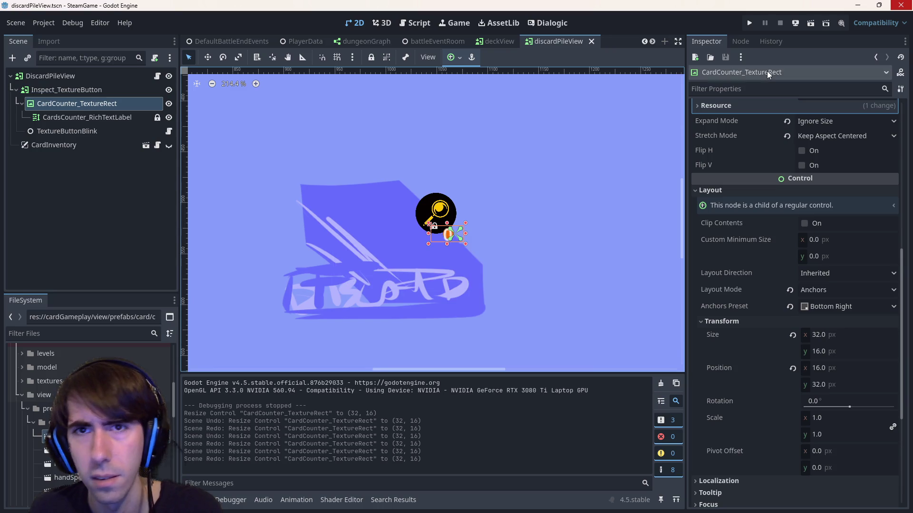
scroll(368, 38, up, 4)
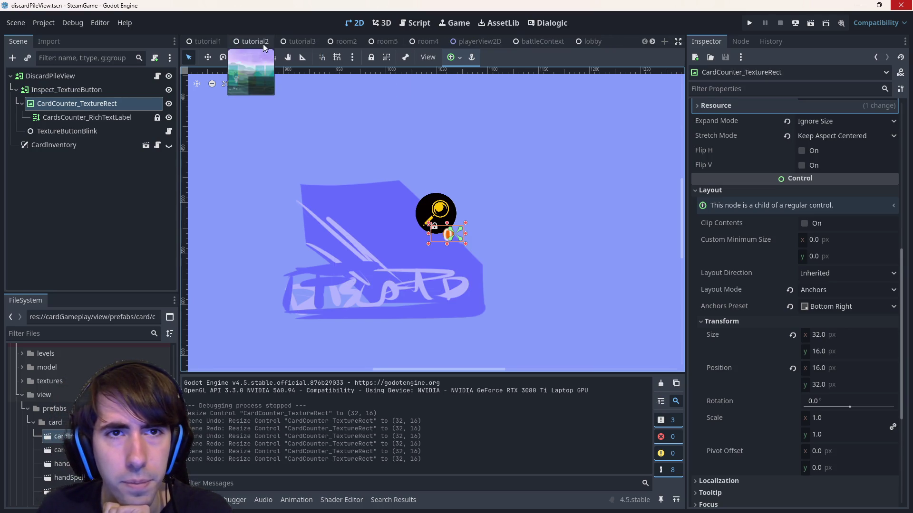
click(299, 42)
Test-run tutorial3: play two slime cards, open and close the discard pile panel, then quit
click(810, 23)
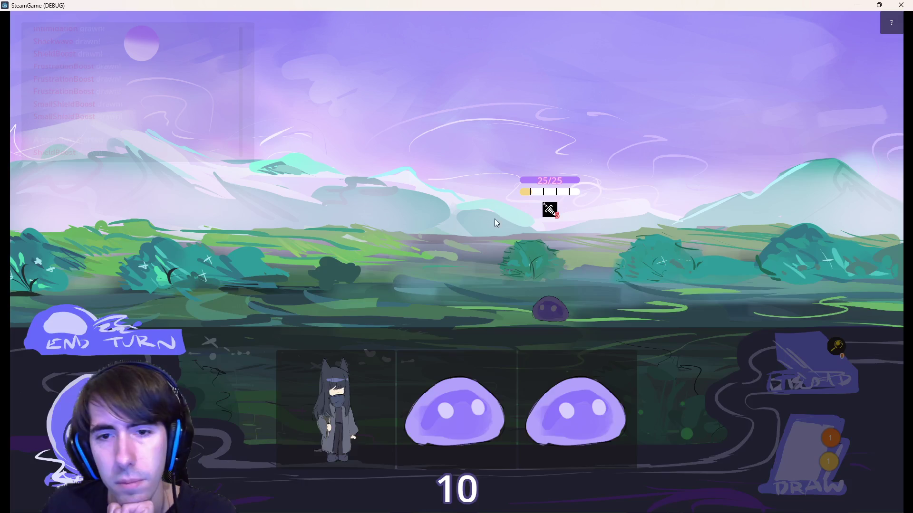
mouse_move(428, 380)
mouse_down()
mouse_move(370, 372)
mouse_move(362, 295)
mouse_up()
drag(518, 404, 299, 218)
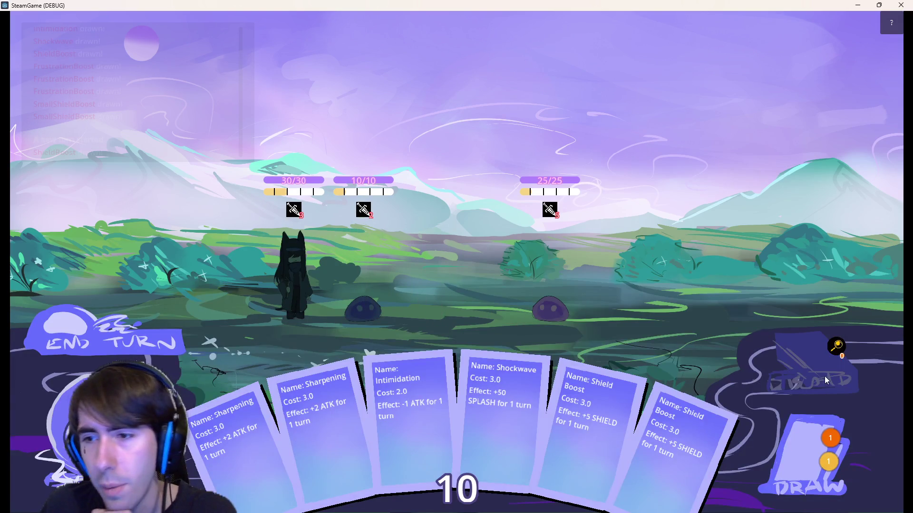
click(845, 360)
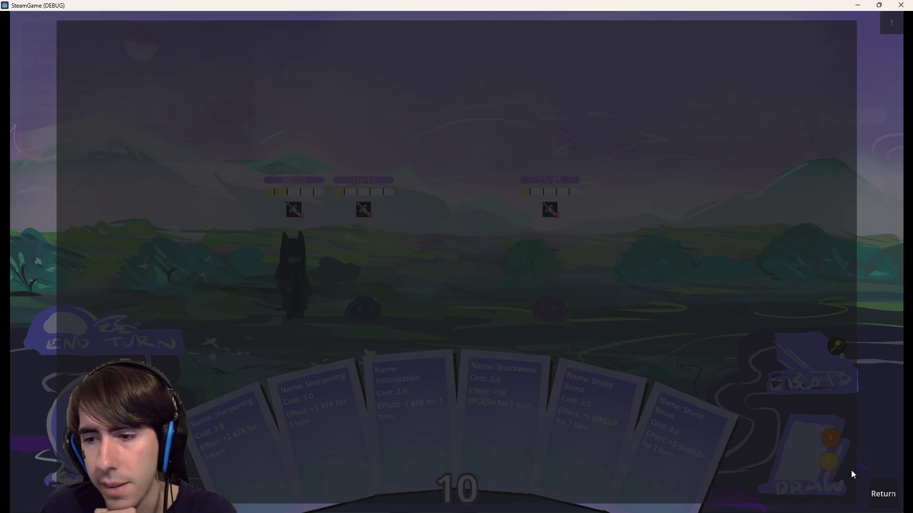
click(883, 494)
click(901, 5)
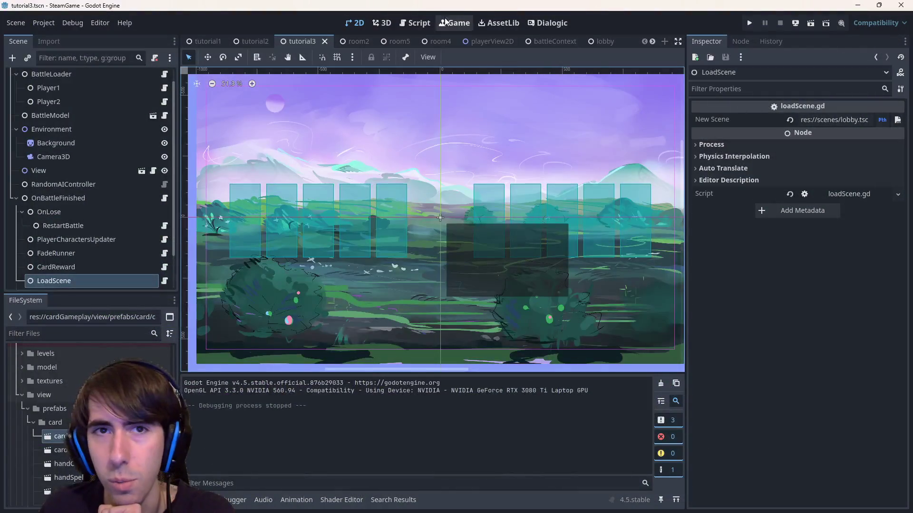
Go through the scene tabs to reach discardPileView in the 2D view
click(405, 23)
scroll(586, 42, down, 3)
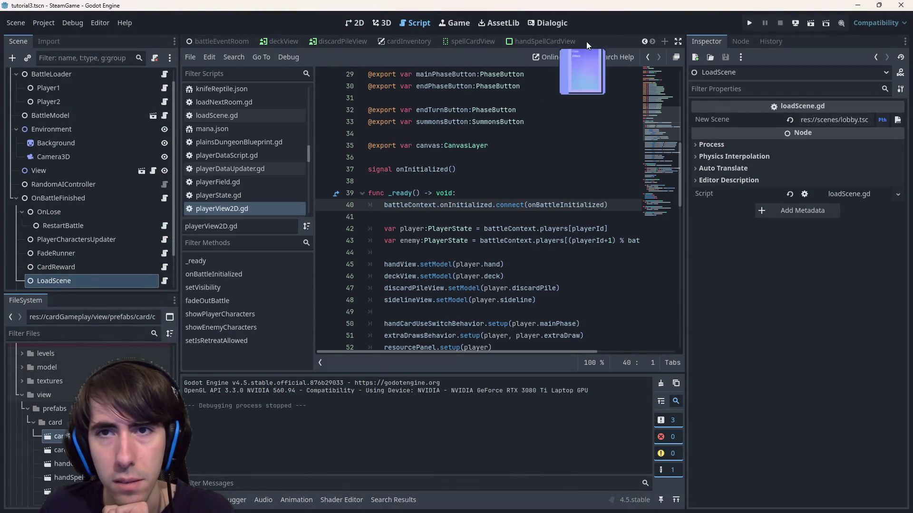
click(541, 42)
click(468, 41)
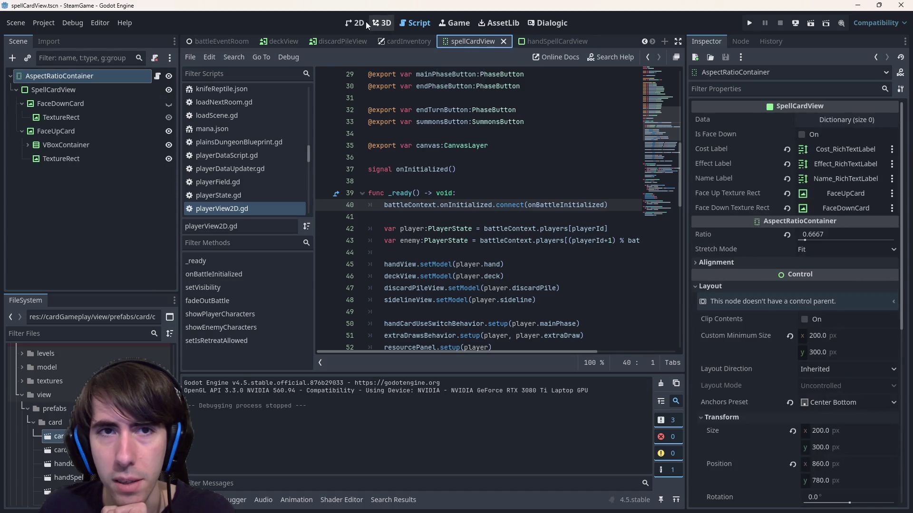
click(368, 23)
click(540, 37)
click(388, 44)
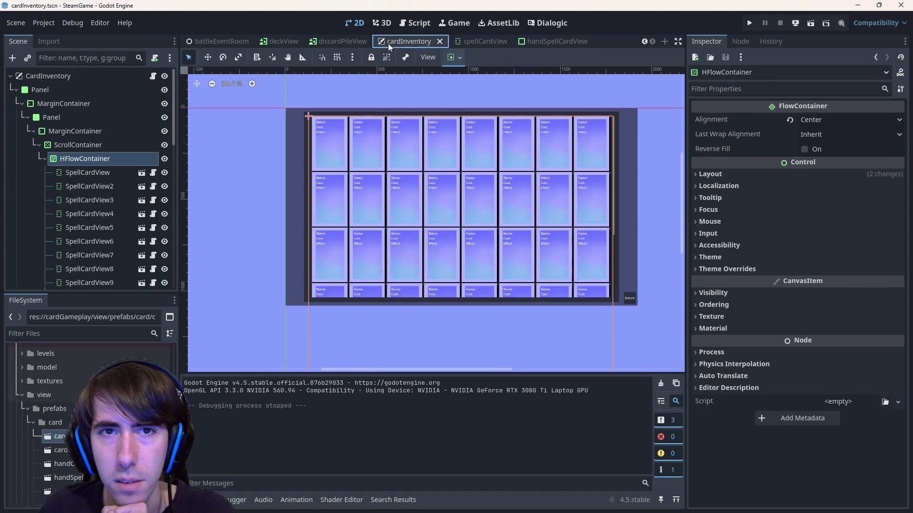
click(338, 41)
Revert CardCounter_TextureRect to 32×32 px and save discardPileView
key(ctrl+z)
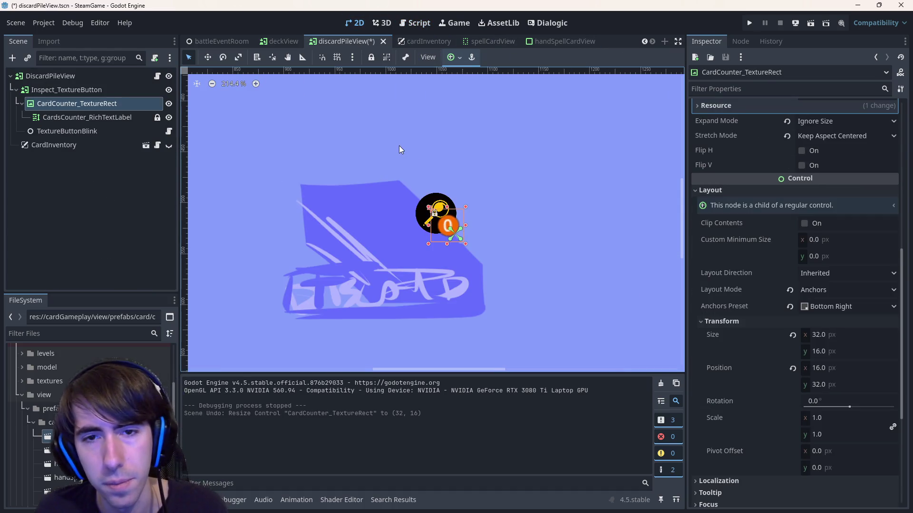
key(ctrl+s)
scroll(370, 263, left, 3)
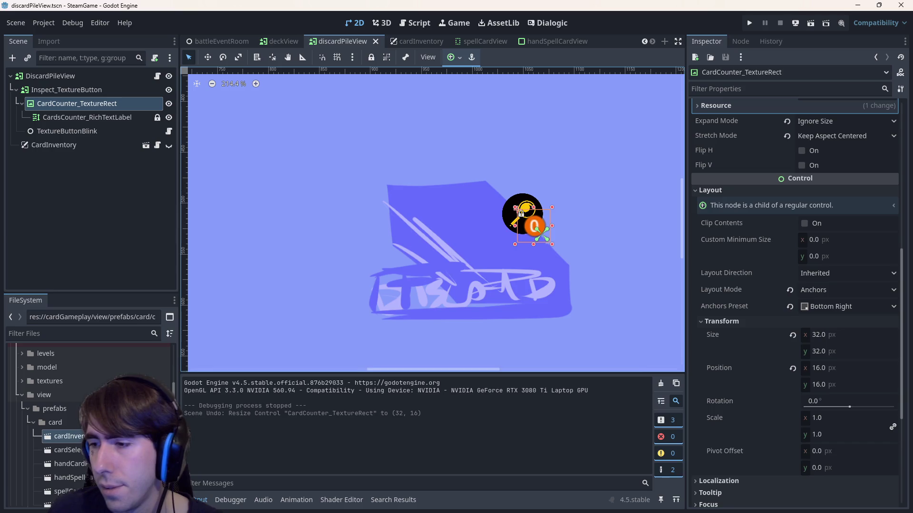
key(alt+Tab)
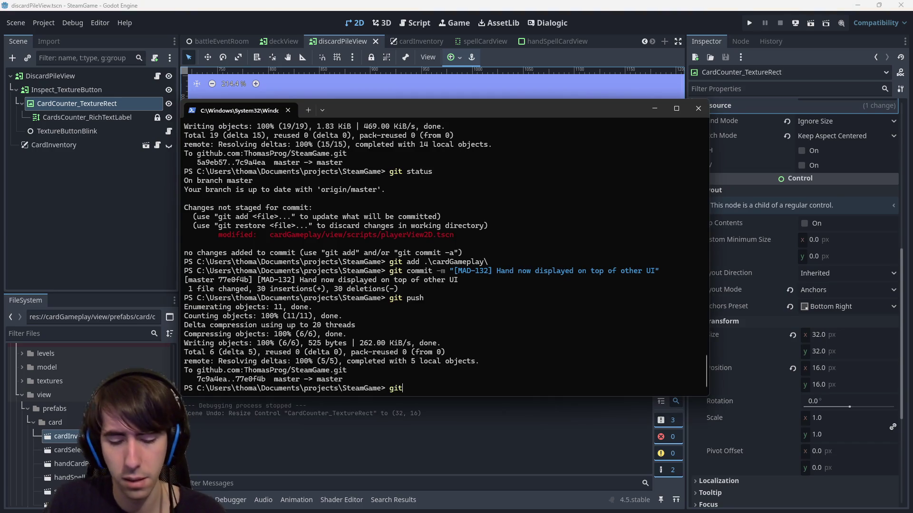
Check git status, stage everything with git add ., and start a [MAD-133] commit message
text(statu)
key(Return)
text(git add .)
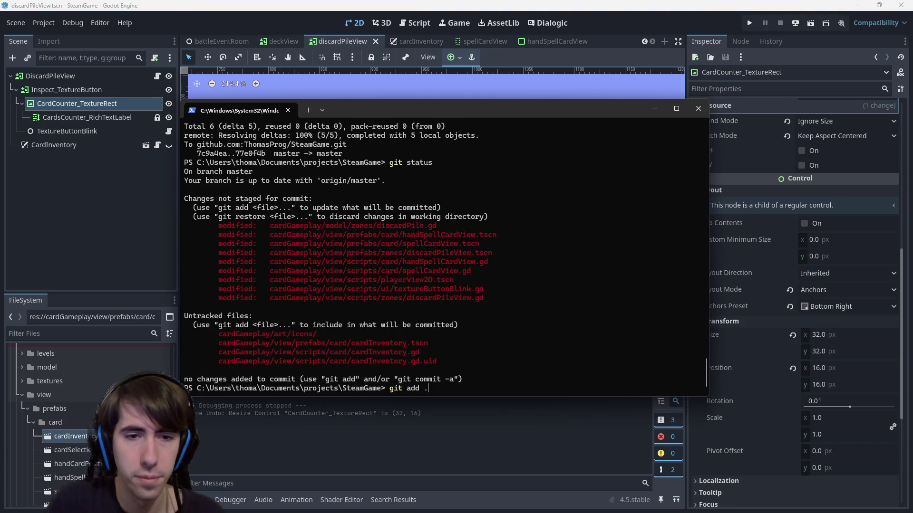
key(Return)
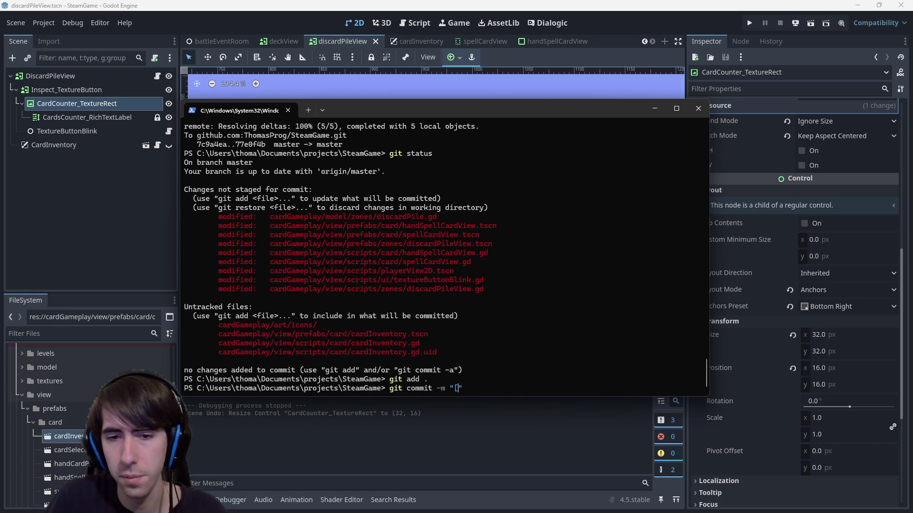
text(MAD-)
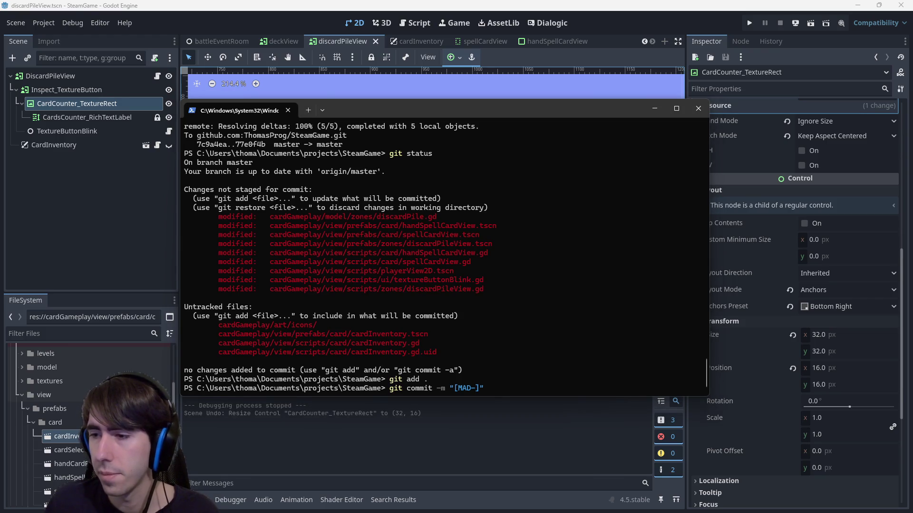
key(alt+Tab)
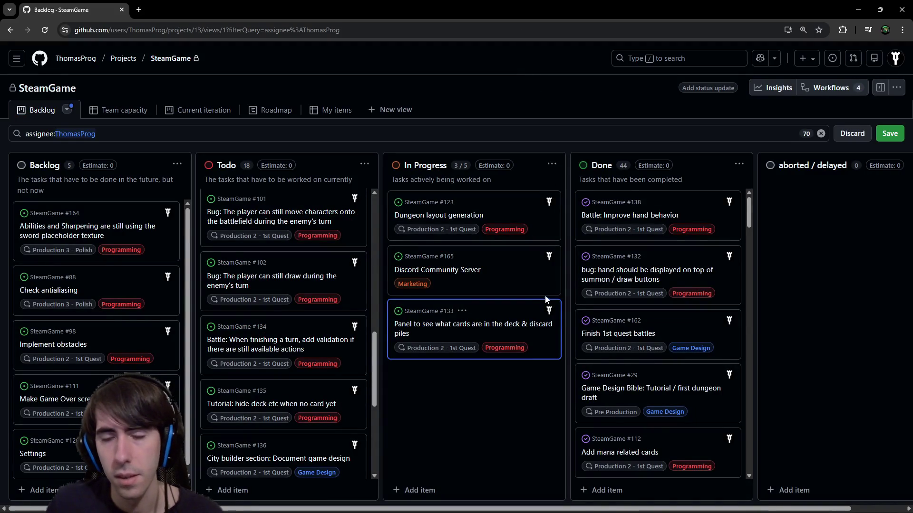
click(856, 9)
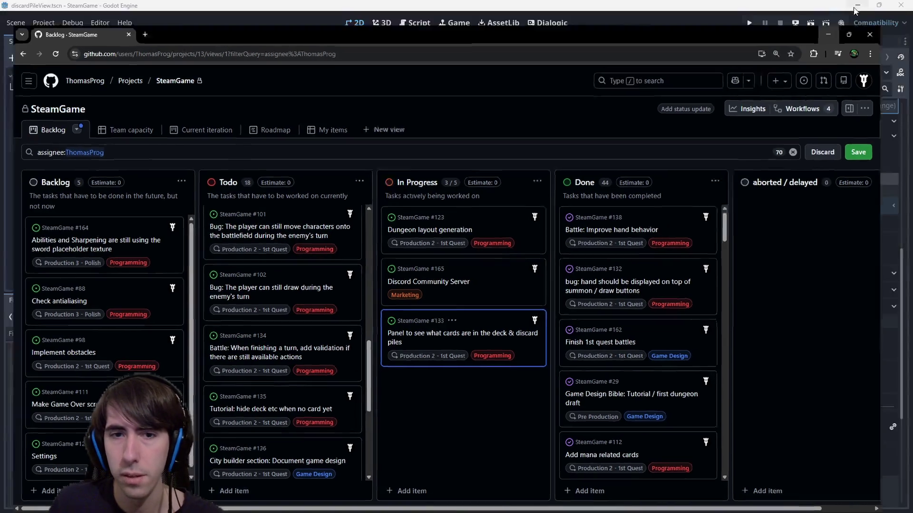
Commit as "[MAD-133] Discard Pile inspect panel added" and push to master
text(133)
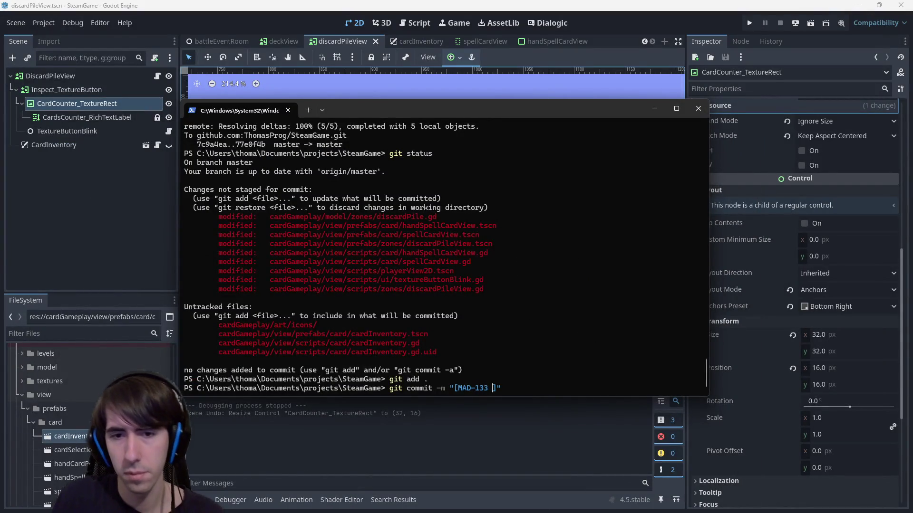
key(BackSpace)
text(iscrd)
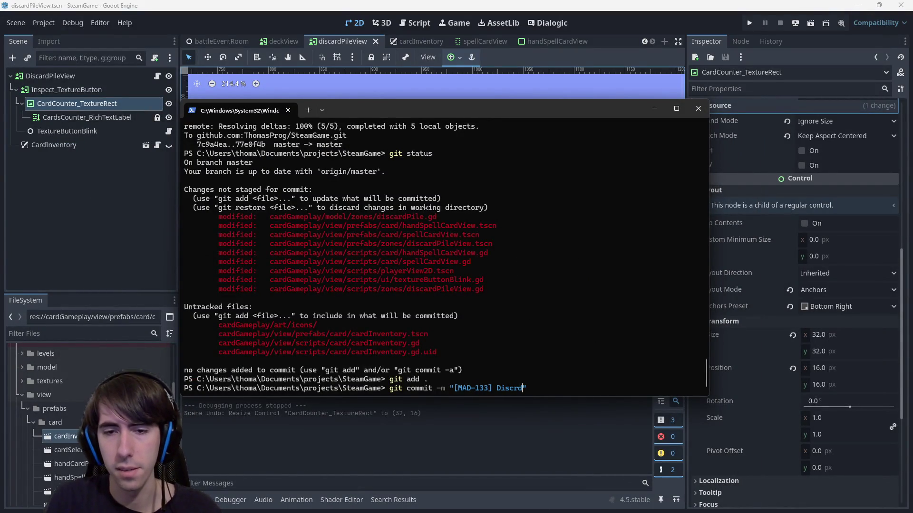
text(ard Pile )
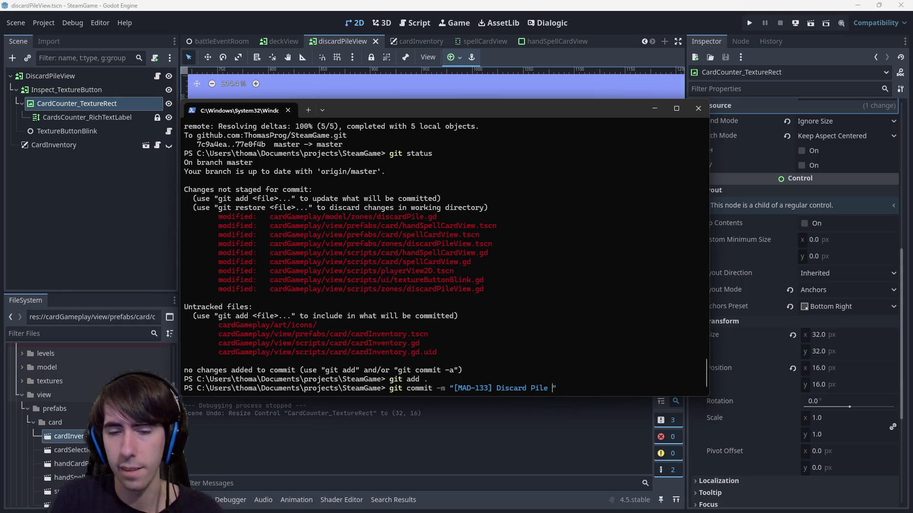
text(inspect panel adde)
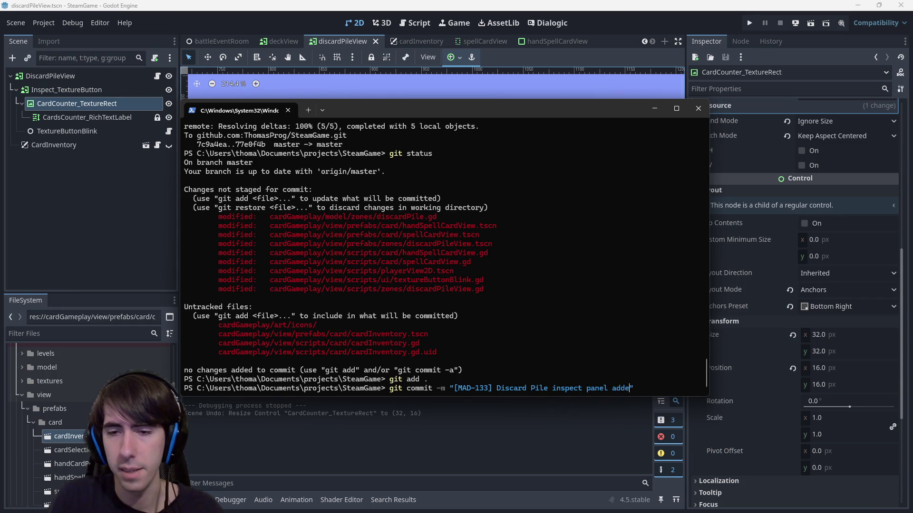
text(d)
key(Return)
text(git push)
key(Return)
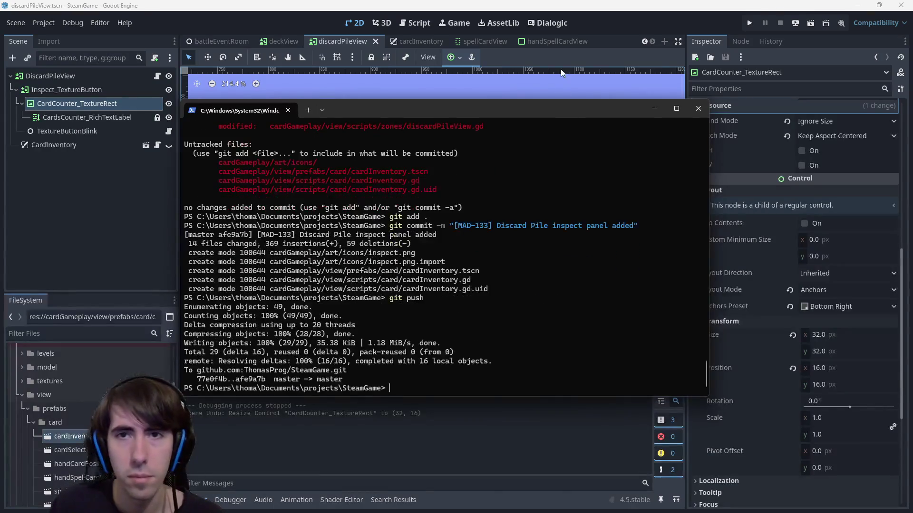
click(476, 37)
In cardInventory, set the HFlowContainer to fill horizontally and vertically, then save
click(529, 44)
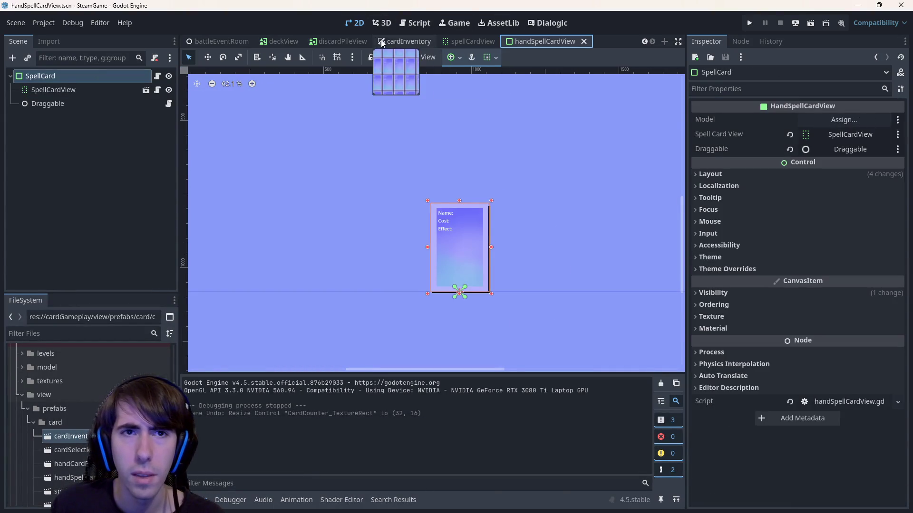
click(393, 41)
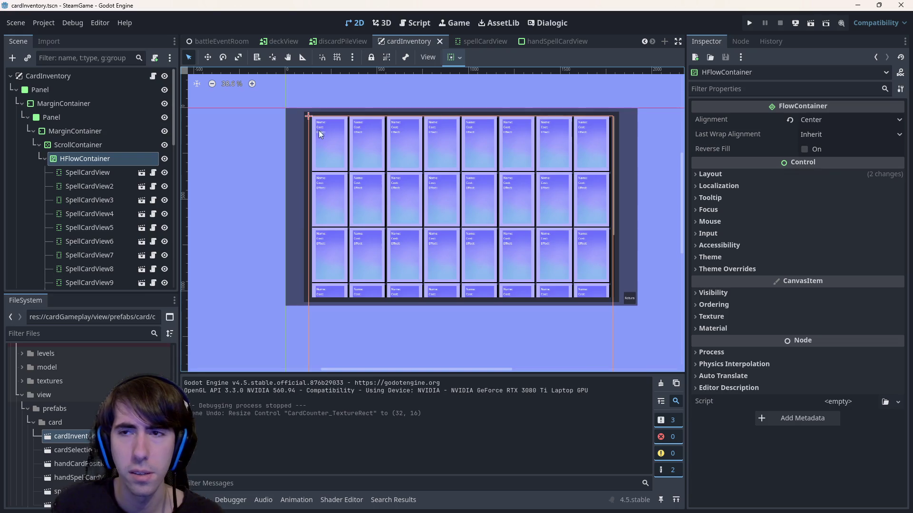
click(450, 58)
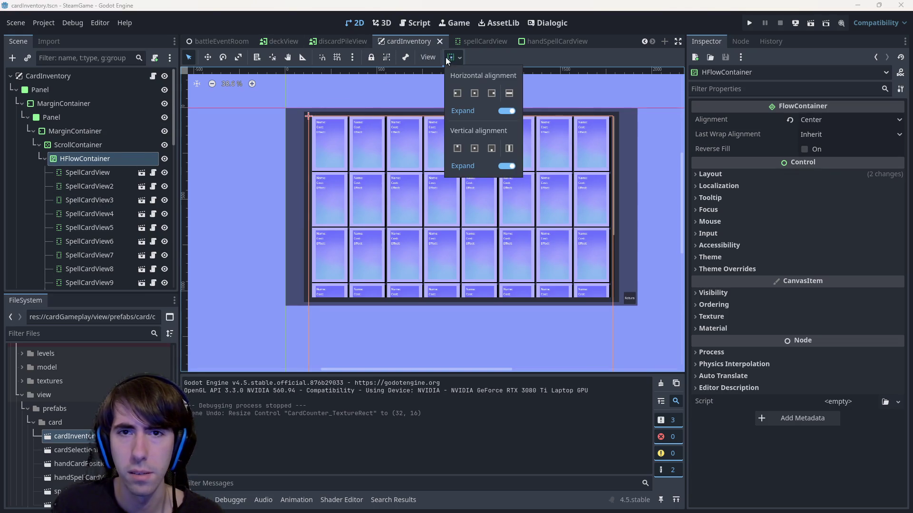
click(508, 93)
click(473, 149)
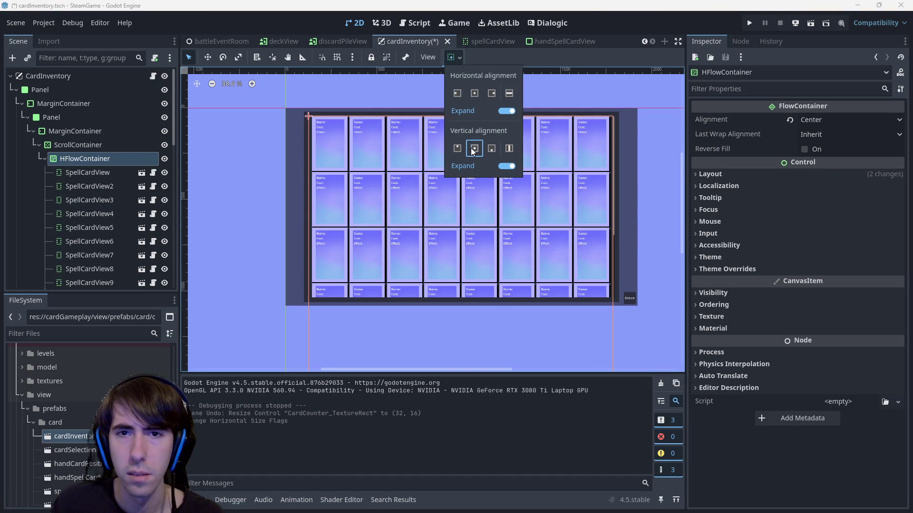
click(509, 148)
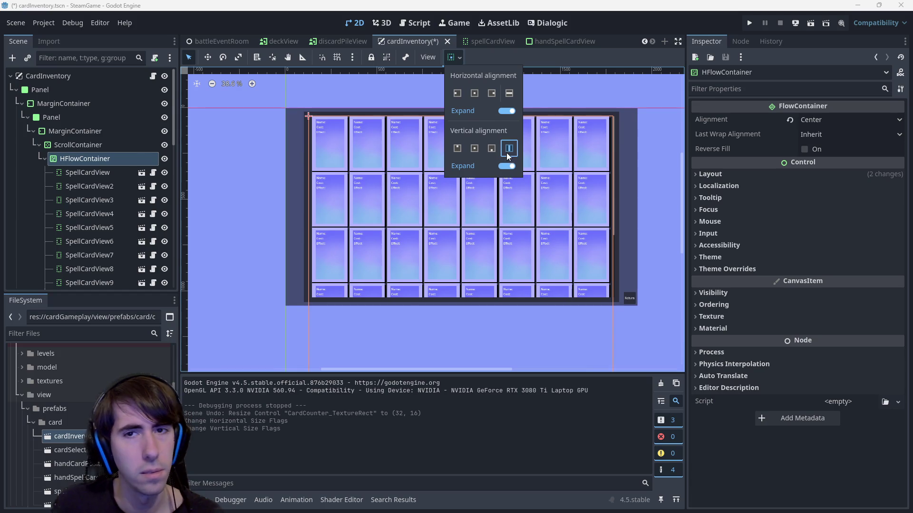
click(508, 94)
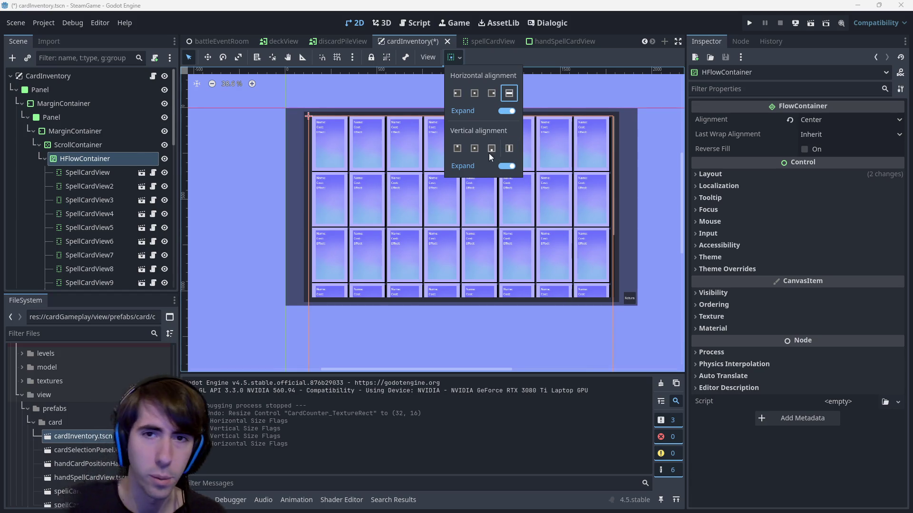
click(506, 166)
click(474, 149)
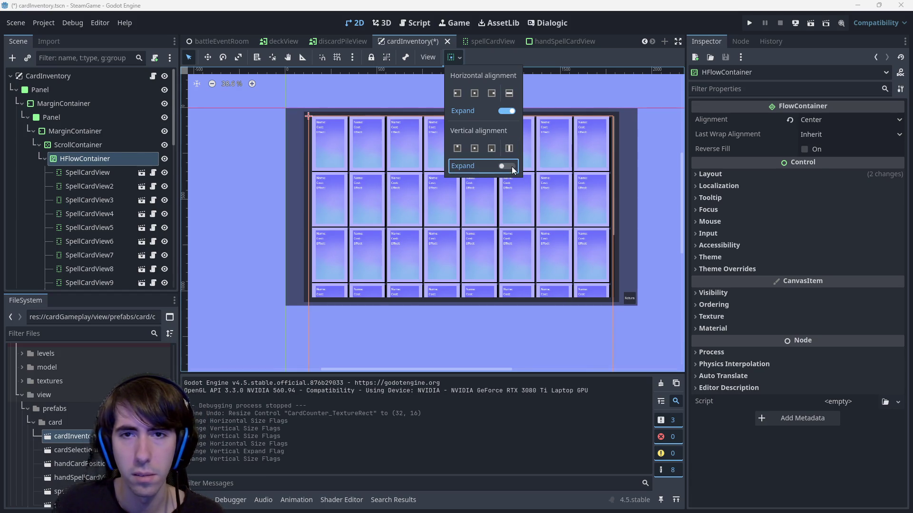
click(506, 166)
click(509, 148)
key(ctrl+s)
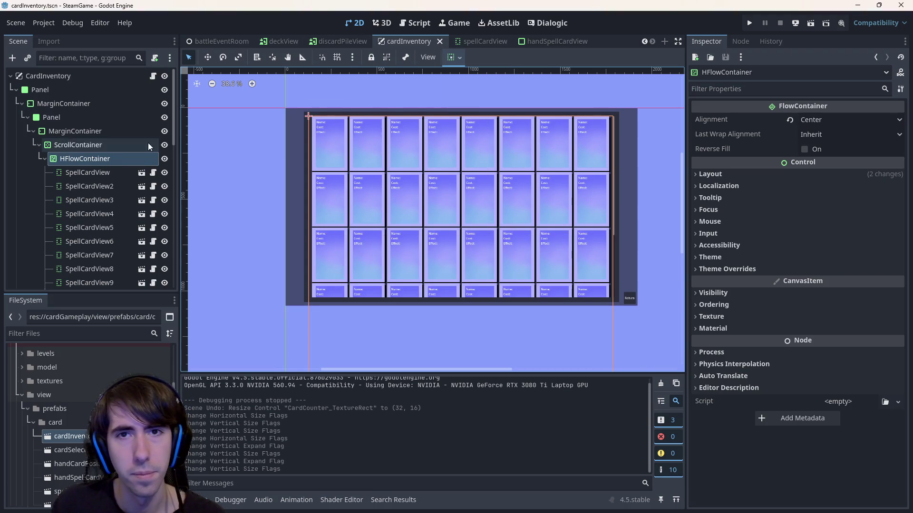
Scroll the Scene dock back to the top of the cardInventory tree
scroll(122, 227, down, 5)
scroll(122, 226, down, 5)
scroll(122, 225, up, 12)
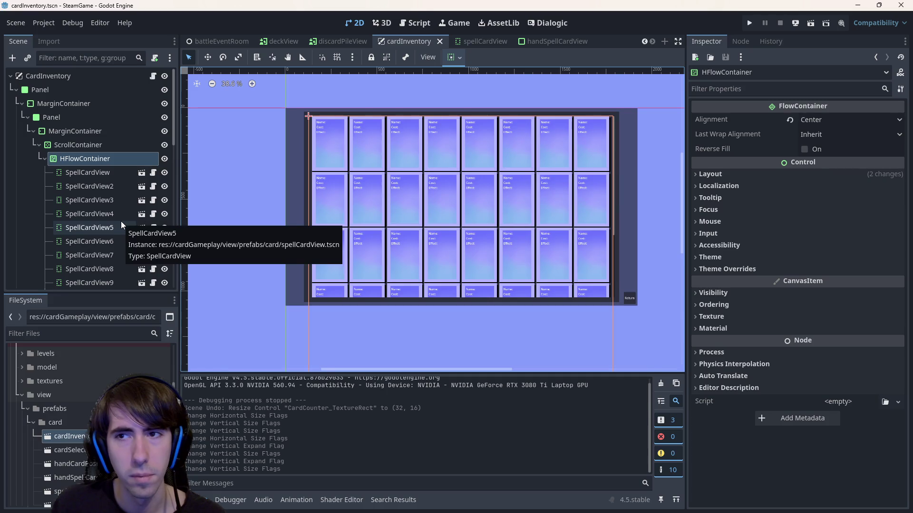
scroll(121, 221, down, 4)
scroll(119, 220, up, 2)
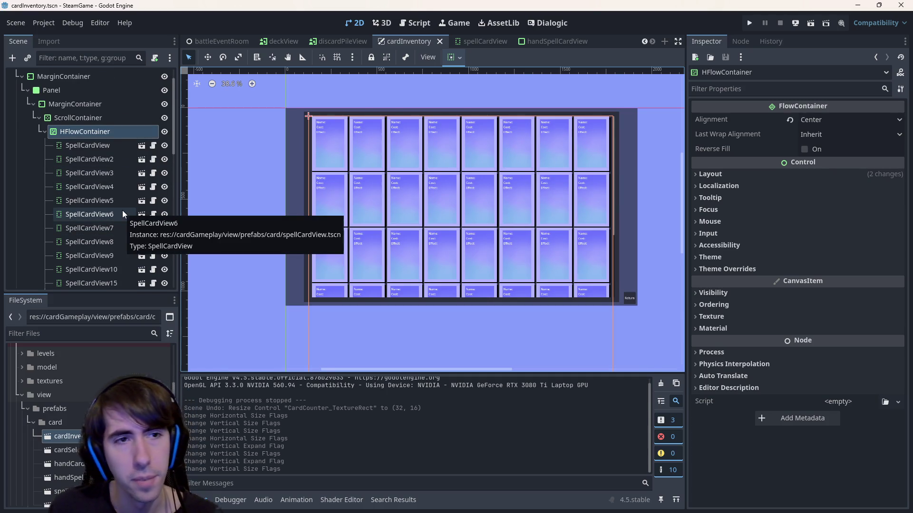
scroll(116, 215, up, 2)
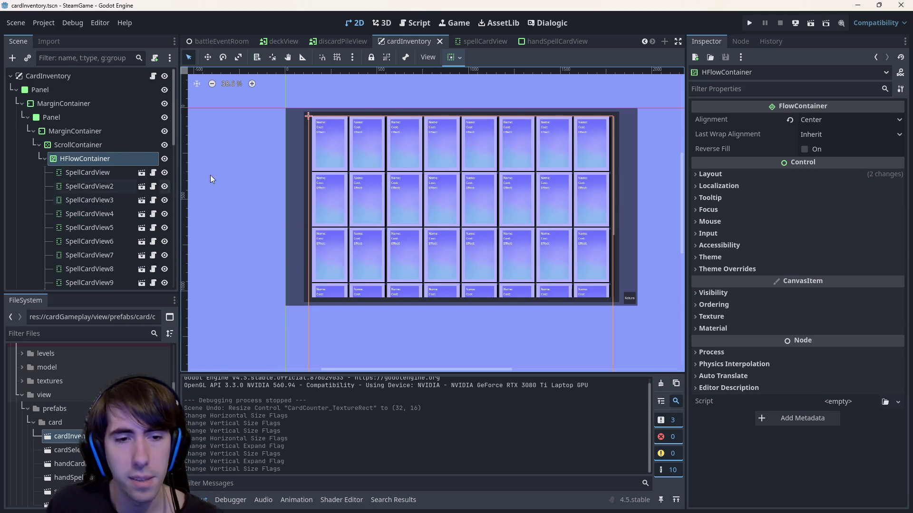
key(alt+Tab)
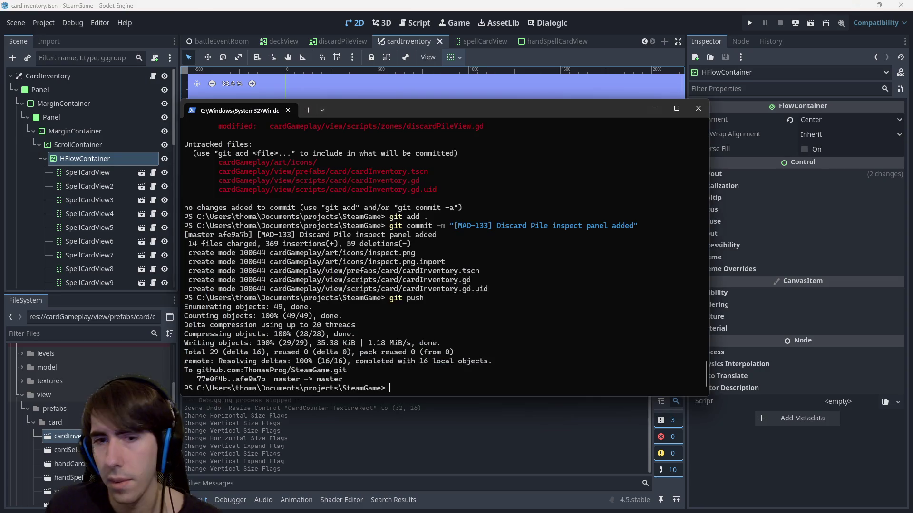
Run git status to confirm master is up to date with a clean working tree
text(git stat)
text(us)
key(Return)
text(gi)
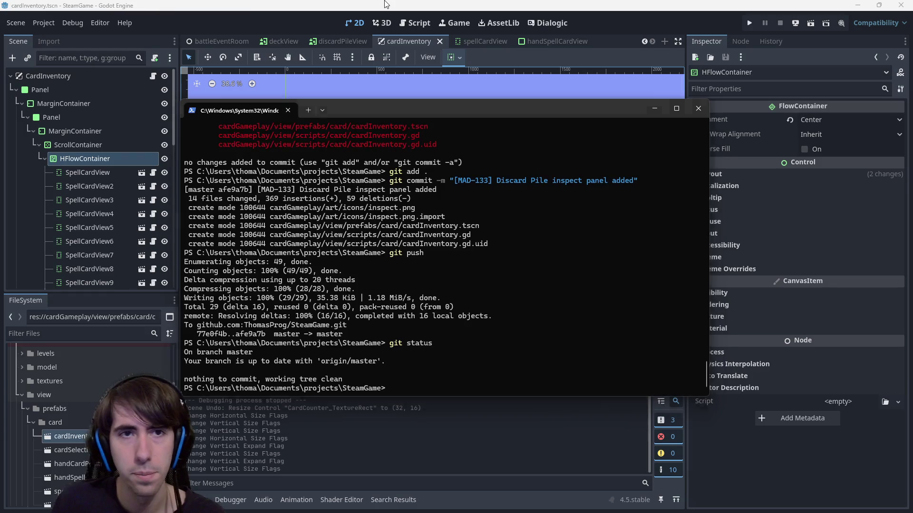
click(368, 5)
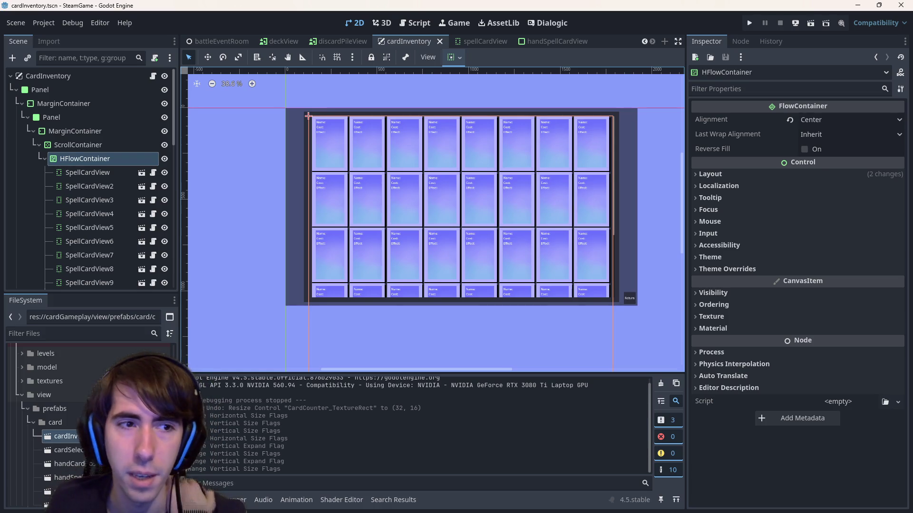
Copy CardInventory from discardPileView, paste it under DeckView in deckView, and save
click(261, 45)
drag(315, 236, 508, 261)
scroll(508, 261, up, 3)
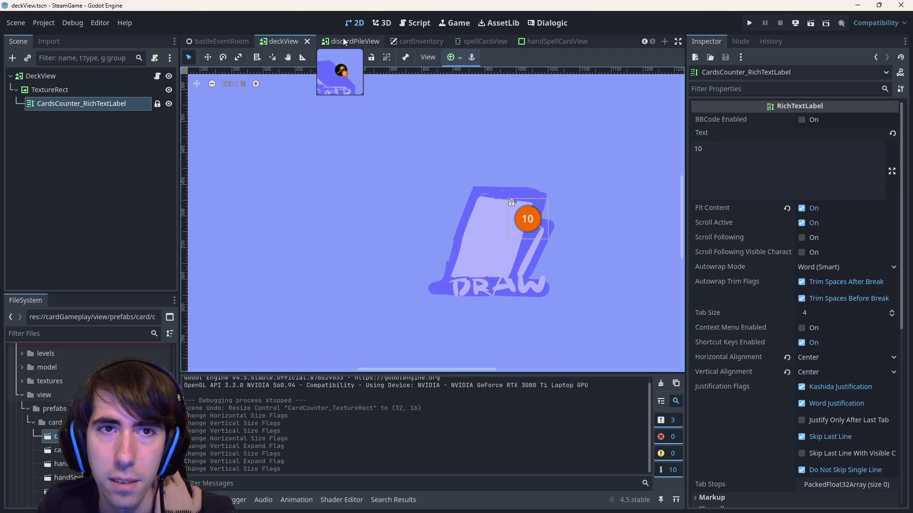
click(366, 42)
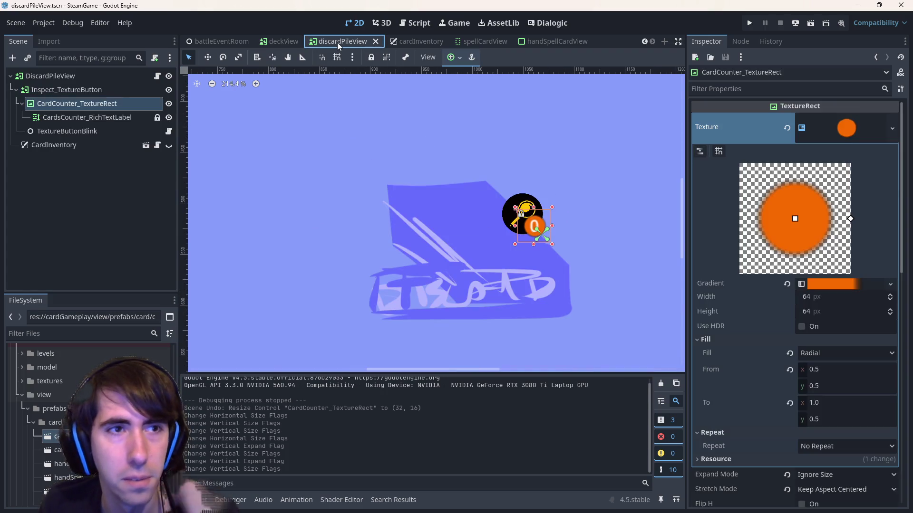
click(89, 144)
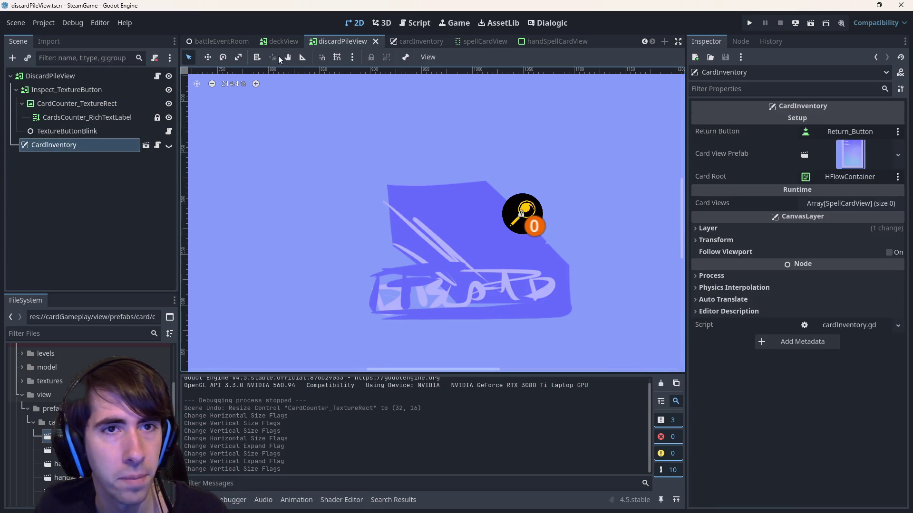
click(281, 41)
click(88, 77)
key(ctrl+v)
key(ctrl+s)
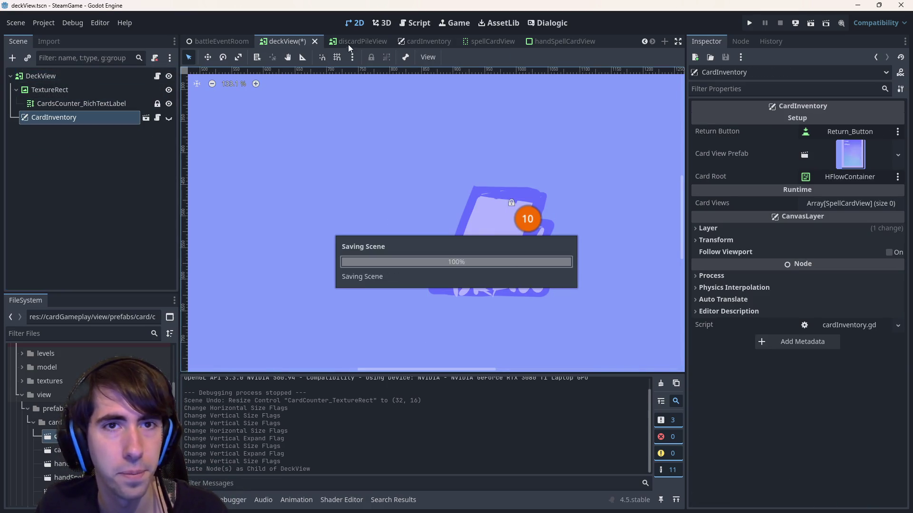
Inspect the card counter's label and texture nodes in discardPileView
click(348, 43)
click(88, 113)
click(85, 105)
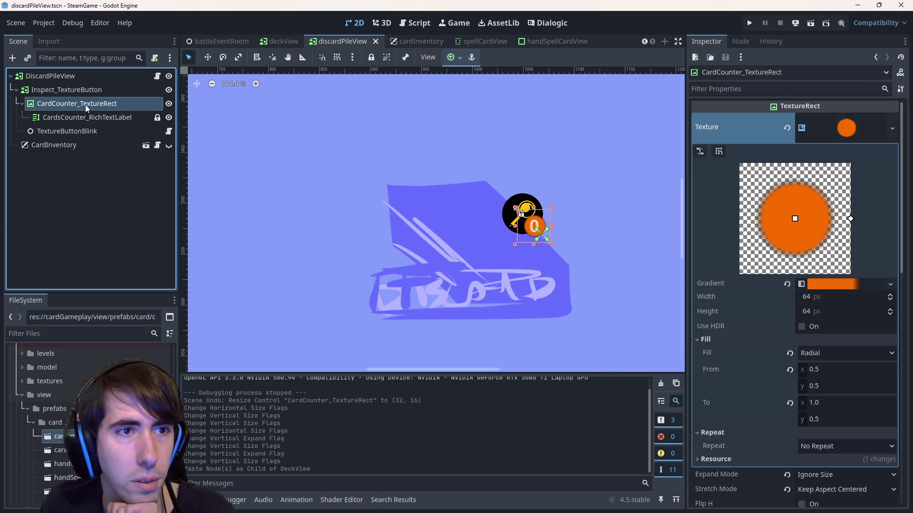
click(81, 112)
click(76, 104)
Select Inspect_TextureButton for copying and pick the DeckView root in deckView as target
click(70, 92)
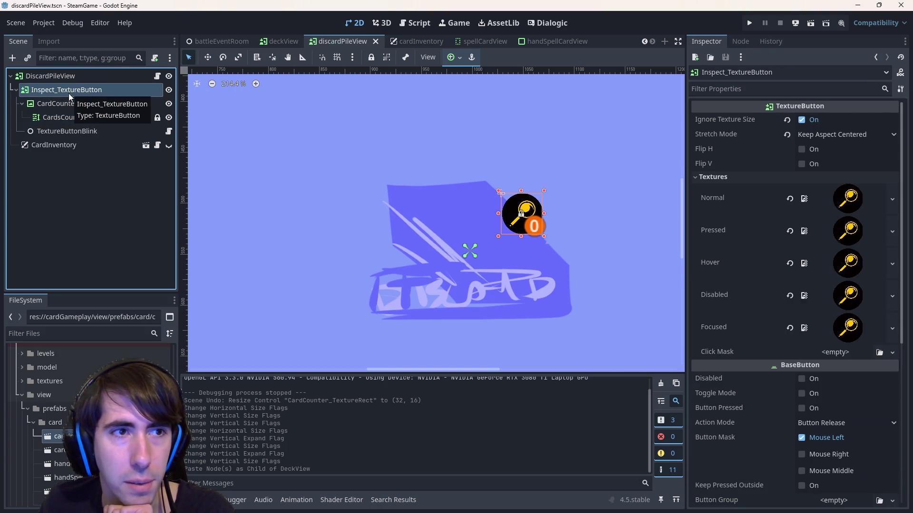
click(16, 90)
ctrl+click(55, 90)
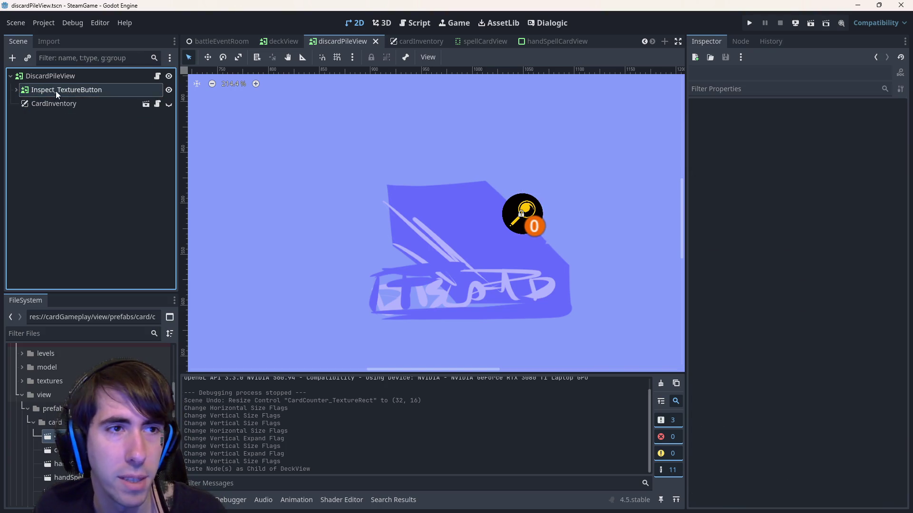
click(56, 90)
click(16, 90)
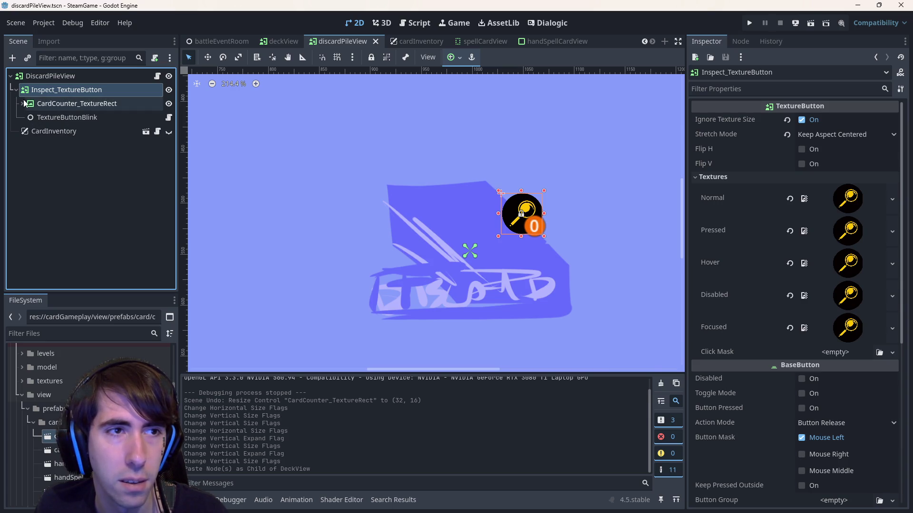
click(56, 104)
click(16, 90)
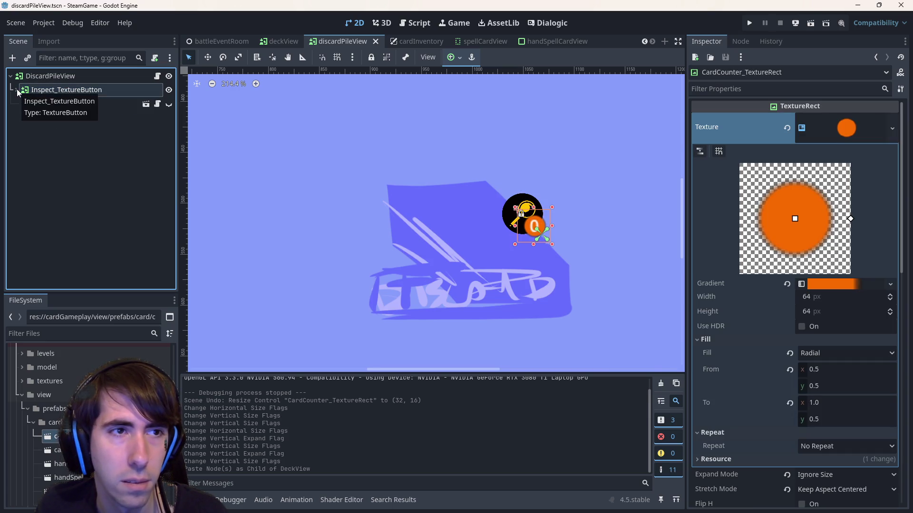
click(16, 90)
click(51, 90)
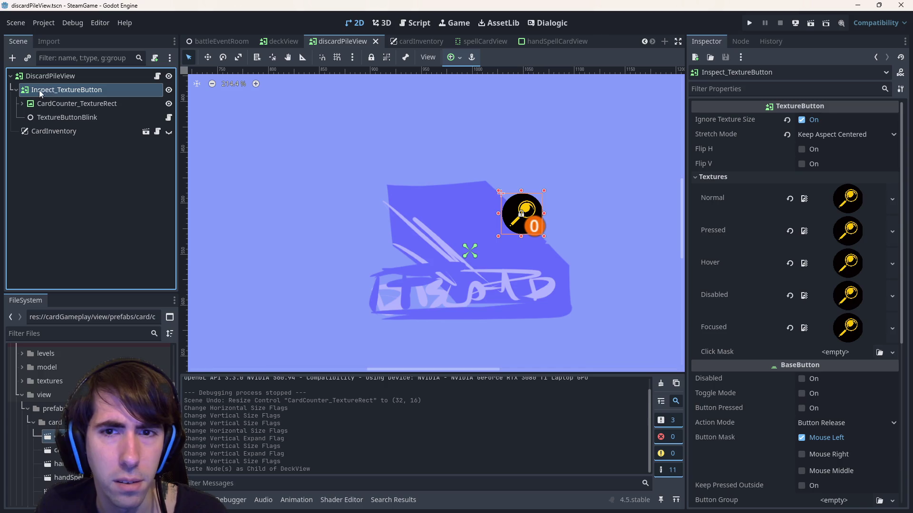
click(283, 41)
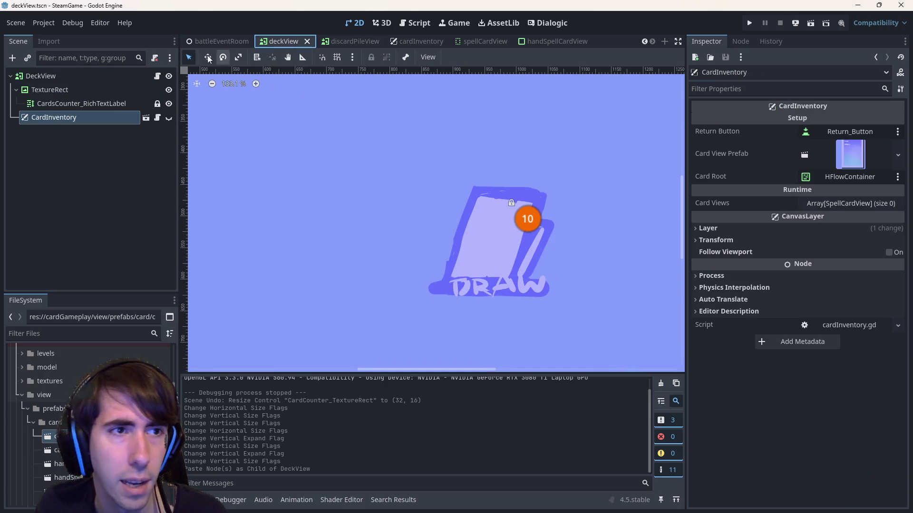
click(40, 80)
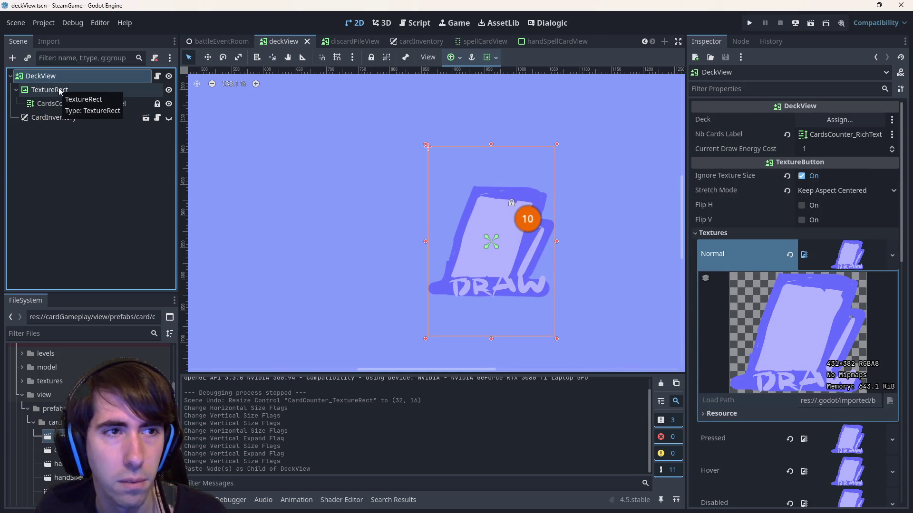
Paste the Inspect_TextureButton subtree into DeckView and compare its counter nodes with the old ones
key(ctrl+v)
click(62, 103)
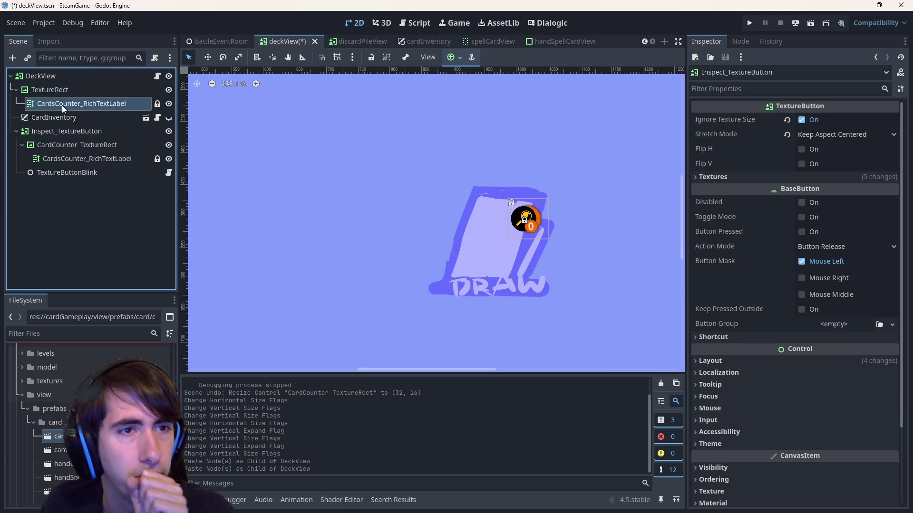
click(76, 151)
click(81, 158)
click(79, 150)
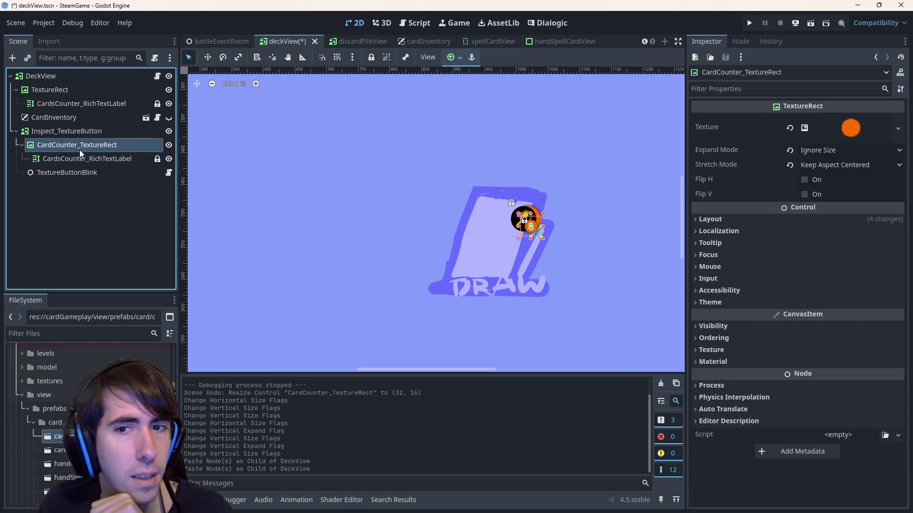
click(88, 162)
click(75, 149)
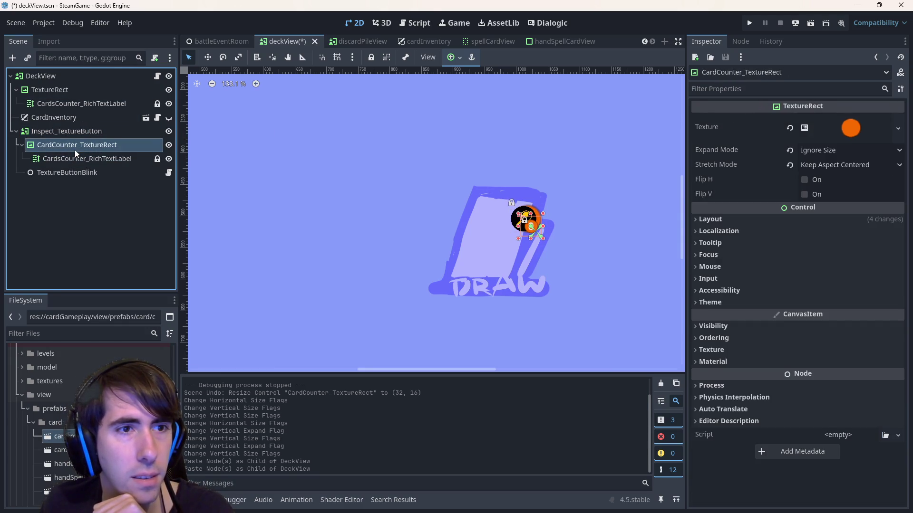
Delete the old TextureRect and CardsCounter_RichTextLabel counter nodes
click(75, 103)
ctrl+click(71, 92)
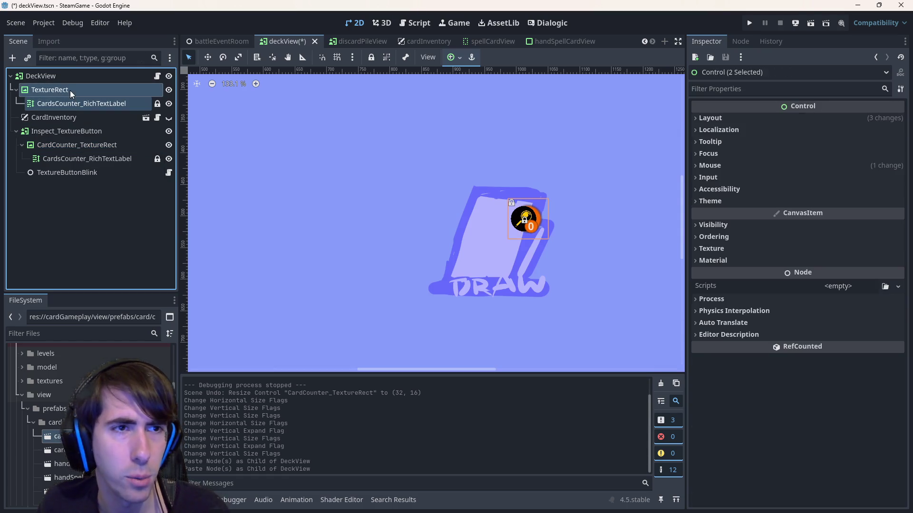
key(Delete)
key(Return)
Move CardInventory to the bottom of DeckView's tree and collapse Inspect_TextureButton
drag(67, 89, 90, 139)
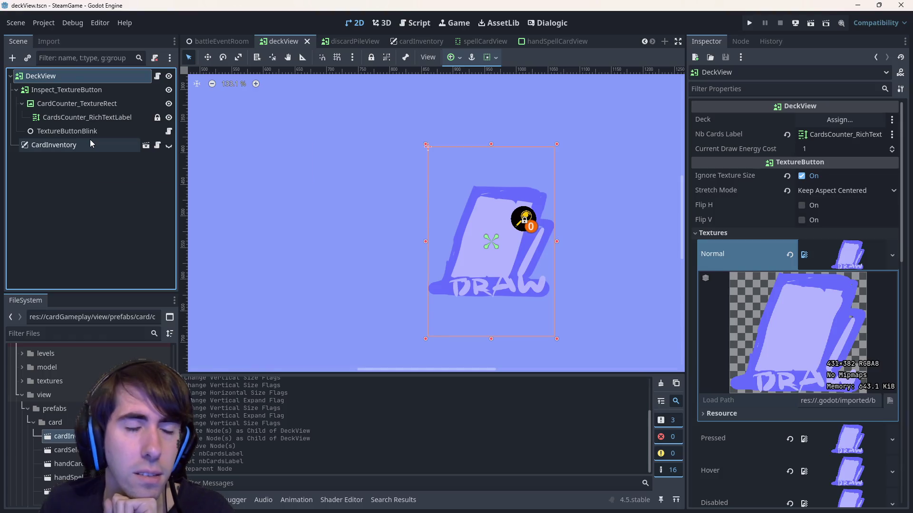
click(87, 76)
click(67, 91)
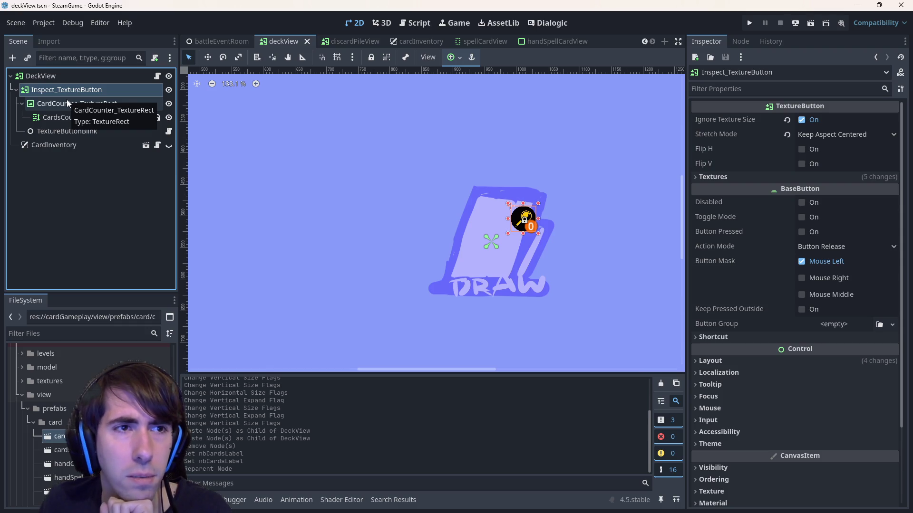
click(16, 90)
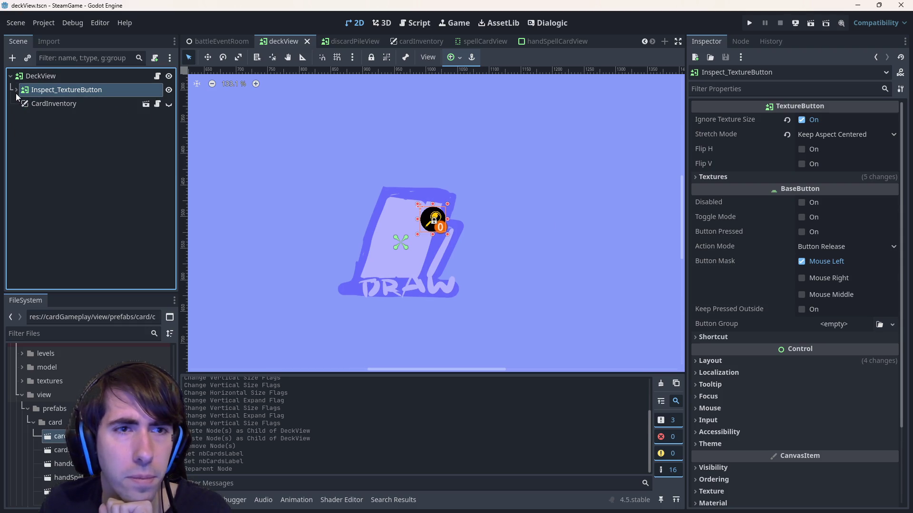
scroll(276, 183, up, 4)
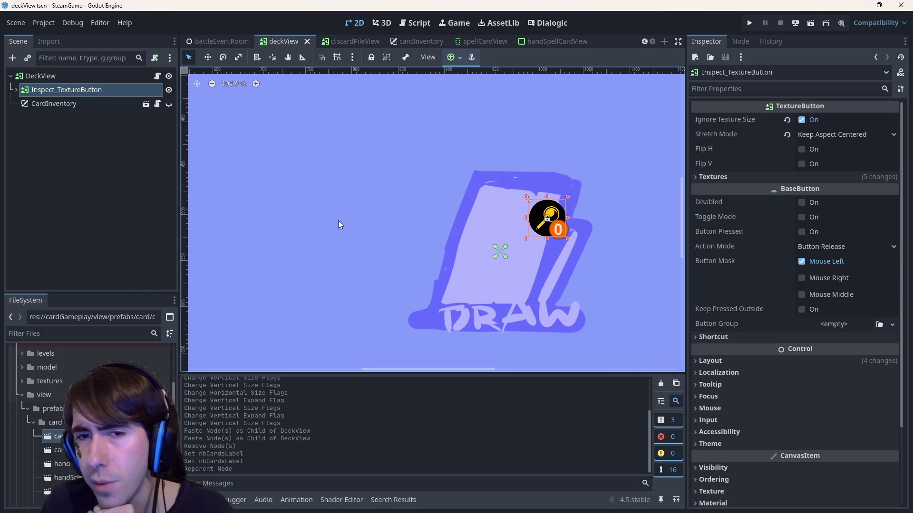
scroll(338, 220, down, 3)
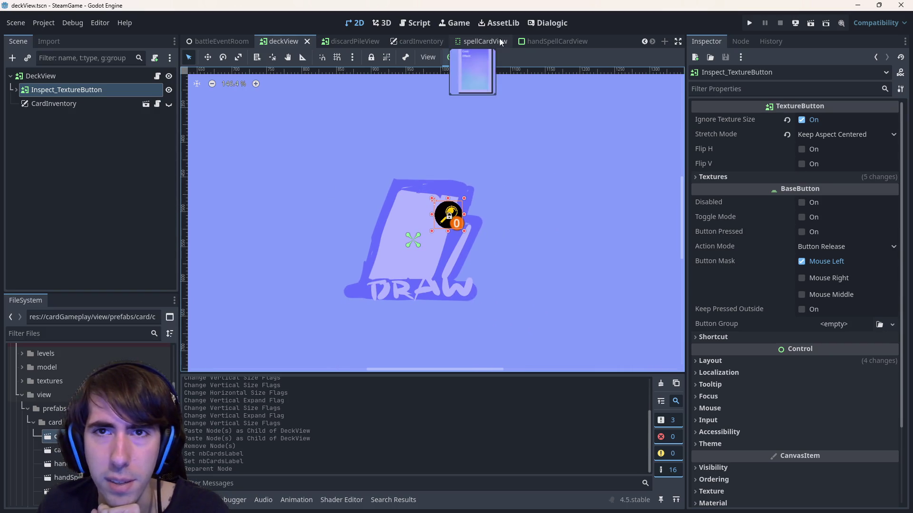
Open discardPileView.gd, select its inspectButton export line, and return to the deckView scene
click(520, 40)
click(317, 42)
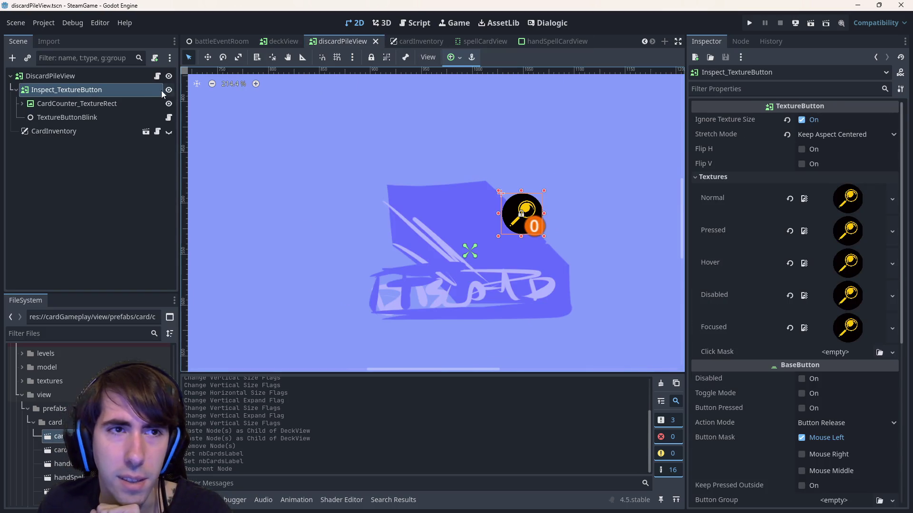
click(158, 76)
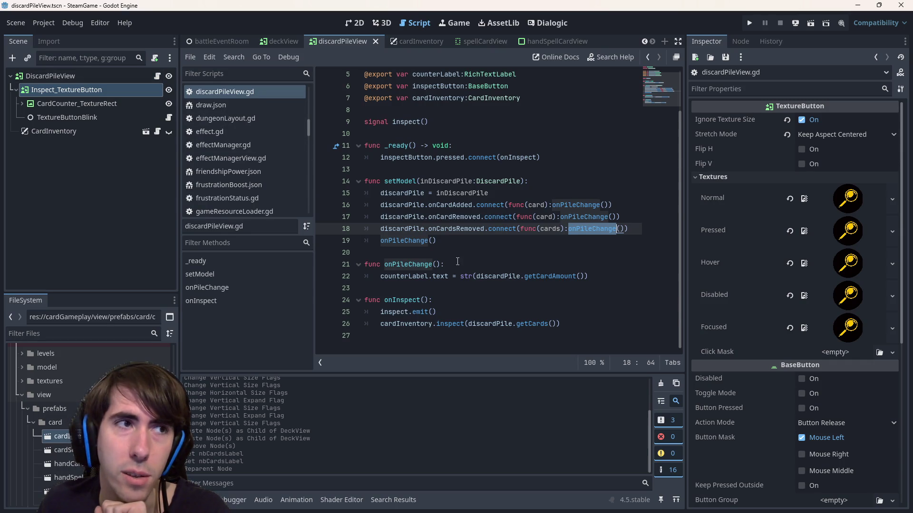
scroll(450, 250, up, 2)
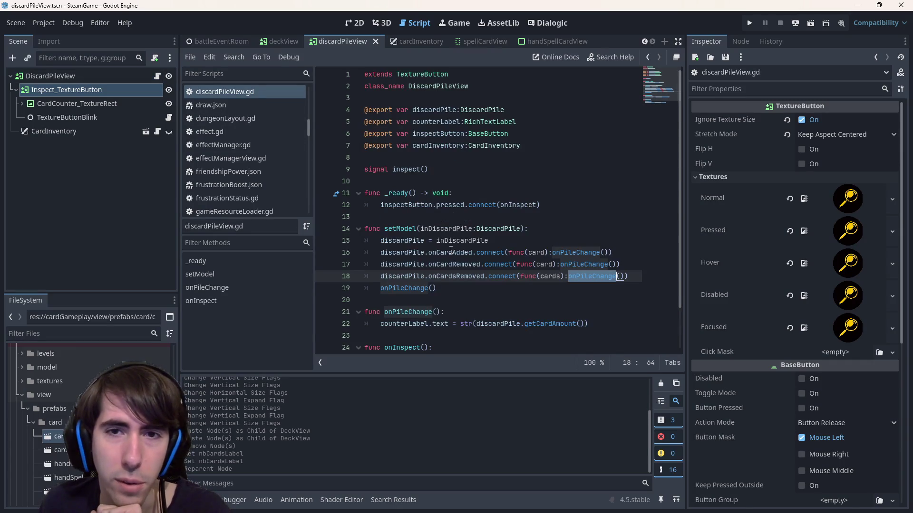
scroll(450, 250, down, 2)
scroll(450, 250, up, 2)
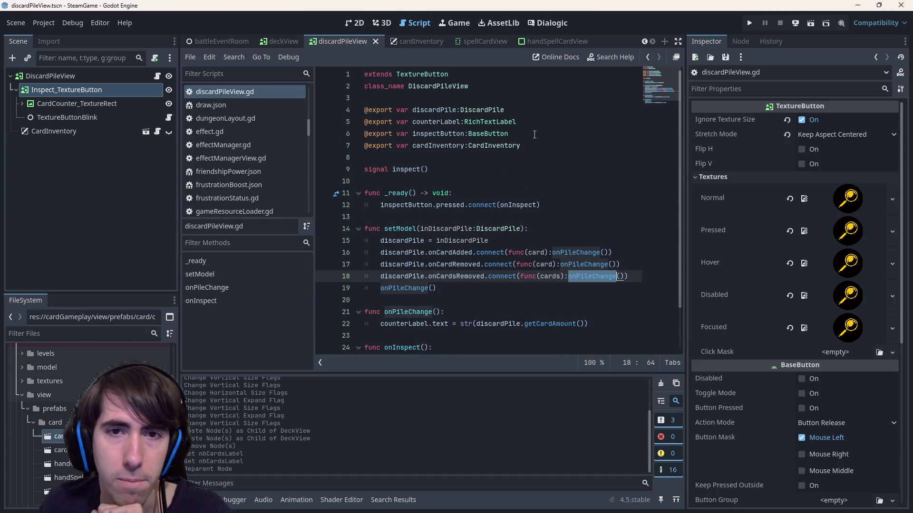
drag(534, 134, 364, 134)
key(ctrl+c)
click(274, 43)
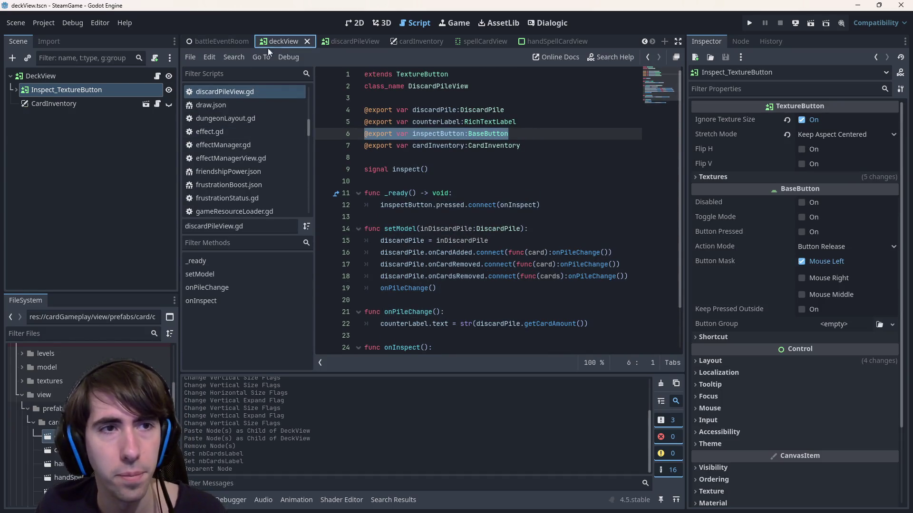
Paste the inspectButton export line below nbCardsLabel in deckView.gd and save
click(157, 77)
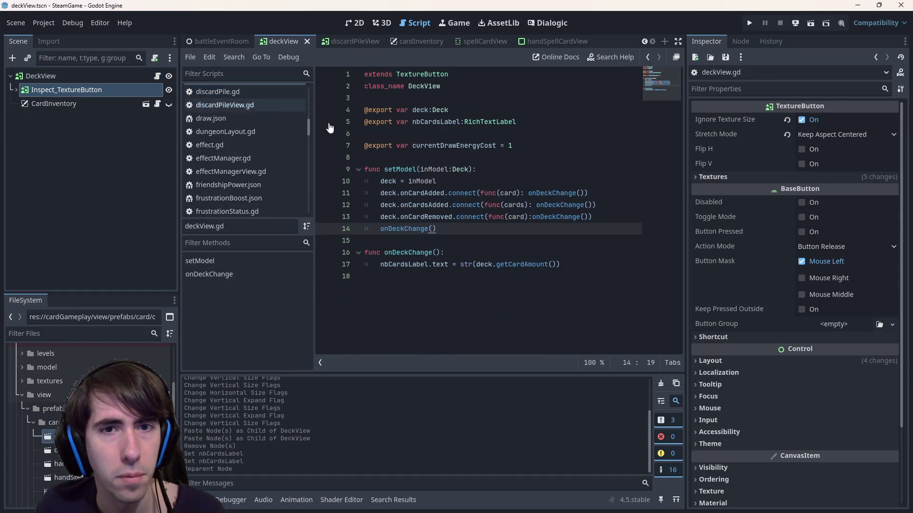
click(542, 129)
key(Return)
key(ctrl+v)
key(ctrl+s)
Assign Inspect_TextureButton to DeckView's Inspect Button property
click(105, 75)
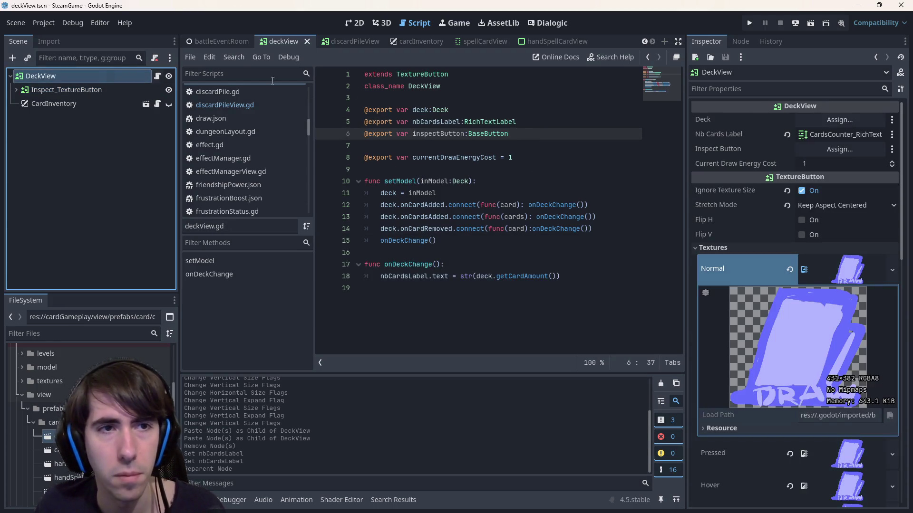
click(839, 149)
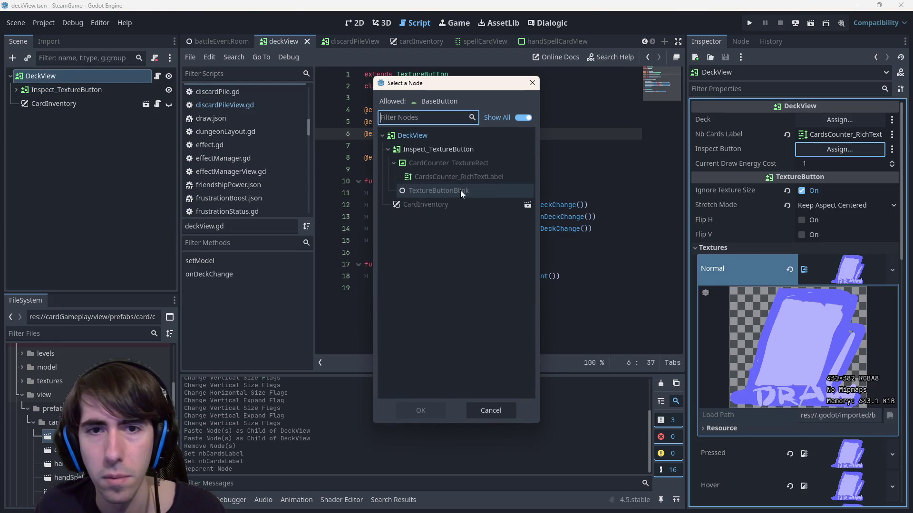
double_click(438, 151)
Copy the _ready function from discardPileView.gd for pasting before setModel in deckView.gd
click(249, 101)
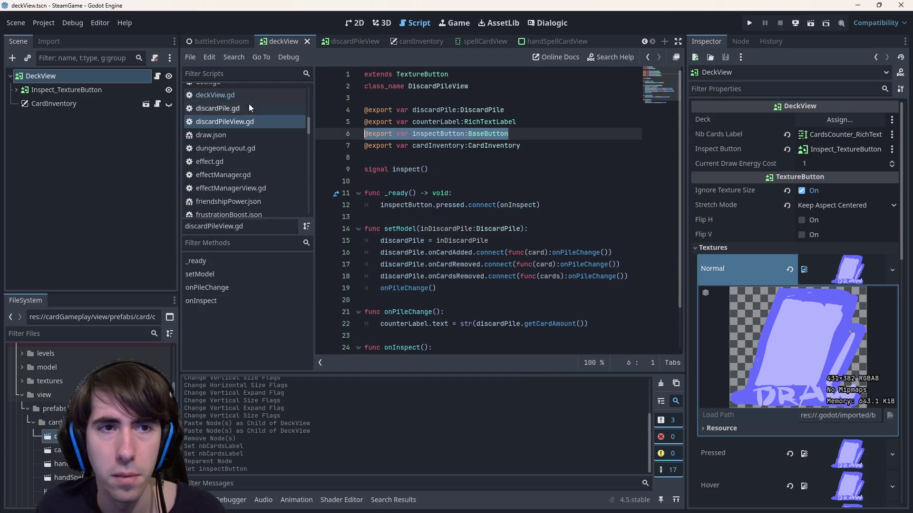
drag(249, 107, 253, 136)
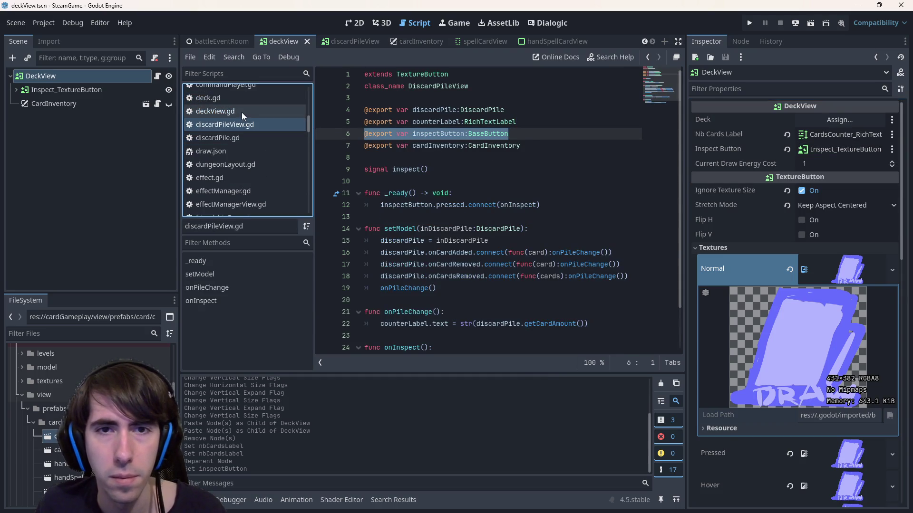
click(242, 112)
click(245, 123)
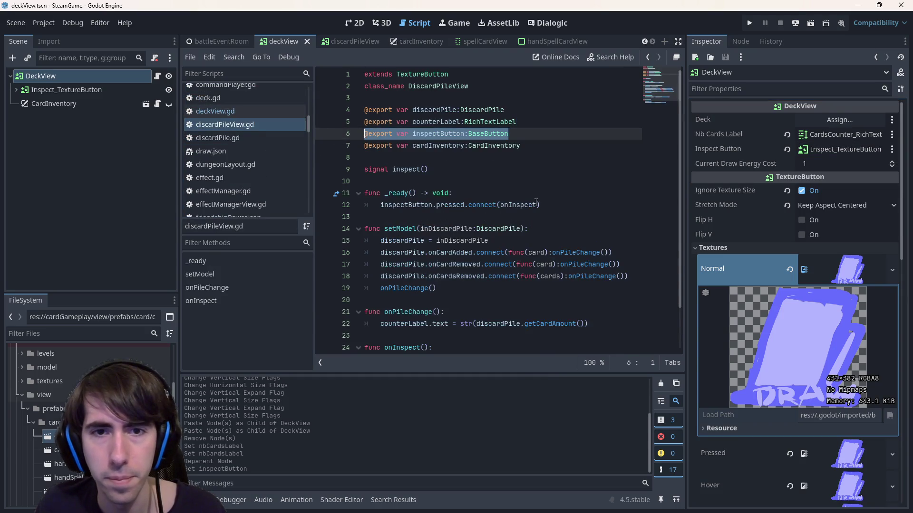
scroll(536, 203, down, 1)
mouse_move(542, 158)
mouse_down()
mouse_move(394, 156)
mouse_move(364, 146)
mouse_up()
key(ctrl+c)
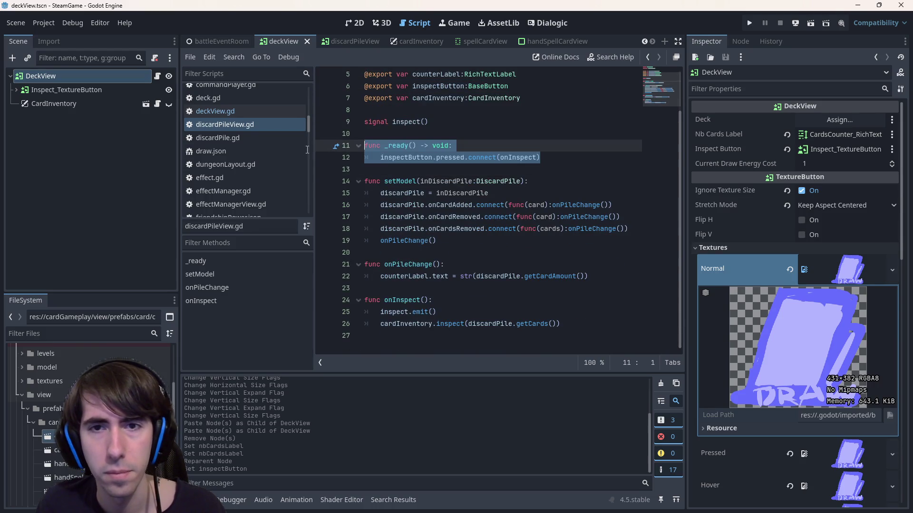
click(229, 112)
click(424, 166)
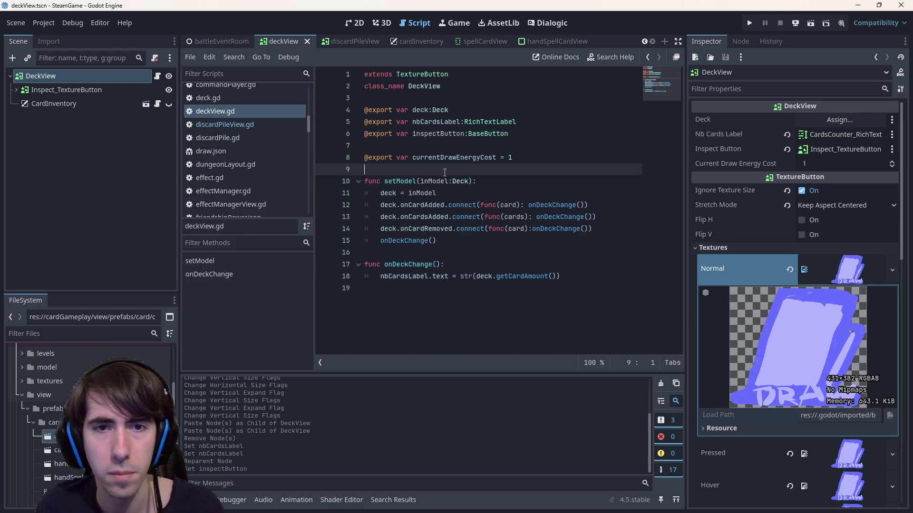
Paste the _ready function connecting inspectButton into deckView.gd and save
key(Down)
key(Down)
key(Up)
key(ctrl+v)
key(ctrl+s)
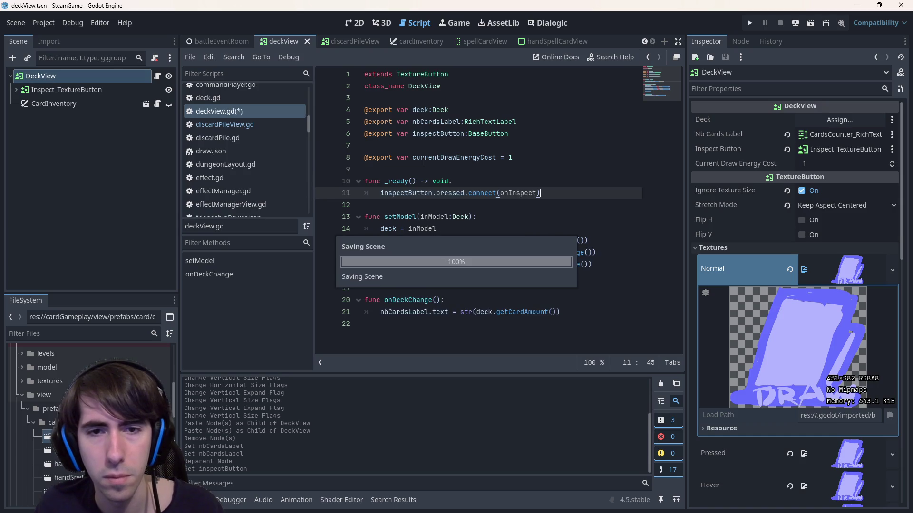
double_click(421, 249)
double_click(417, 241)
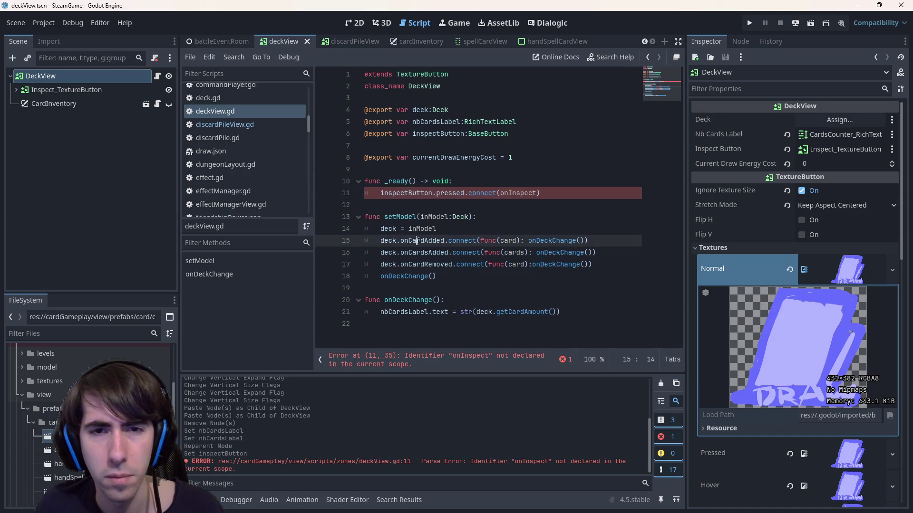
double_click(417, 193)
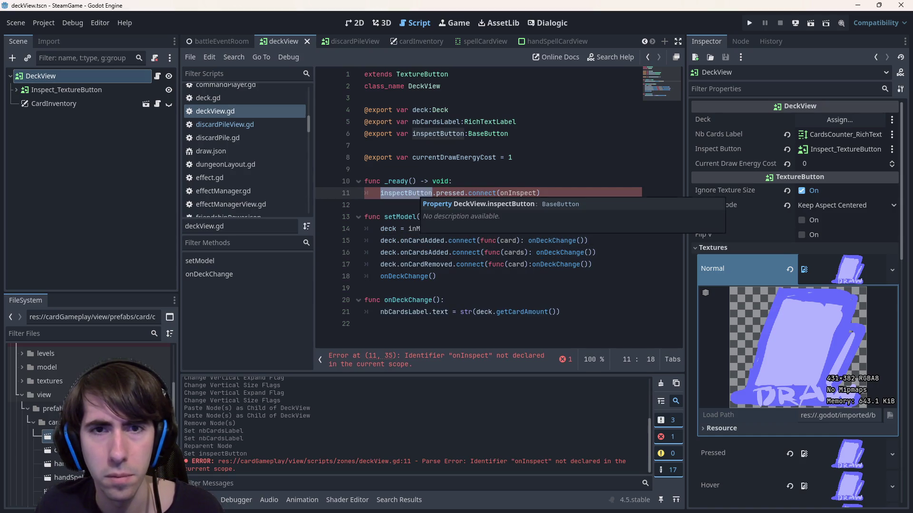
Paste discardPileView's onInspect function after onDeckChange, removing its inspect.emit() line
click(233, 124)
mouse_move(589, 332)
mouse_down()
mouse_move(376, 309)
mouse_move(365, 299)
mouse_up()
key(ctrl+c)
click(229, 112)
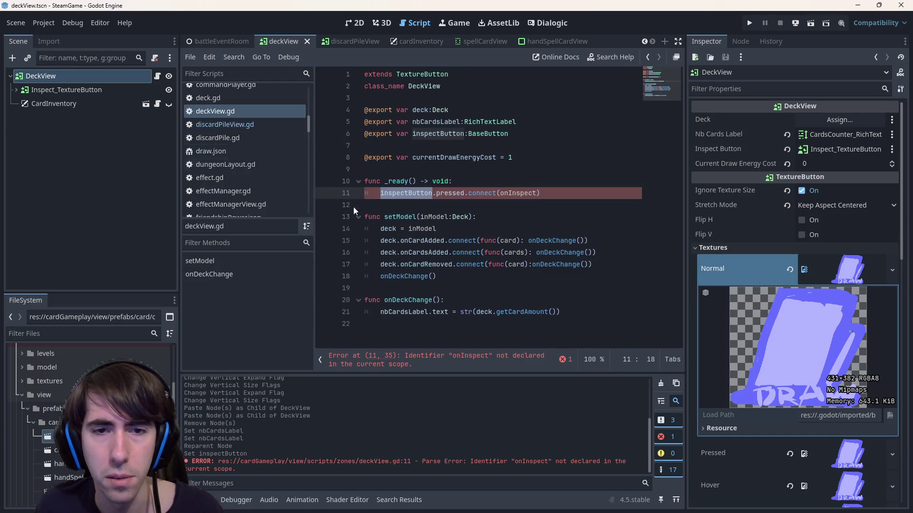
click(576, 324)
key(ctrl+v)
click(577, 293)
key(Return)
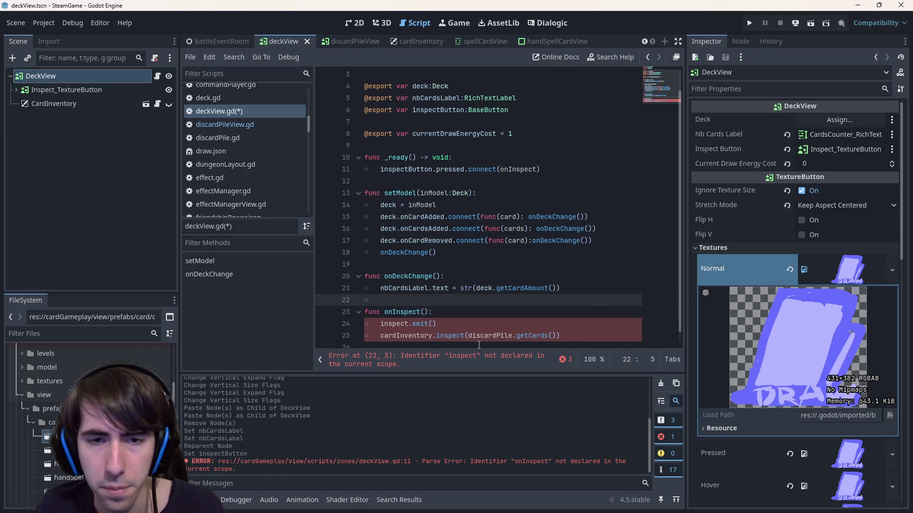
scroll(483, 328, down, 1)
click(483, 333)
key(ctrl+s)
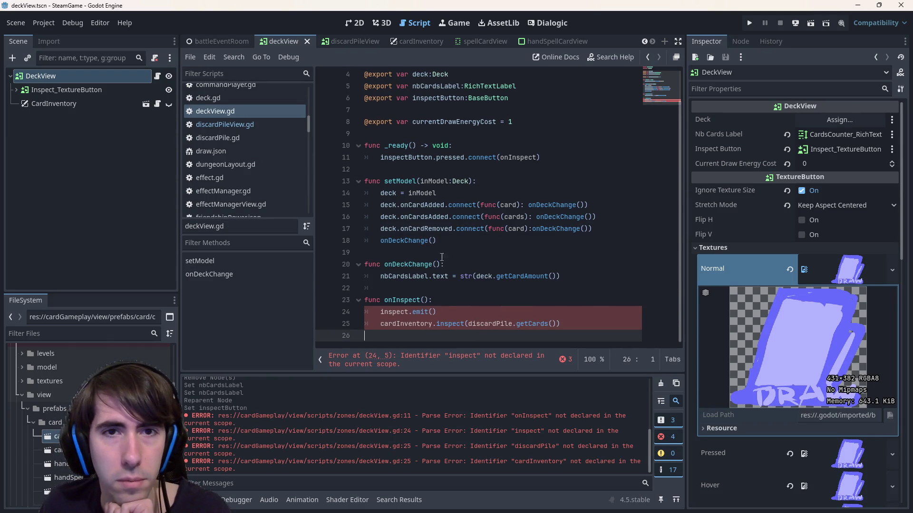
drag(442, 308, 361, 312)
key(BackSpace)
key(BackSpace)
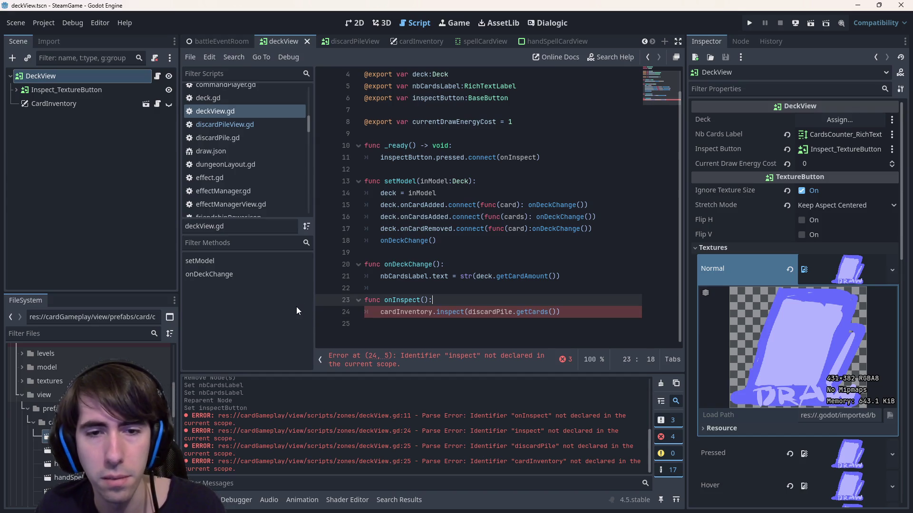
key(ctrl+s)
Copy the cardInventory export from discardPileView.gd below the inspectButton export
scroll(469, 214, up, 1)
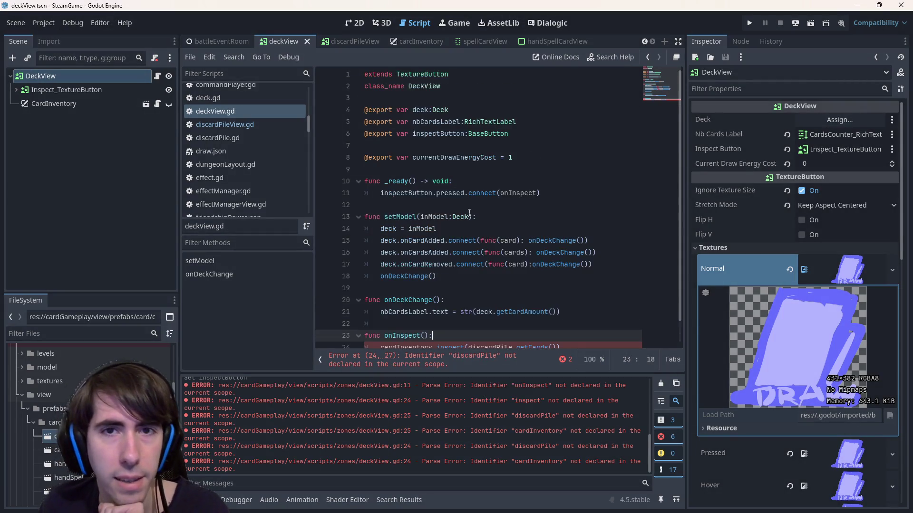
click(267, 123)
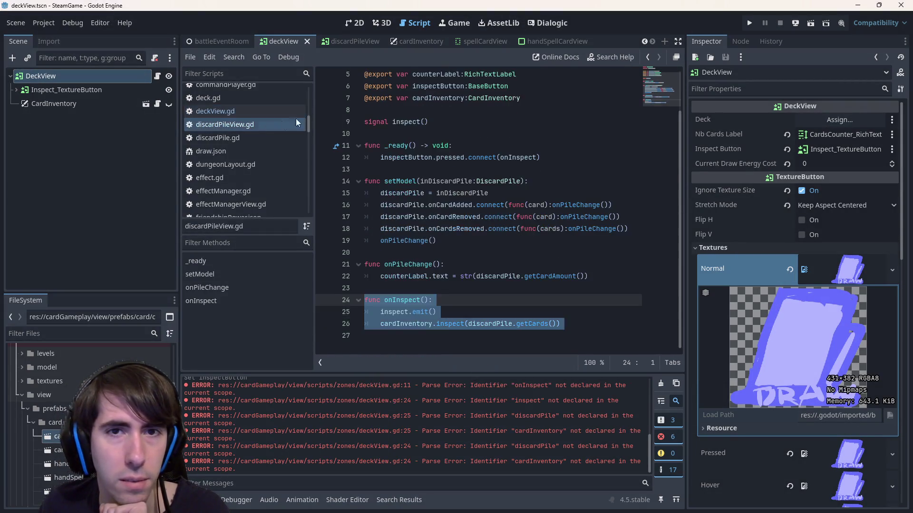
drag(521, 134, 304, 130)
click(236, 112)
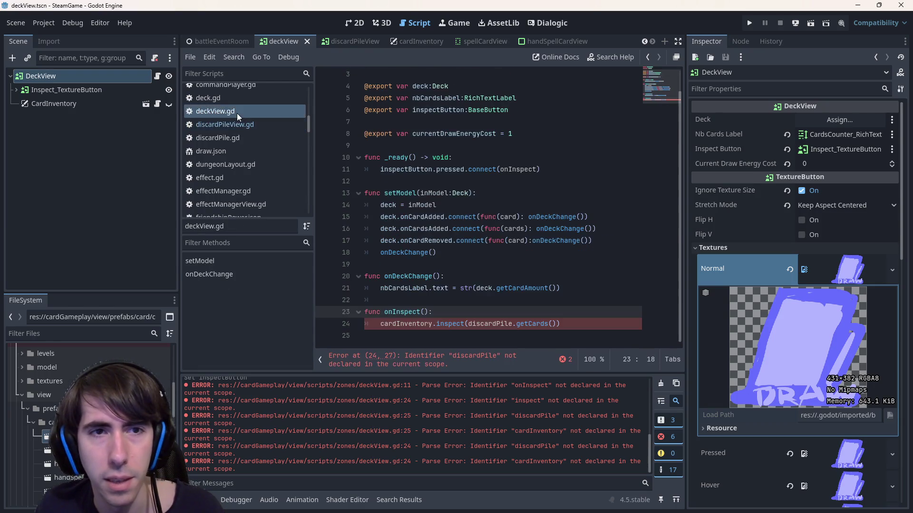
click(496, 122)
key(ctrl+v)
key(Left)
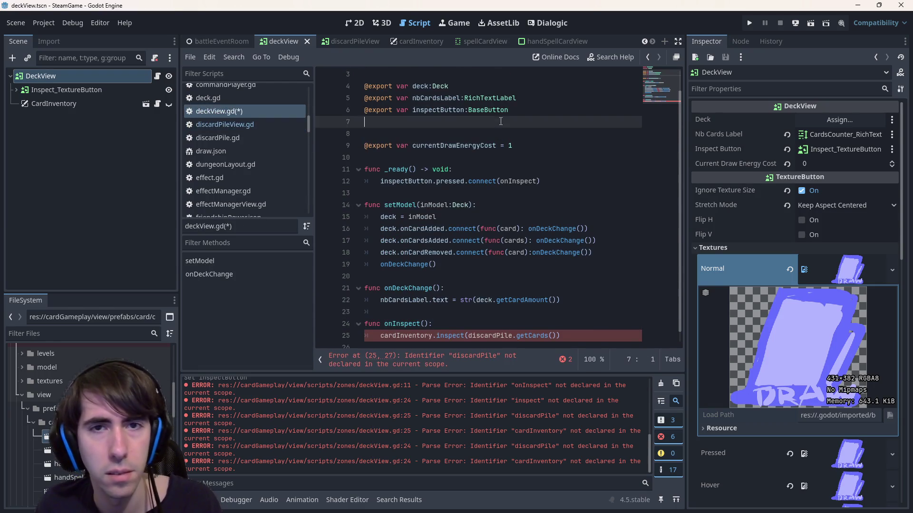
text(@export var cardInventory:CardInventory)
key(ctrl+s)
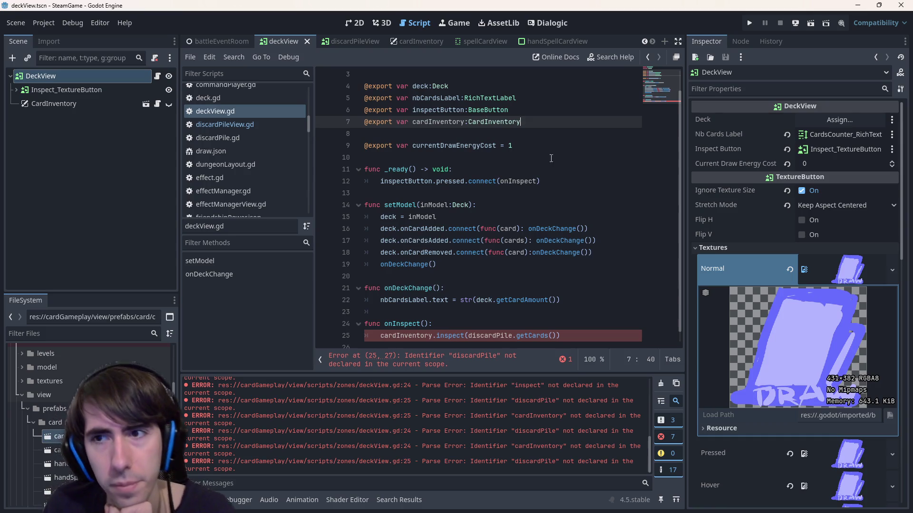
Change discardPile to deck in onInspect's cardInventory.inspect call, then view deck.gd
double_click(484, 323)
click(422, 323)
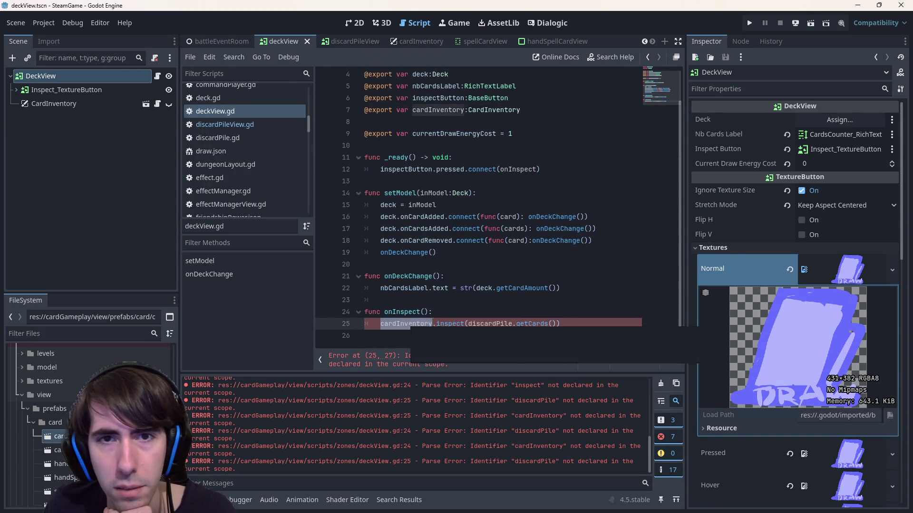
key(Up)
key(End)
double_click(496, 323)
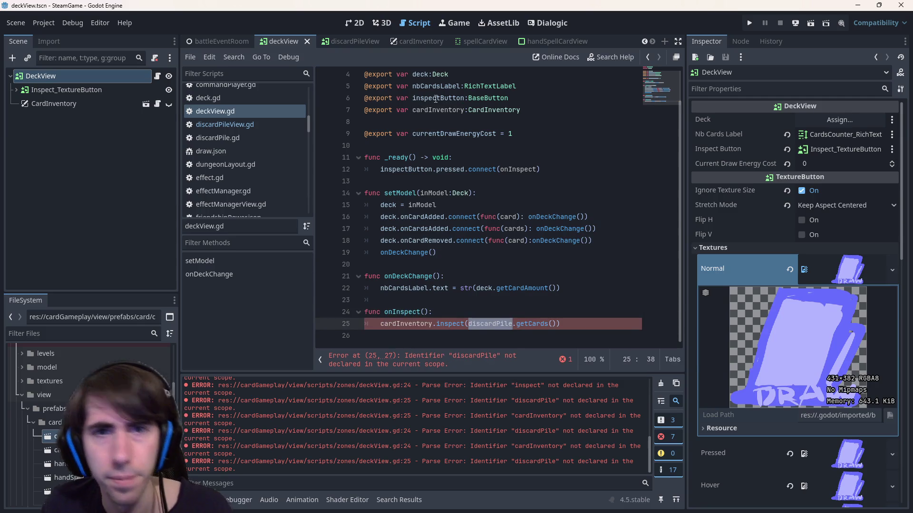
text(decjk)
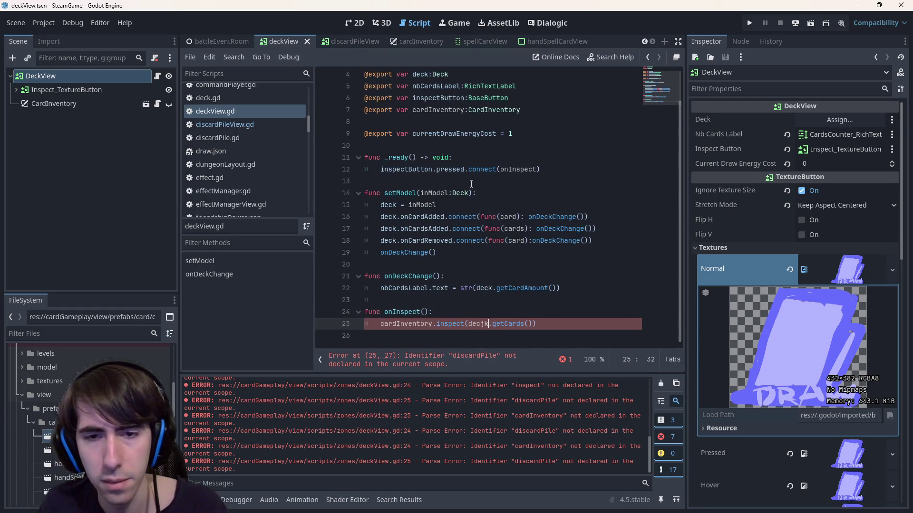
key(BackSpace)
key(BackSpace)
text(k)
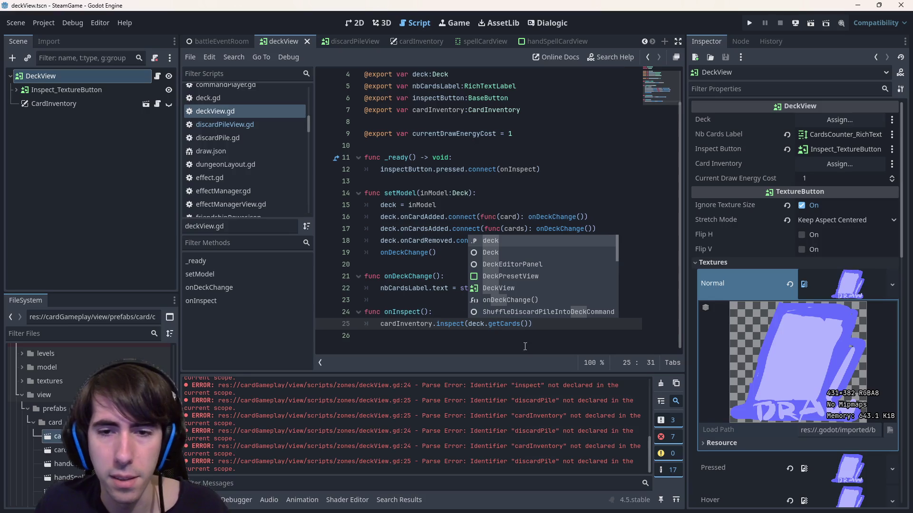
click(505, 325)
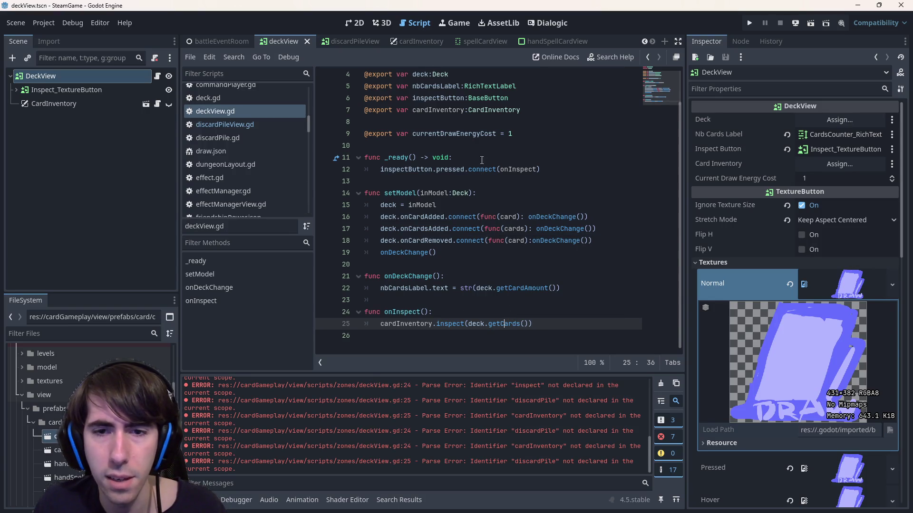
ctrl+click(434, 74)
scroll(428, 155, up, 1)
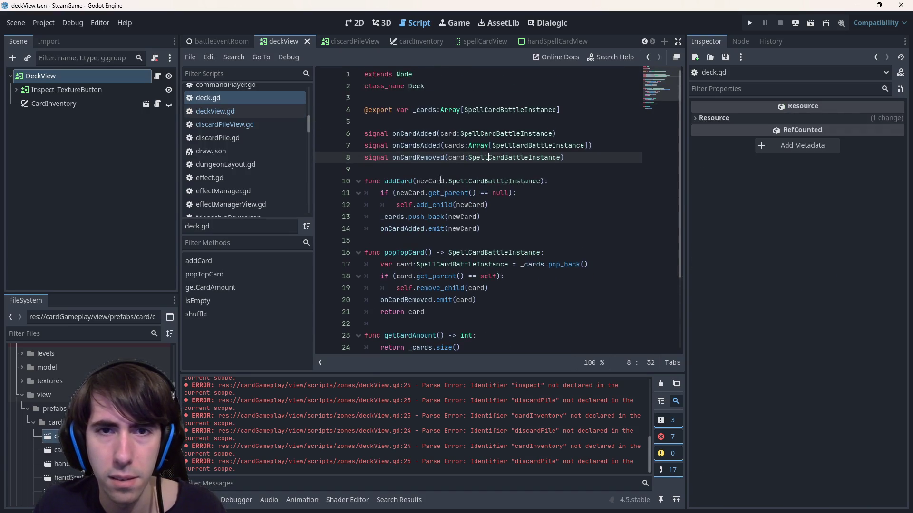
Add a getCards() function above addCard in deck.gd that returns _cards
click(443, 177)
scroll(439, 178, down, 3)
scroll(430, 183, up, 3)
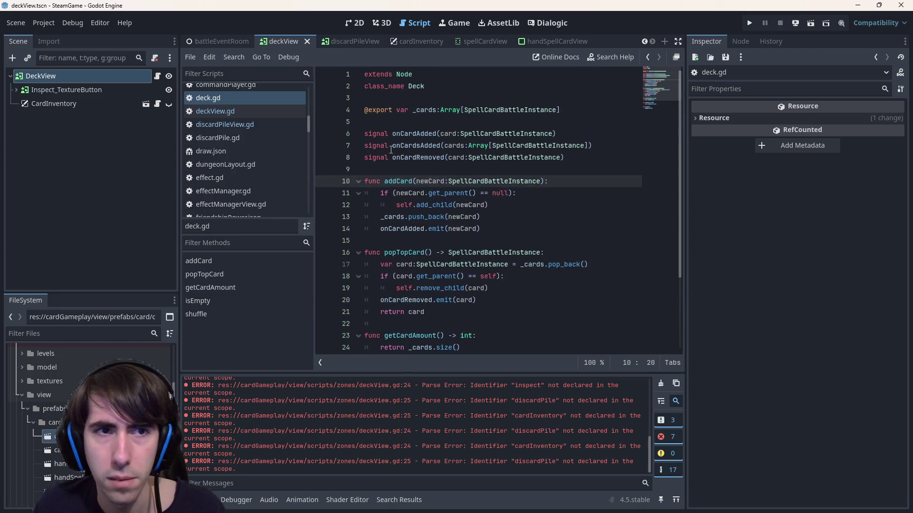
scroll(236, 117, up, 2)
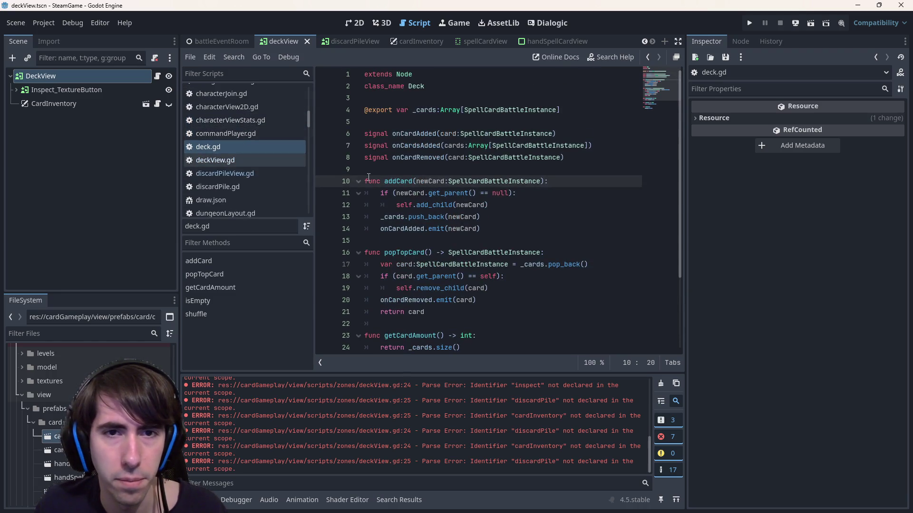
click(389, 169)
key(Return)
key(Return)
key(Up)
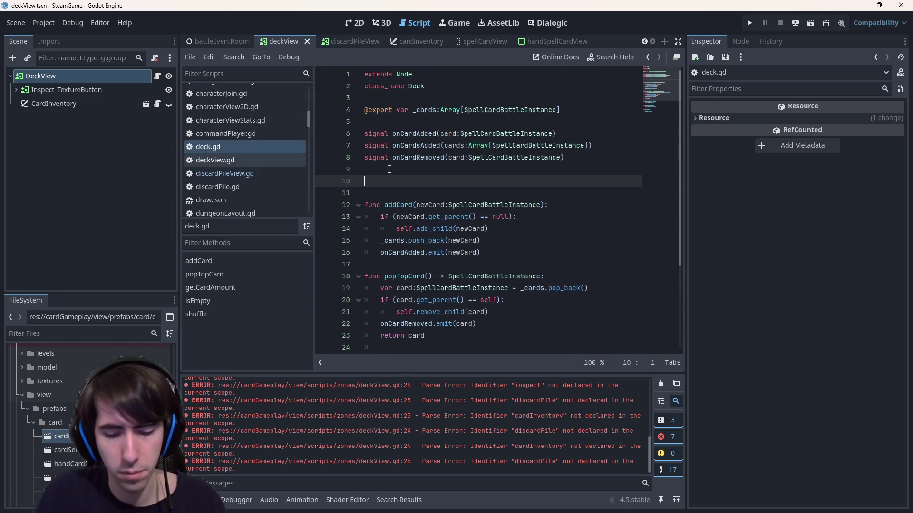
text(Cards())
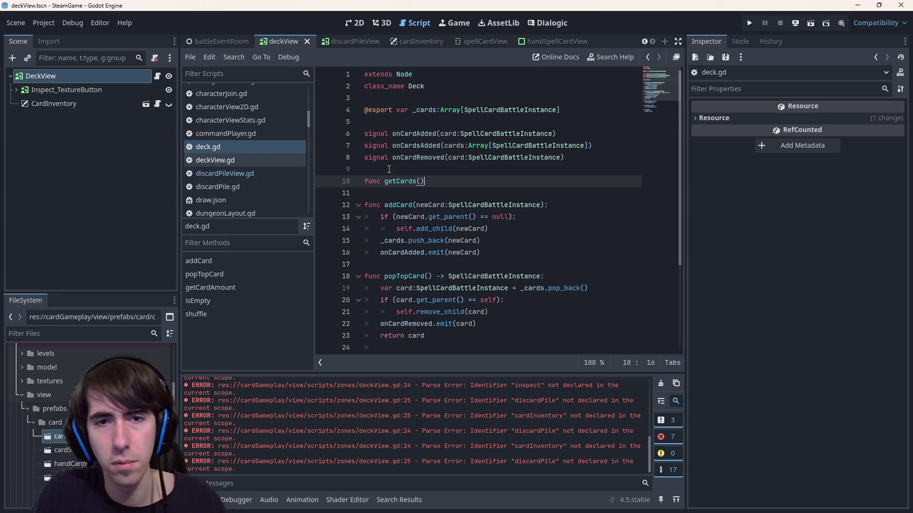
text(:)
key(Return)
text(rn _cards)
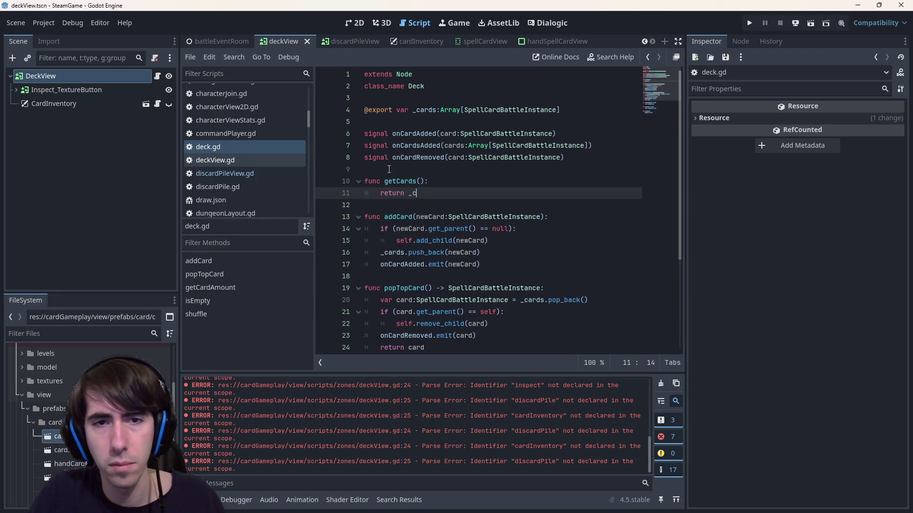
key(Up)
key(Left)
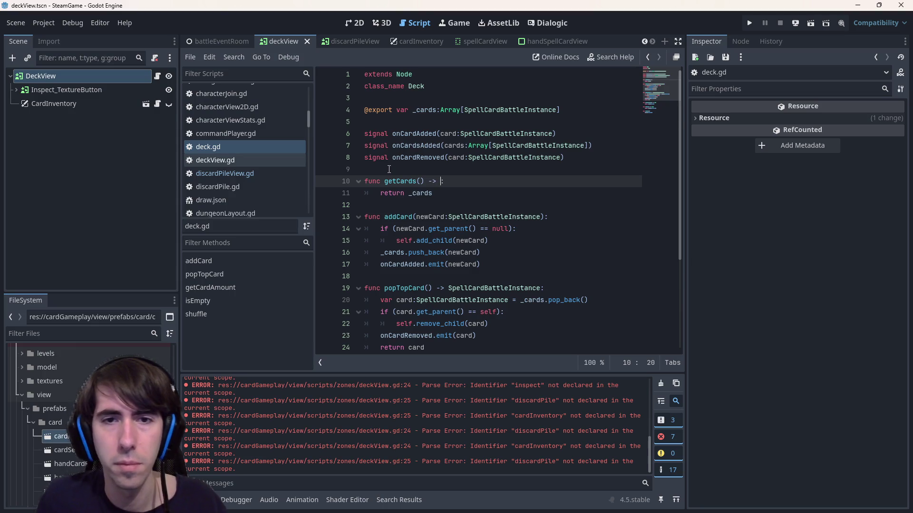
Copy Array[SpellCardBattleInstance] from line 4 as getCards' return type
click(450, 115)
key(Down)
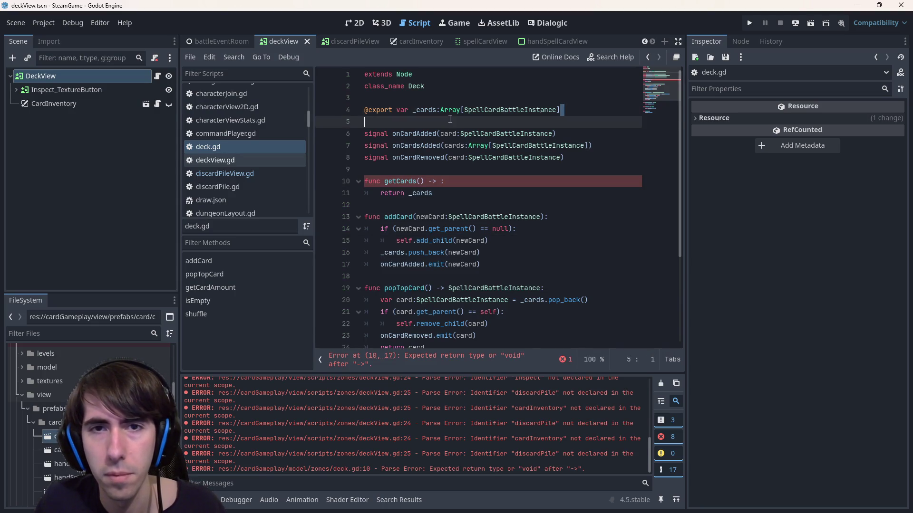
drag(560, 110, 440, 110)
key(ctrl+c)
click(442, 183)
key(ctrl+v)
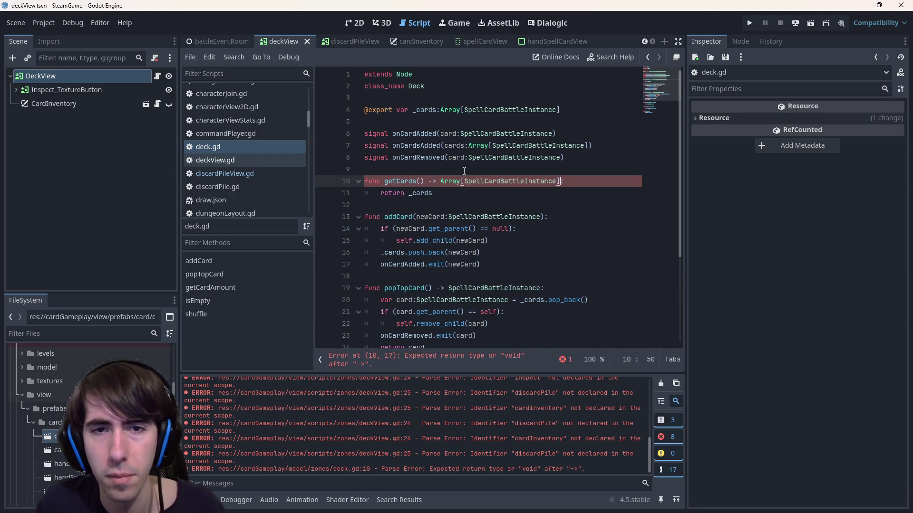
click(437, 187)
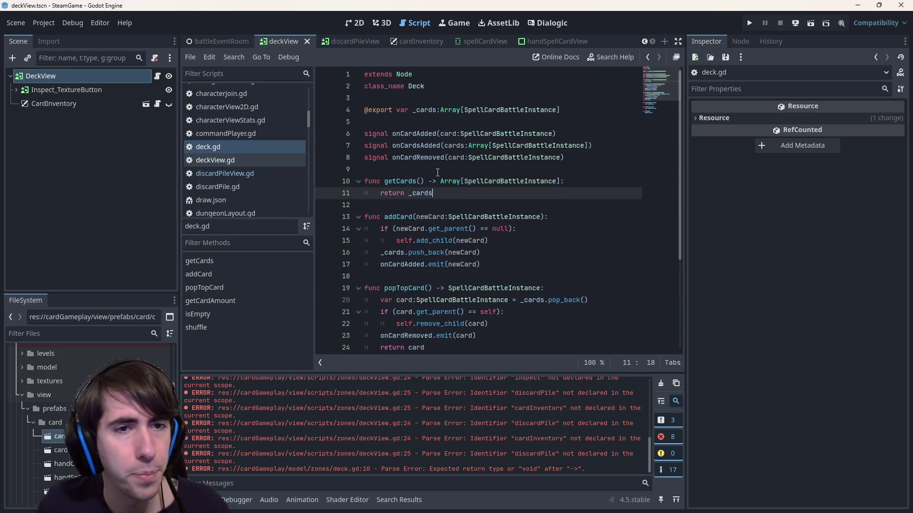
click(227, 156)
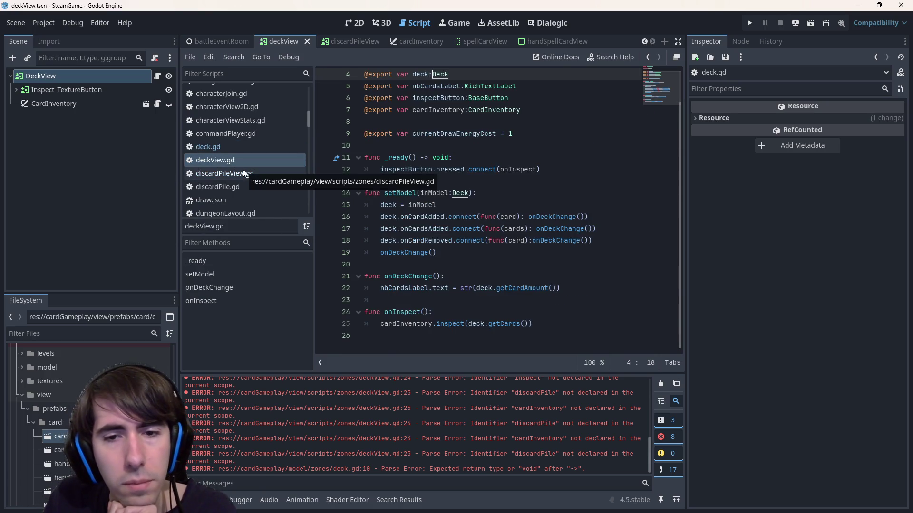
Compare deckView.gd with discardPileView.gd, checking cardInventory and deck uses on line 25
click(242, 171)
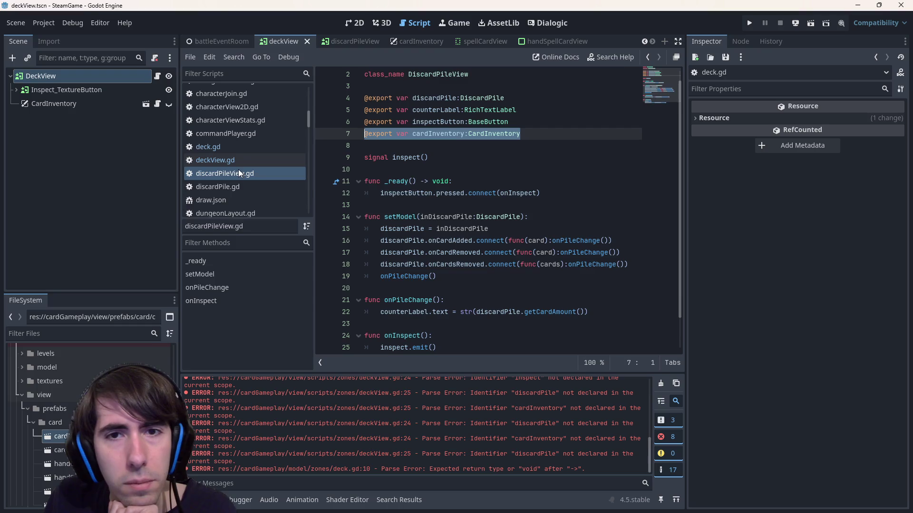
click(237, 160)
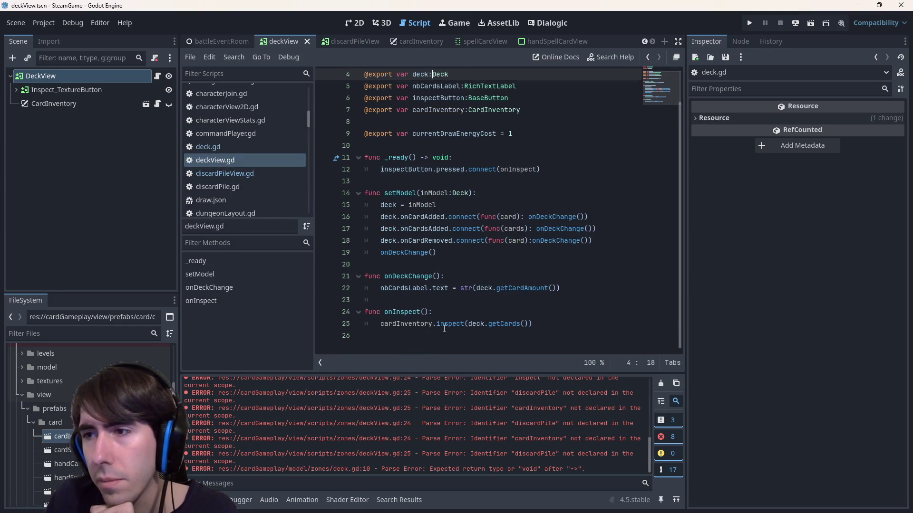
mouse_move(444, 328)
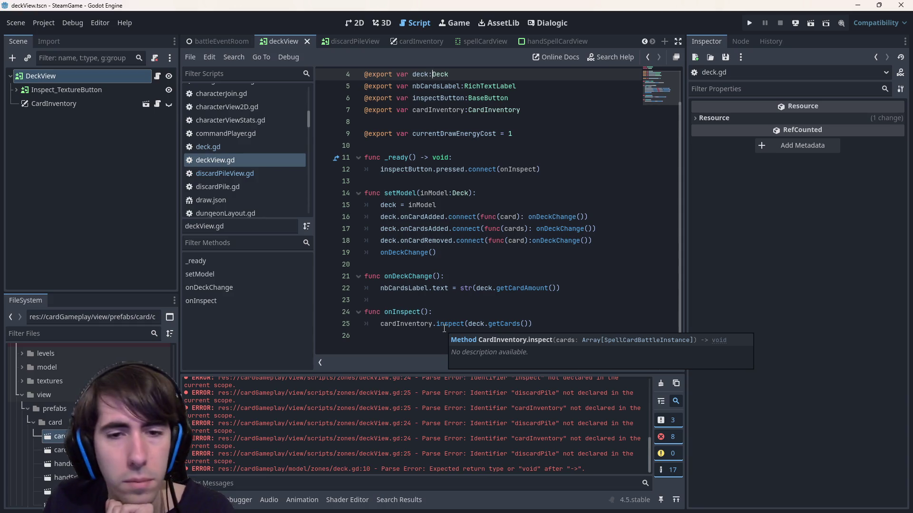
double_click(408, 325)
double_click(477, 325)
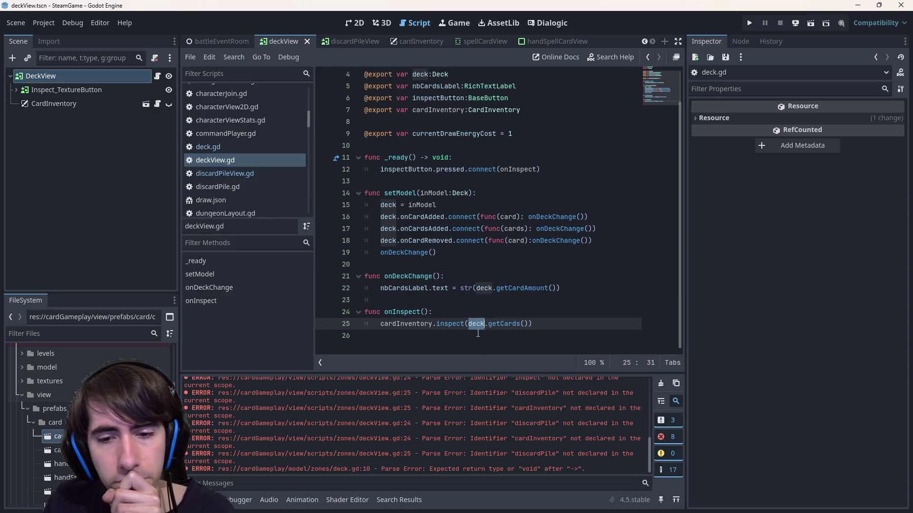
click(571, 288)
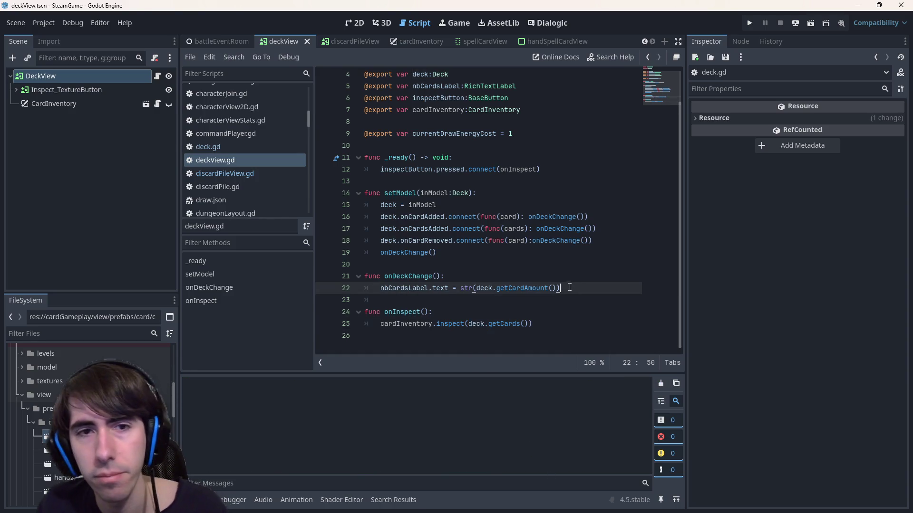
Review discardPileView.gd against deckView.gd again, ending with the DeckView node selected
click(242, 174)
click(241, 160)
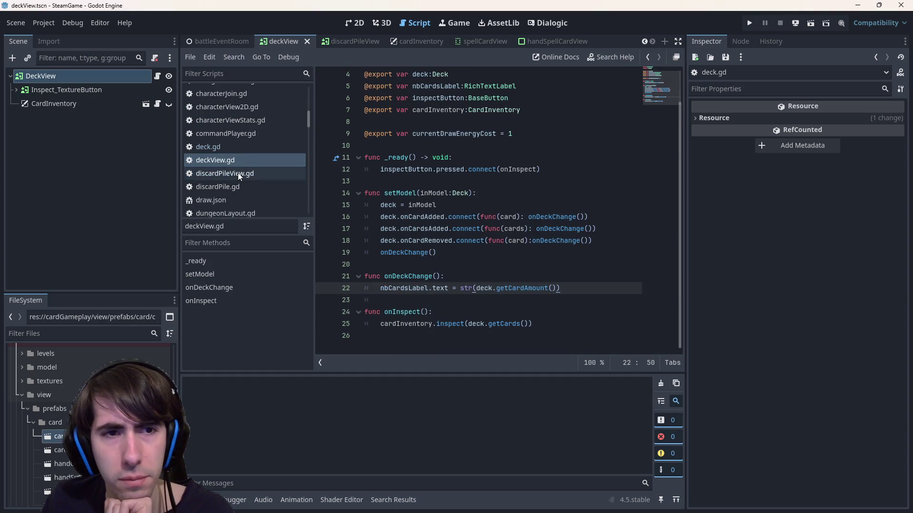
click(238, 173)
scroll(423, 213, down, 1)
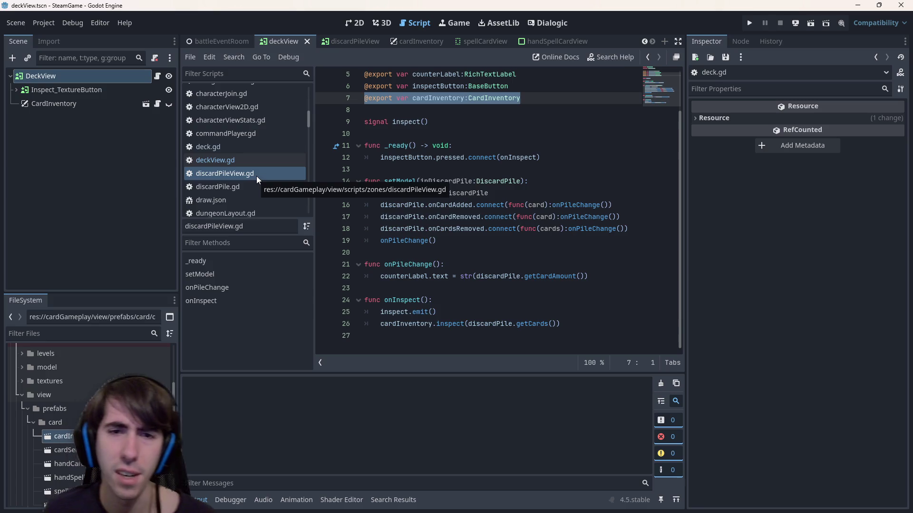
click(229, 164)
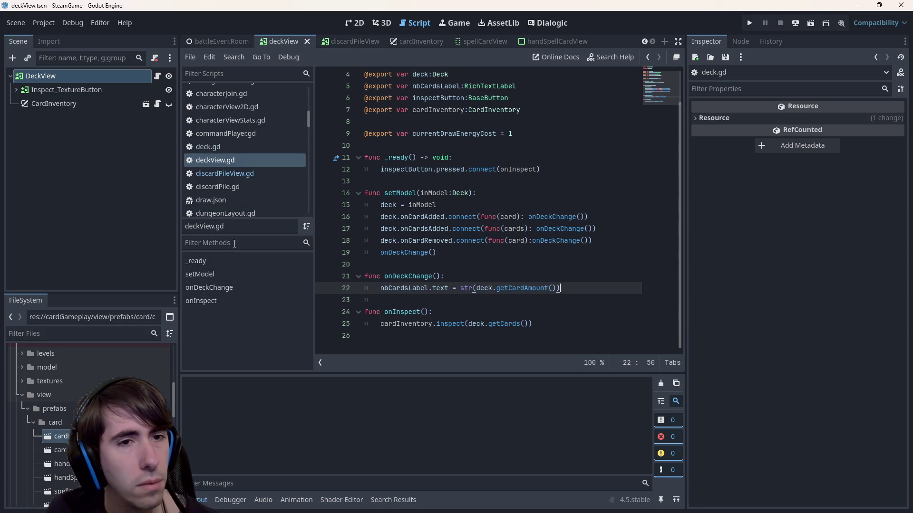
click(245, 174)
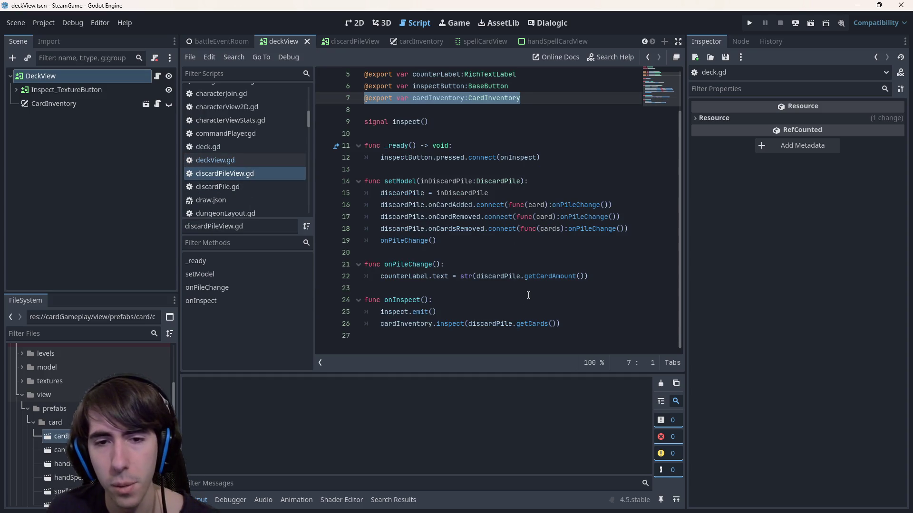
scroll(434, 228, up, 2)
scroll(491, 199, down, 2)
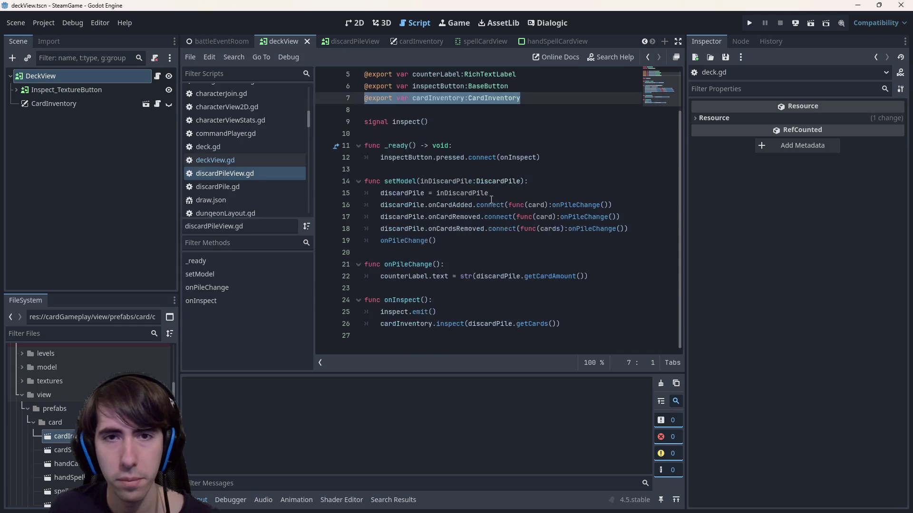
click(228, 160)
click(97, 75)
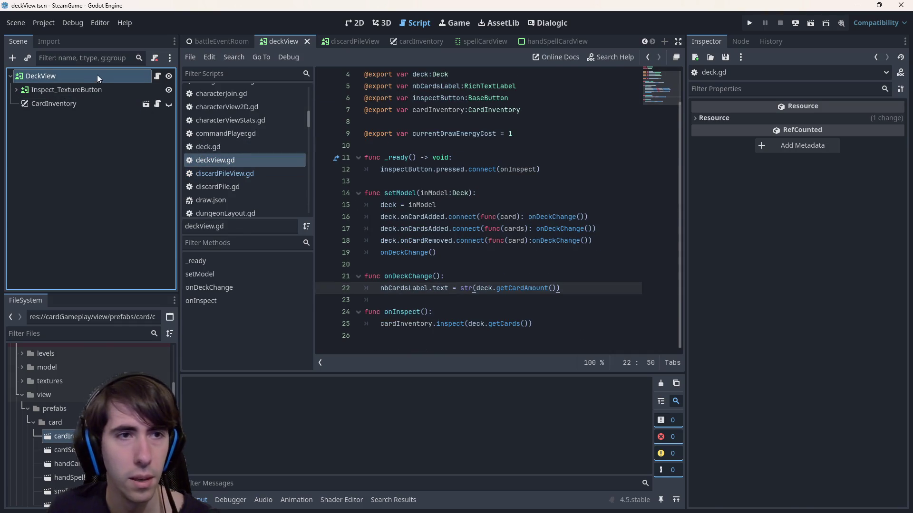
Assign the CardInventory node to DeckView's Card Inventory and run the tutorial3 scene
click(817, 168)
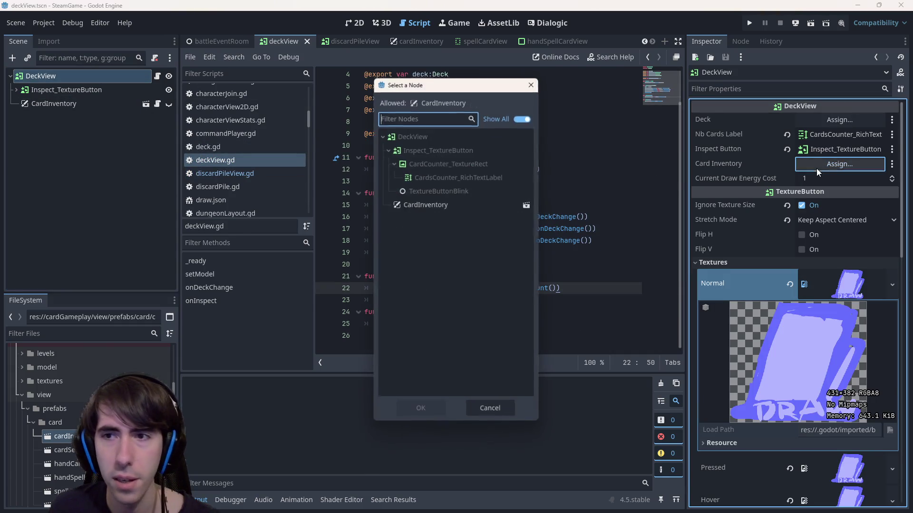
double_click(481, 211)
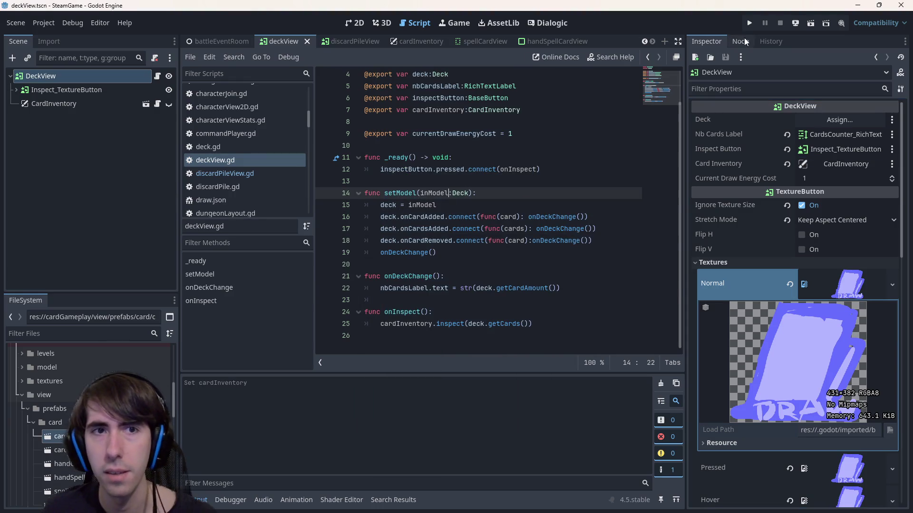
scroll(237, 42, up, 3)
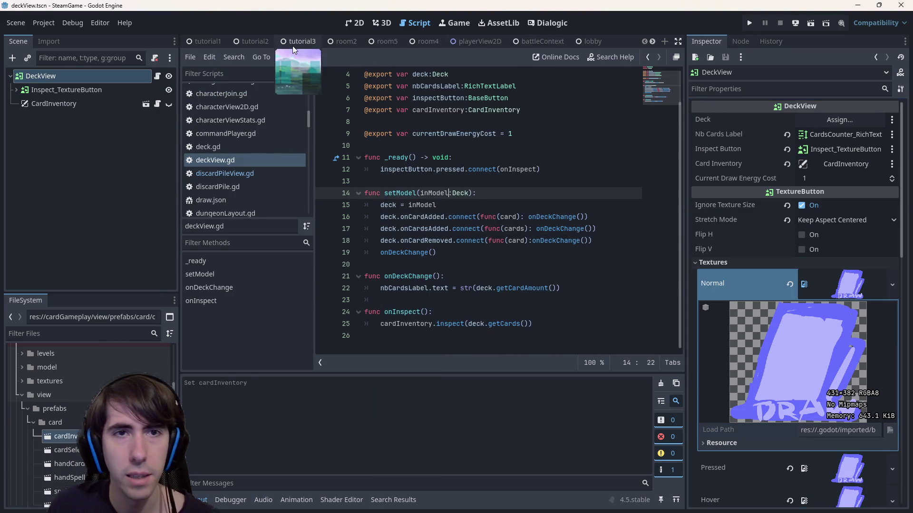
click(300, 41)
click(809, 23)
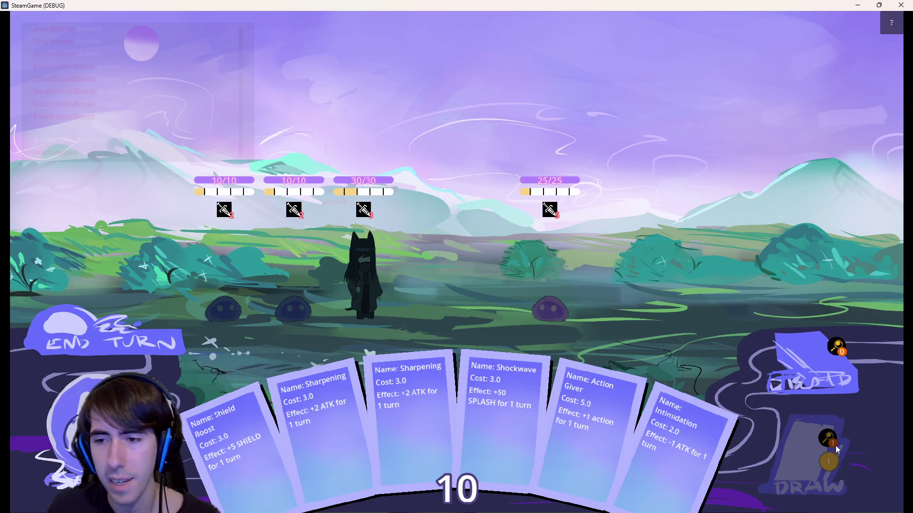
Inspect the draw pile, draw and play Shield Boost and Sharpening, check the discard pile, end turn
click(828, 440)
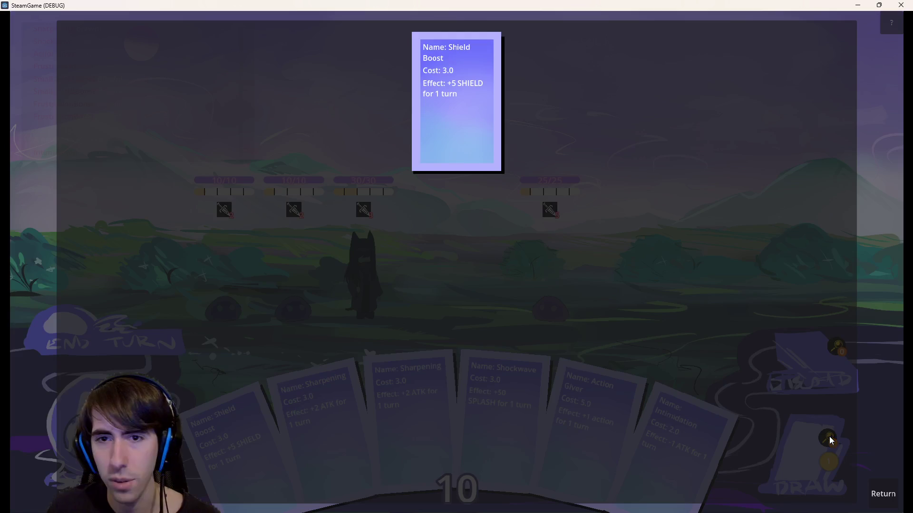
click(870, 480)
click(818, 448)
mouse_move(678, 467)
mouse_down()
mouse_move(586, 398)
mouse_move(359, 276)
mouse_up()
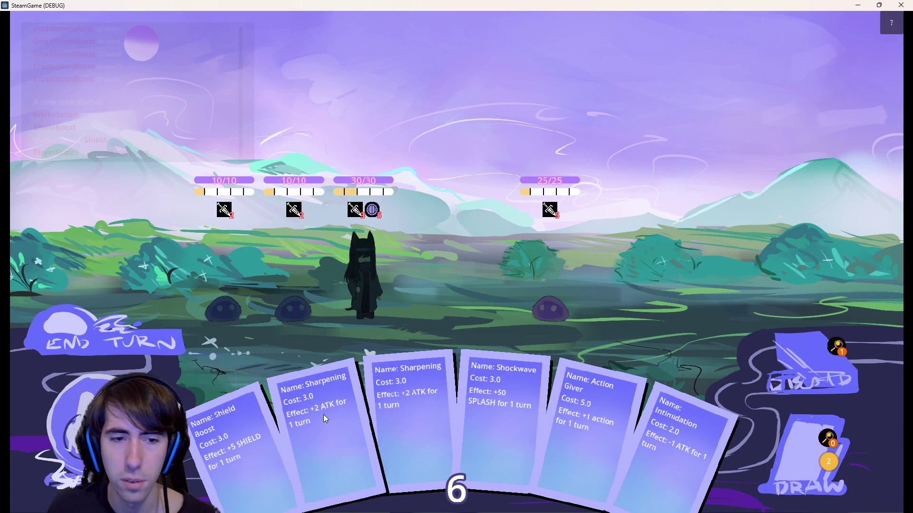
mouse_move(248, 440)
mouse_down()
mouse_move(372, 274)
mouse_move(349, 319)
mouse_up()
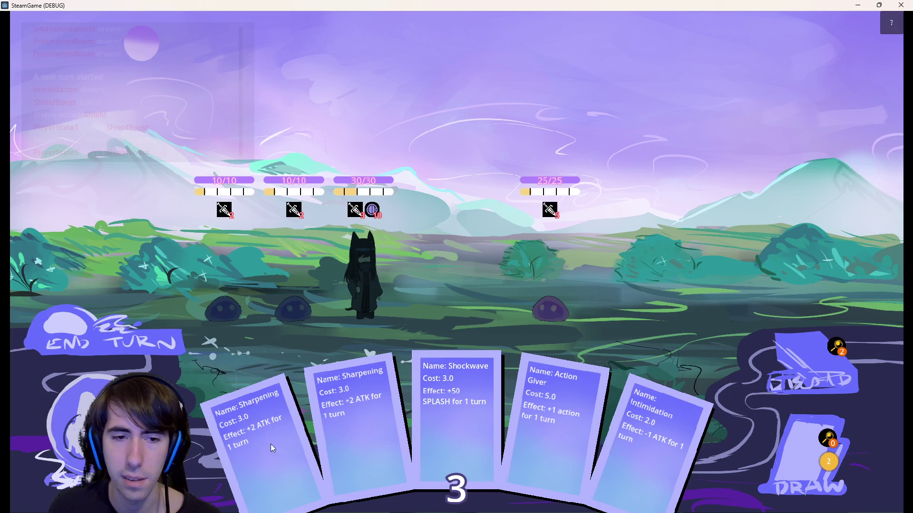
mouse_move(270, 444)
mouse_down()
mouse_move(372, 250)
mouse_move(349, 273)
mouse_up()
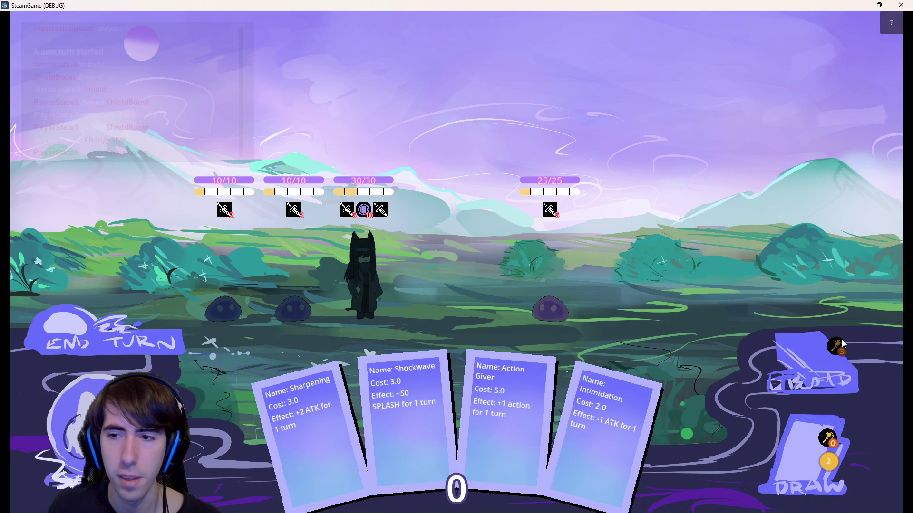
click(810, 376)
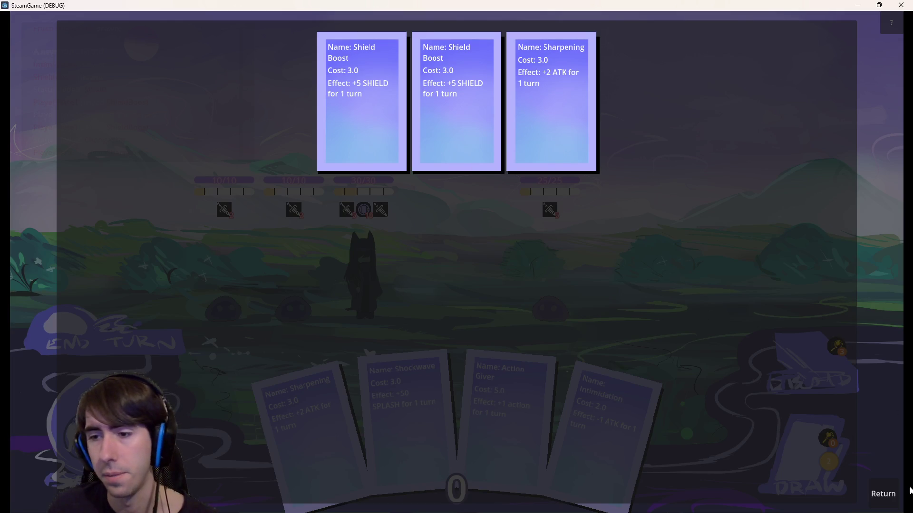
click(890, 503)
click(183, 336)
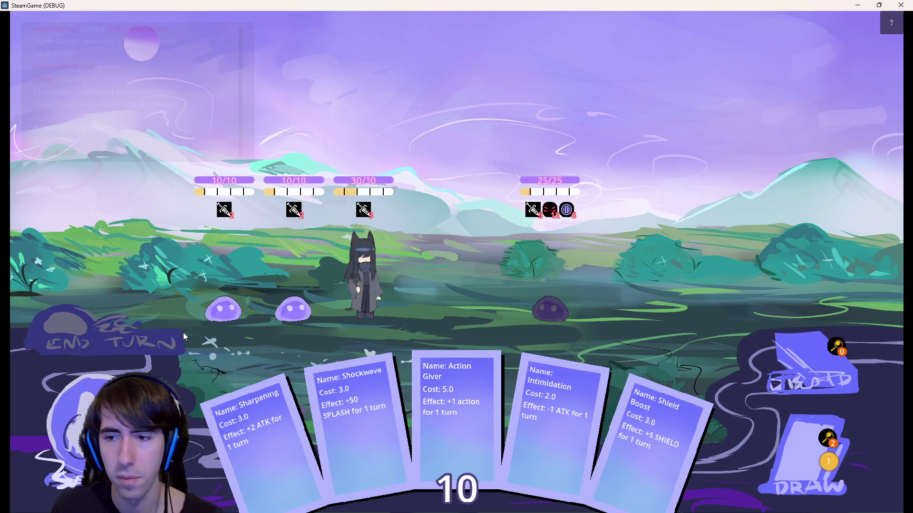
Draw another card, confirm the draw pile counter reads 9, and close the debug run
click(833, 438)
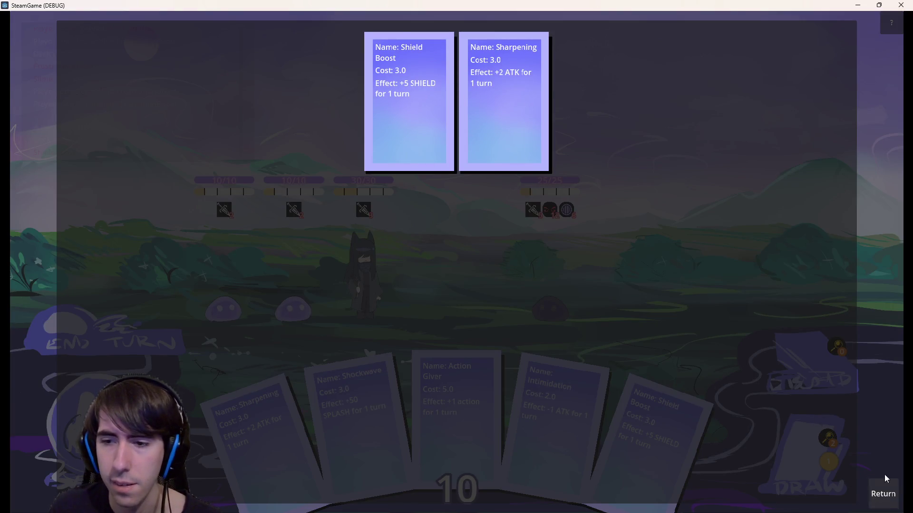
click(880, 493)
click(803, 465)
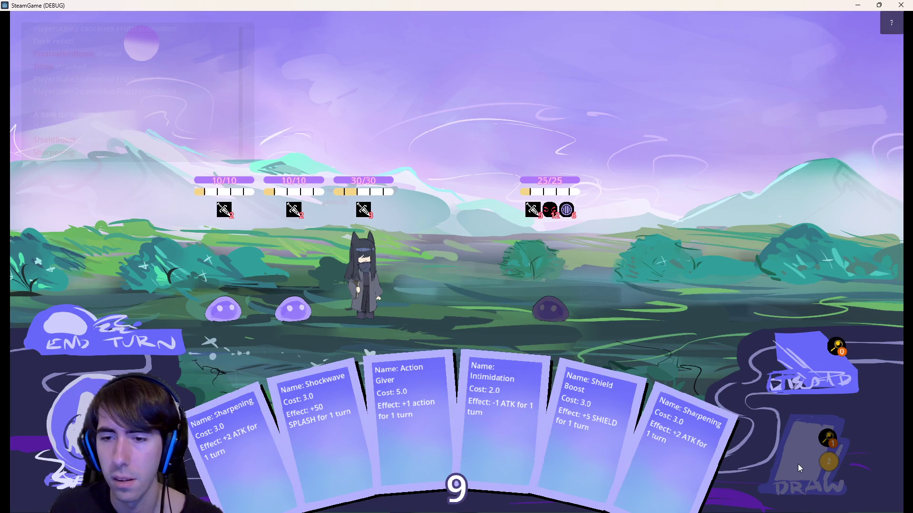
click(835, 438)
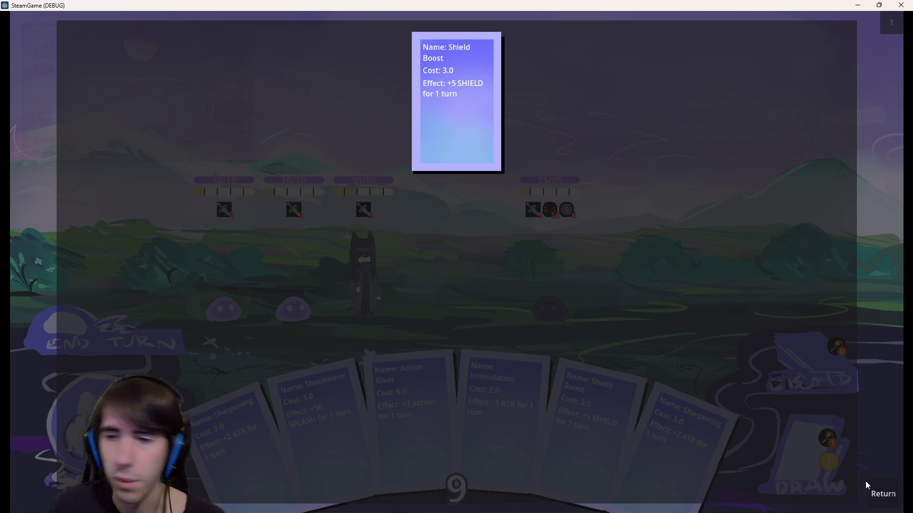
click(875, 490)
click(901, 5)
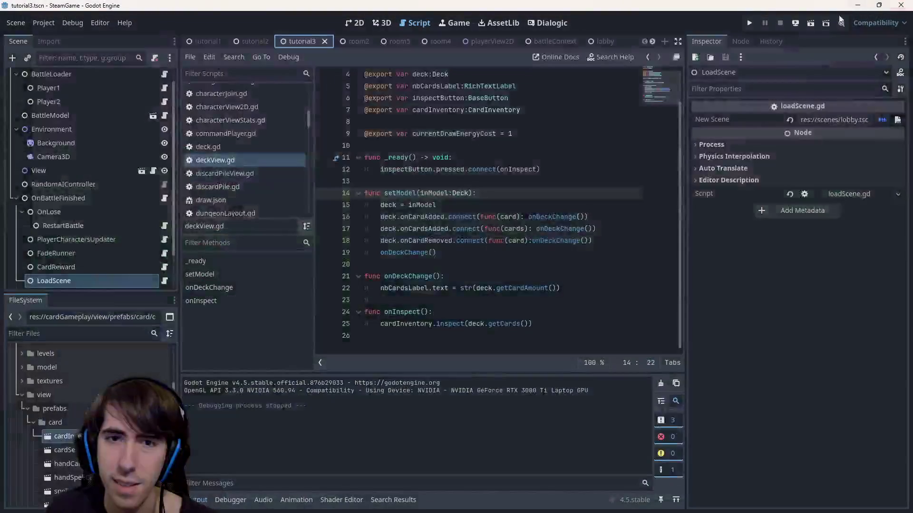
Compare deckView.gd's onInspect function with discardPileView.gd's onInspect
click(462, 314)
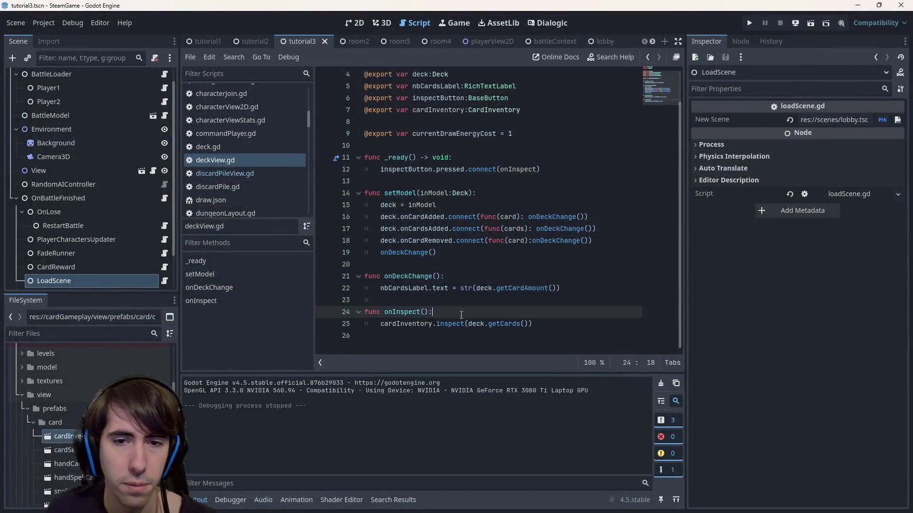
click(239, 172)
click(234, 161)
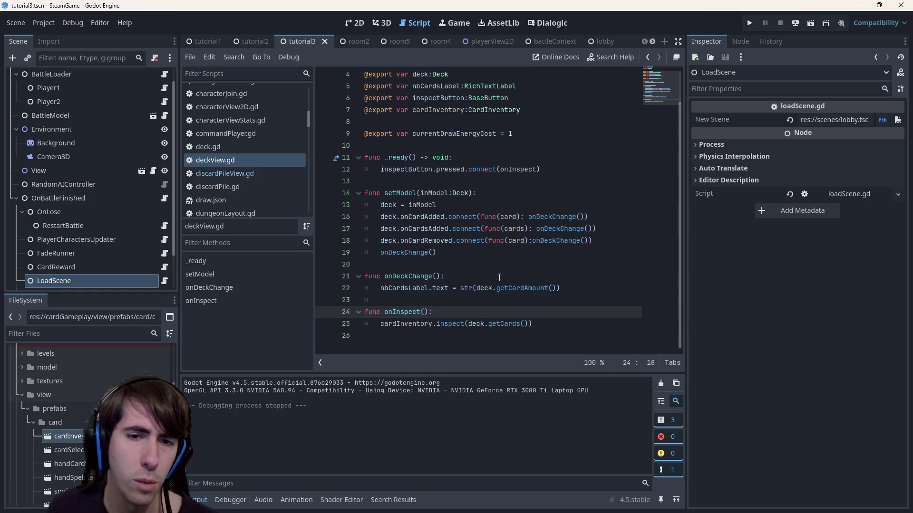
click(247, 173)
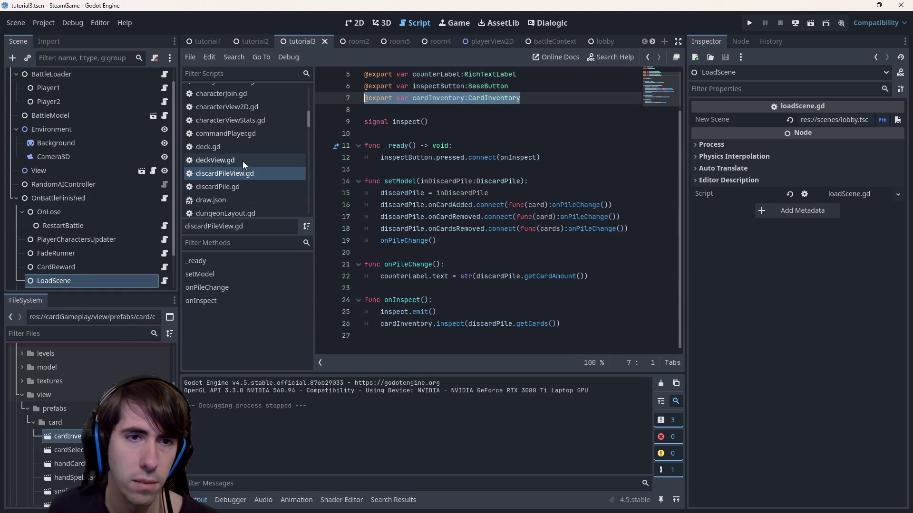
click(243, 161)
Append .duplicate().shuffle() to deck.getCards() on line 25, then jump to getCards in deck.gd
click(530, 324)
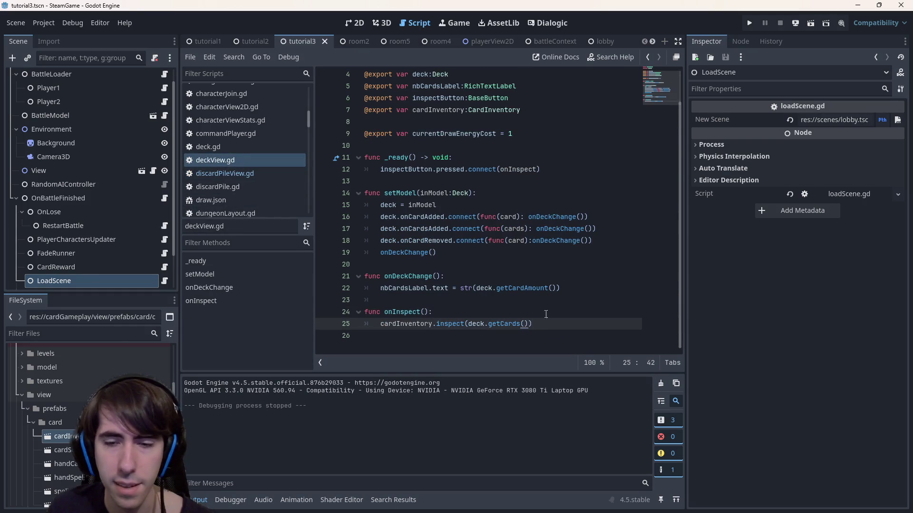
text(dupl)
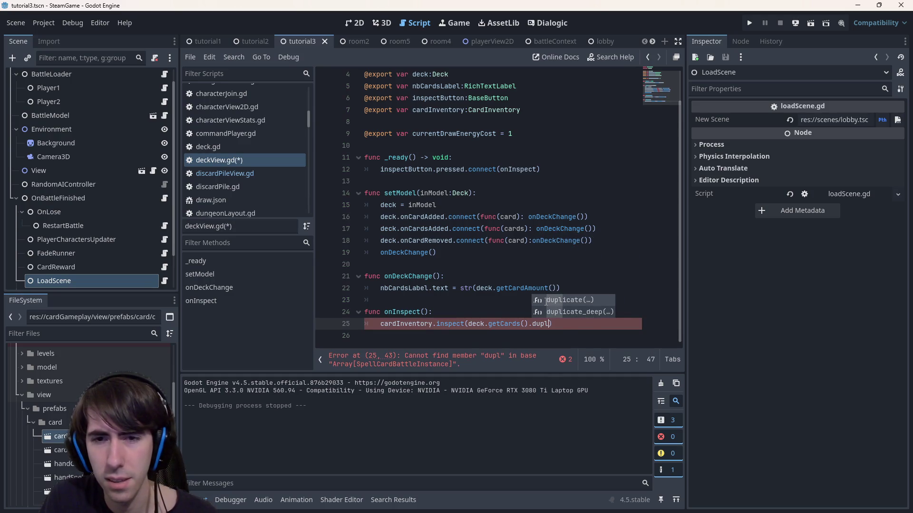
key(Return)
text(.)
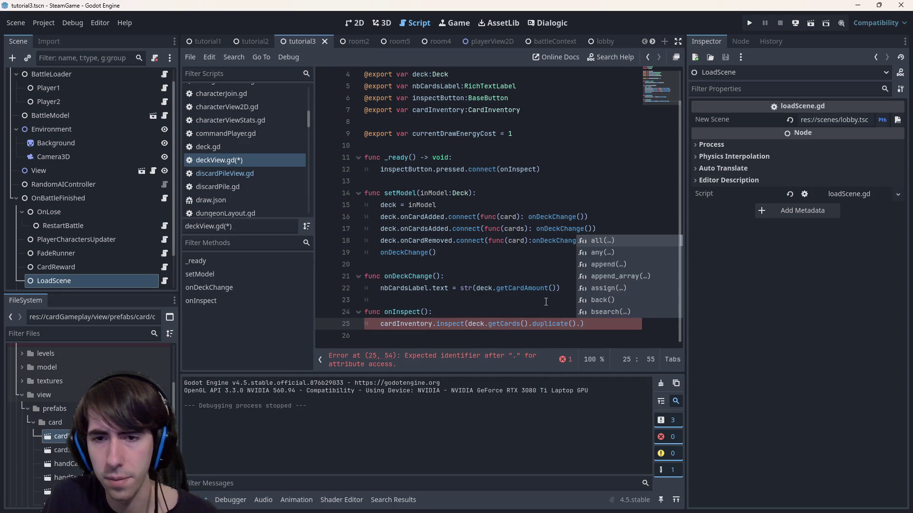
text(shuf)
key(Return)
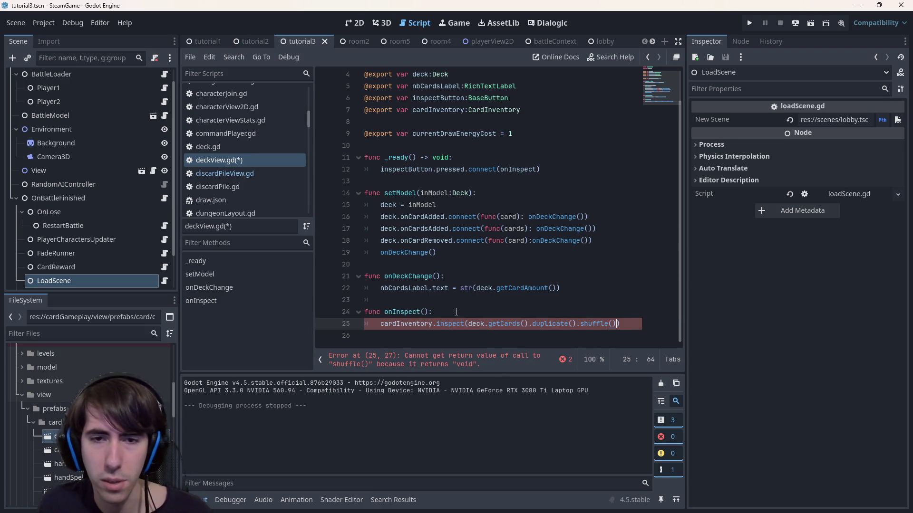
ctrl+click(504, 338)
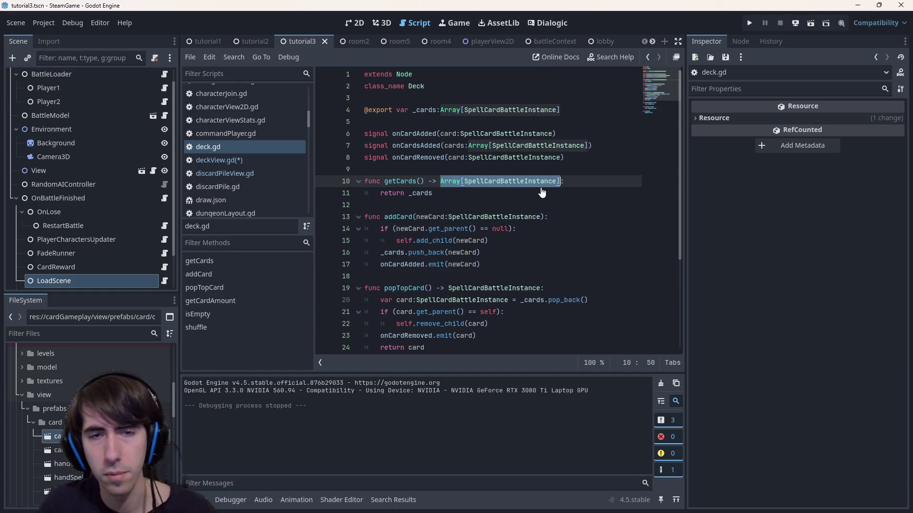
Declare cards:Array[SpellCardBattleInstance] = deck.getCards().duplicate() above the inspect call
key(alt+Left)
key(Up)
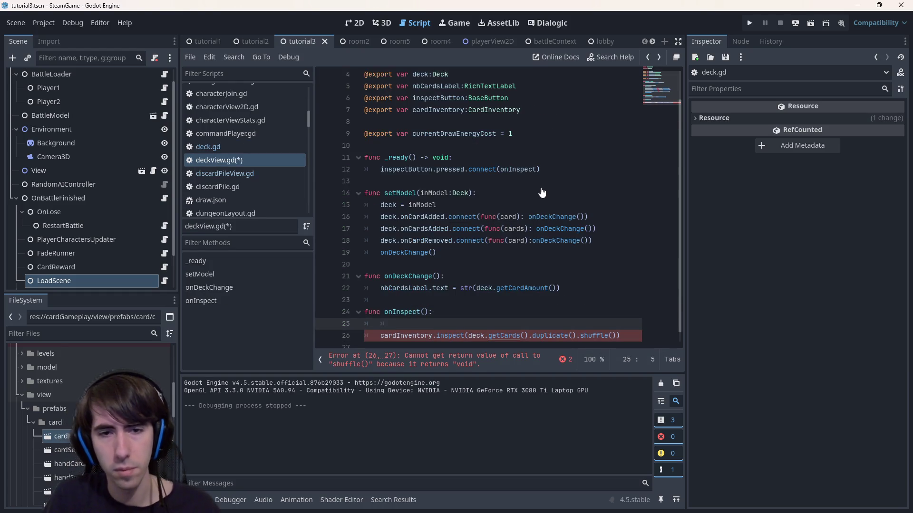
text(cards =)
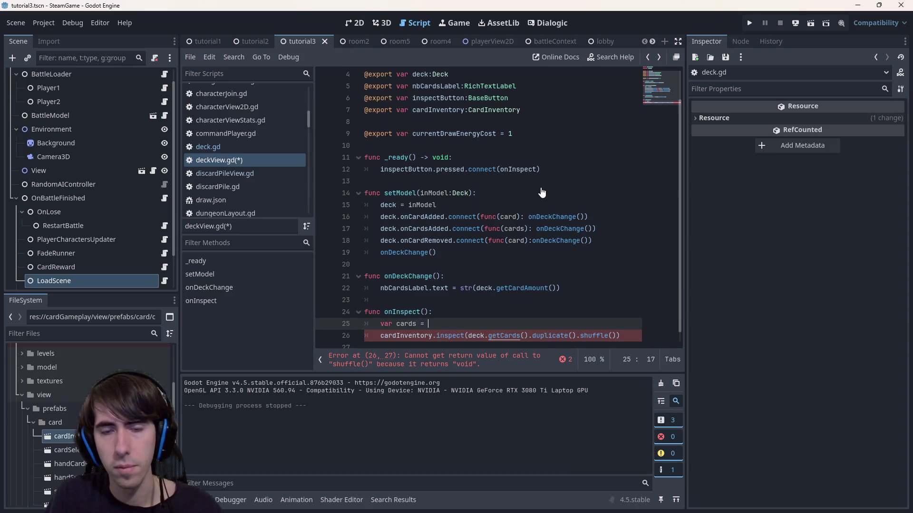
key(ctrl+space)
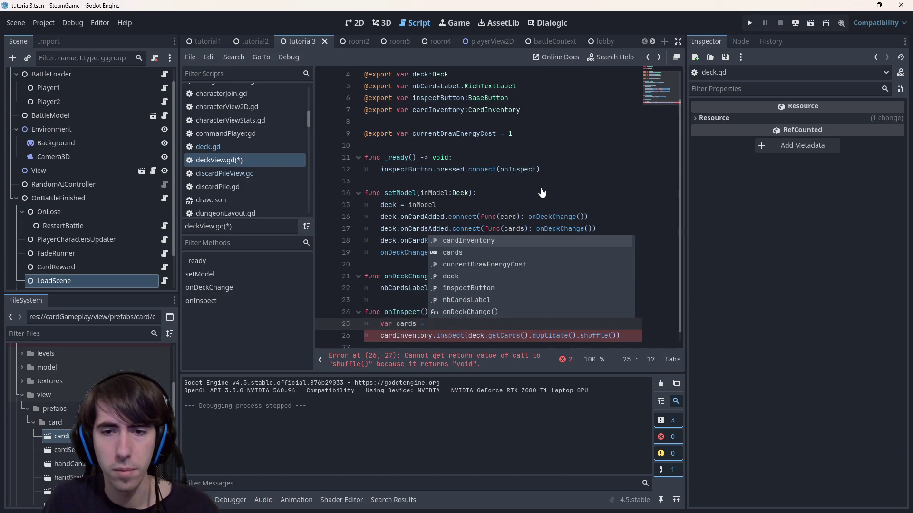
key(Escape)
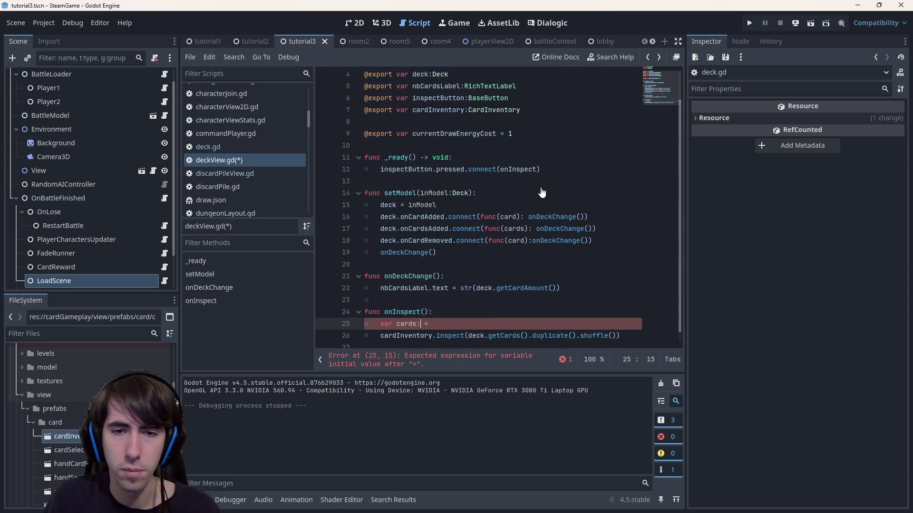
text(:Array[SpellCardBattleInstance])
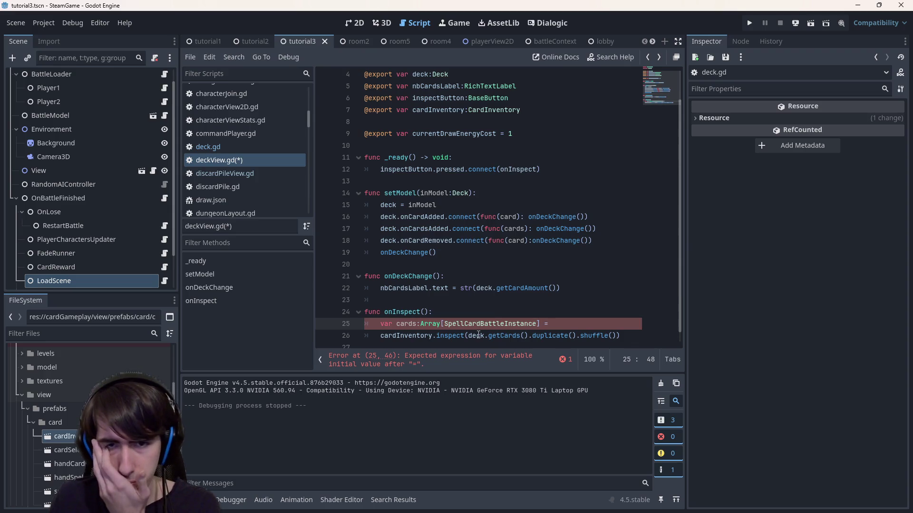
drag(468, 336, 577, 336)
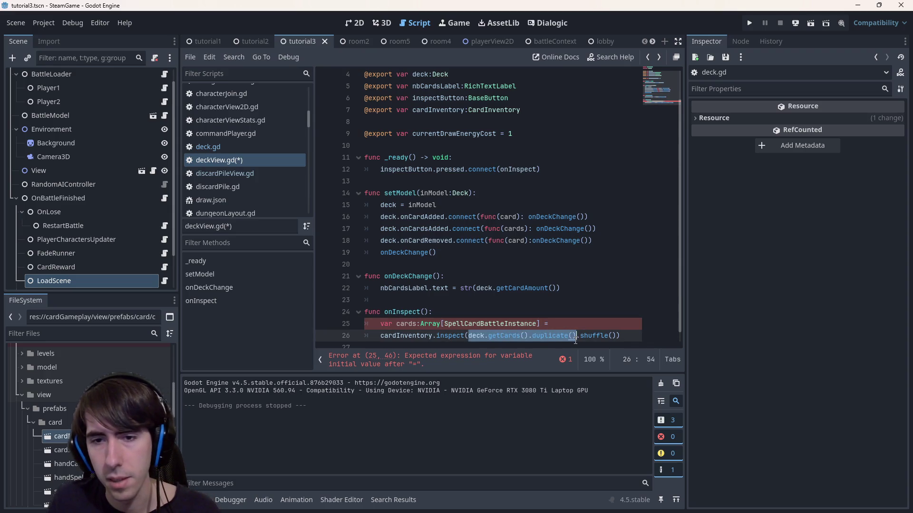
key(ctrl+x)
click(594, 324)
key(ctrl+v)
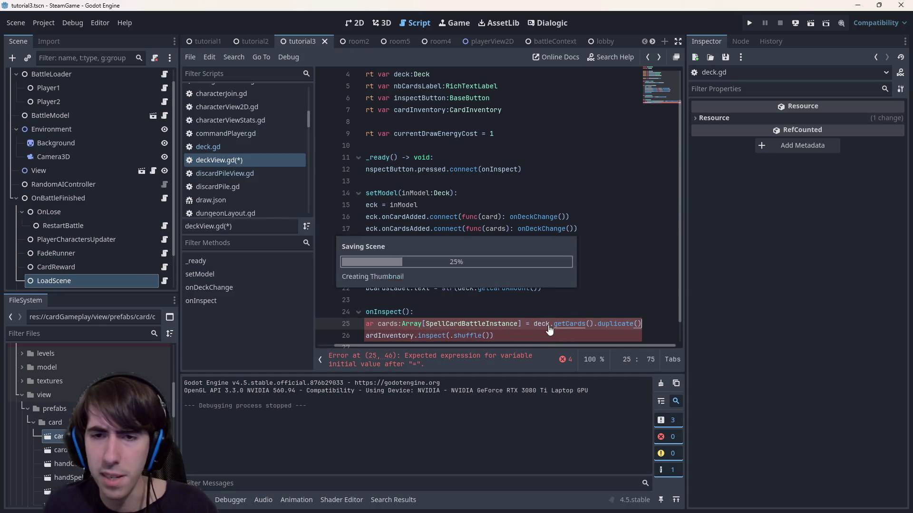
Add a cards.shuffle() line below the cards declaration
click(517, 341)
click(369, 336)
double_click(406, 300)
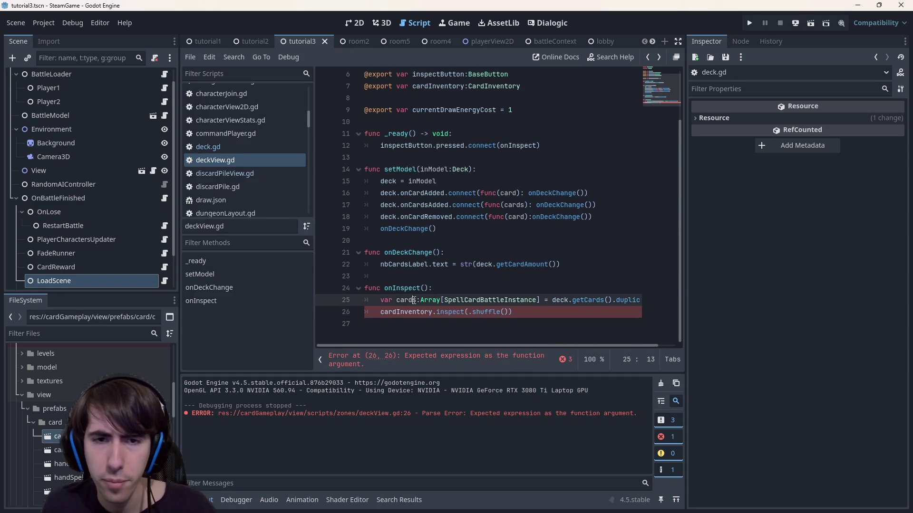
key(ctrl+c)
key(End)
key(Return)
key(ctrl+v)
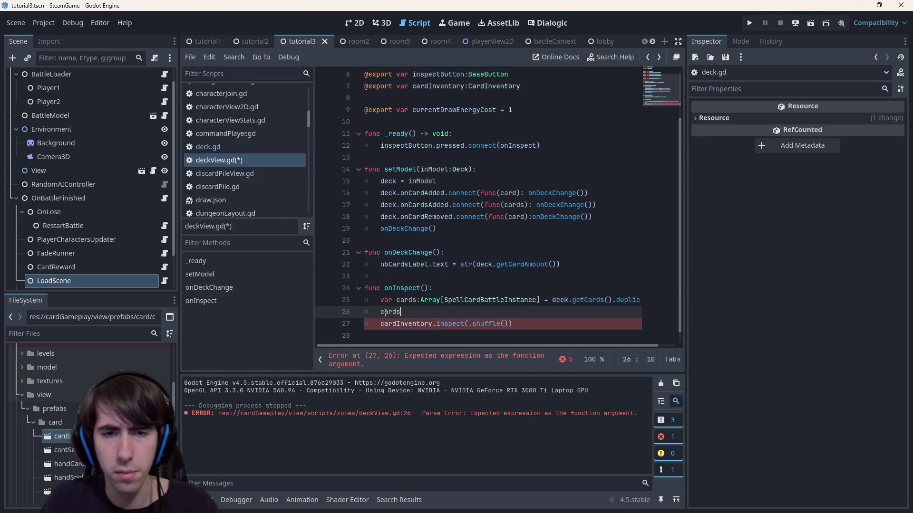
text(.shuffle() /)
key(Return)
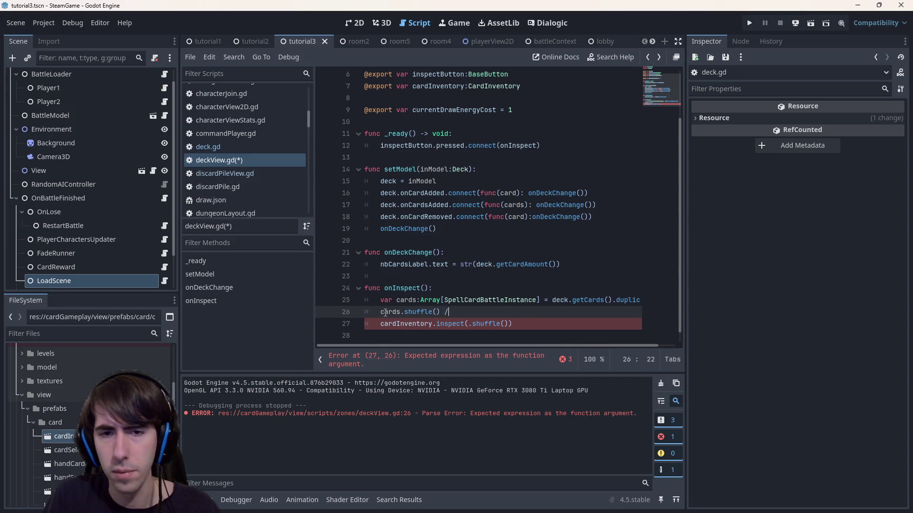
Fix the comment typo, pass cards to the inspect call, and save deckView.gd
key(BackSpace)
text(# shuffle so th)
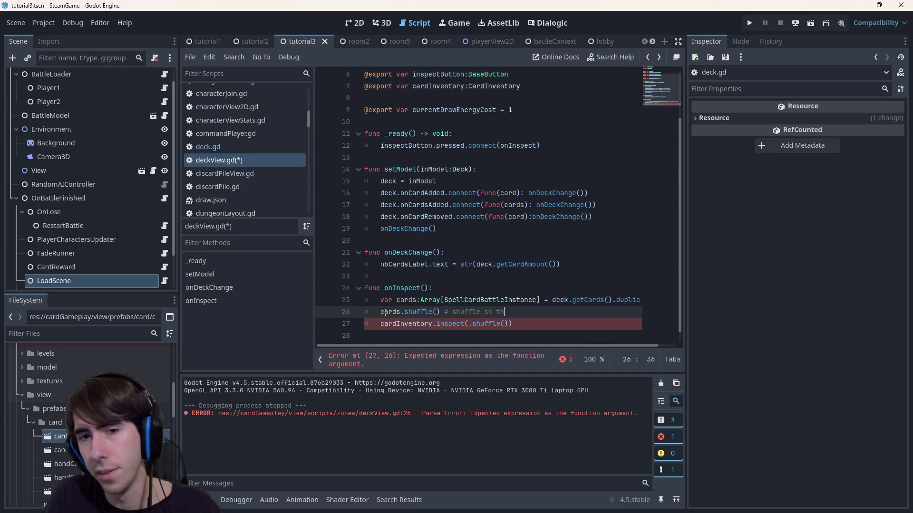
text(e player doesnt k)
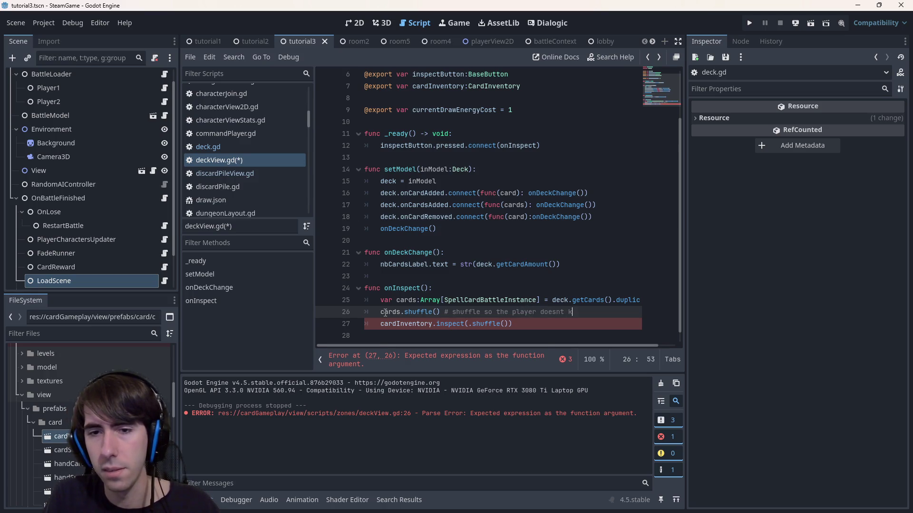
key(BackSpace)
key(BackSpace)
key(BackSpace)
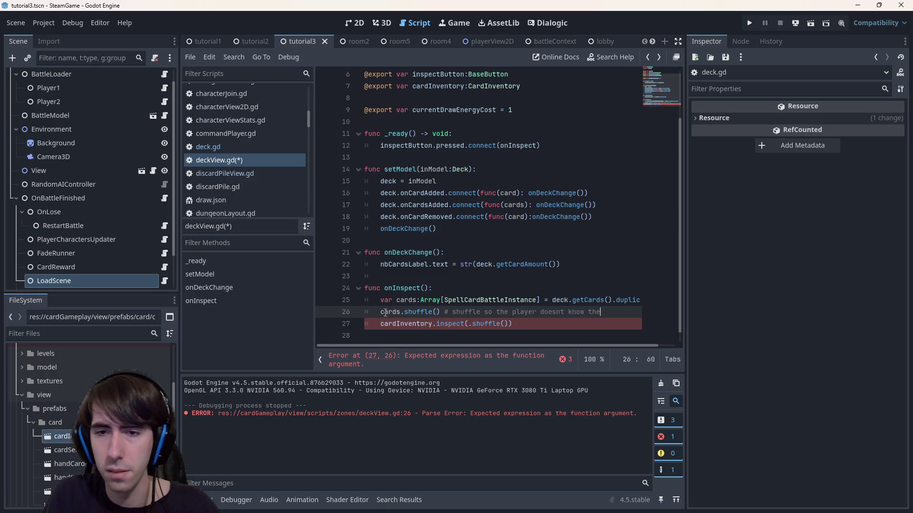
text(der)
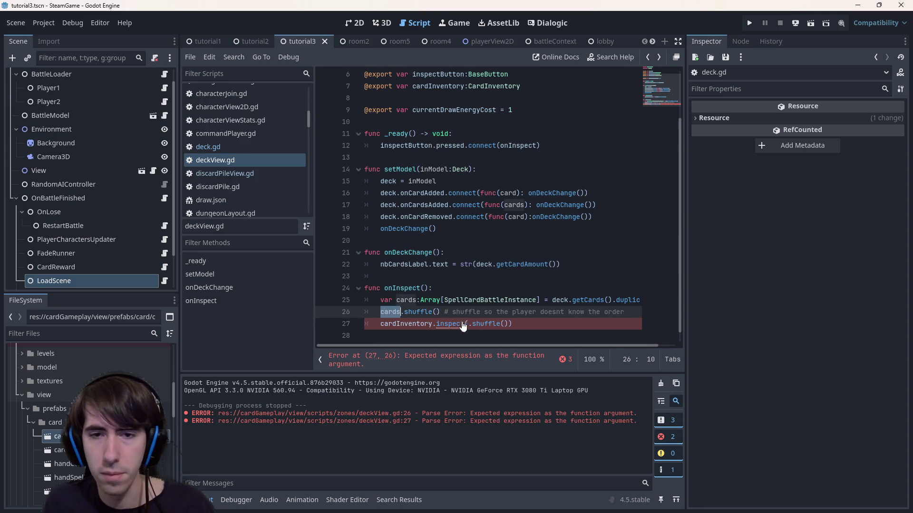
drag(472, 324, 502, 324)
key(shift+Right)
key(shift+Right)
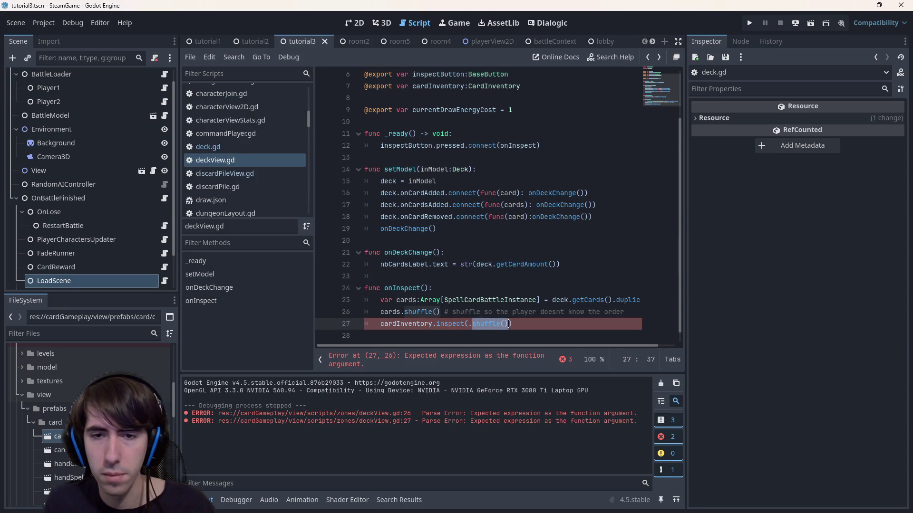
text(cards)
click(470, 324)
key(BackSpace)
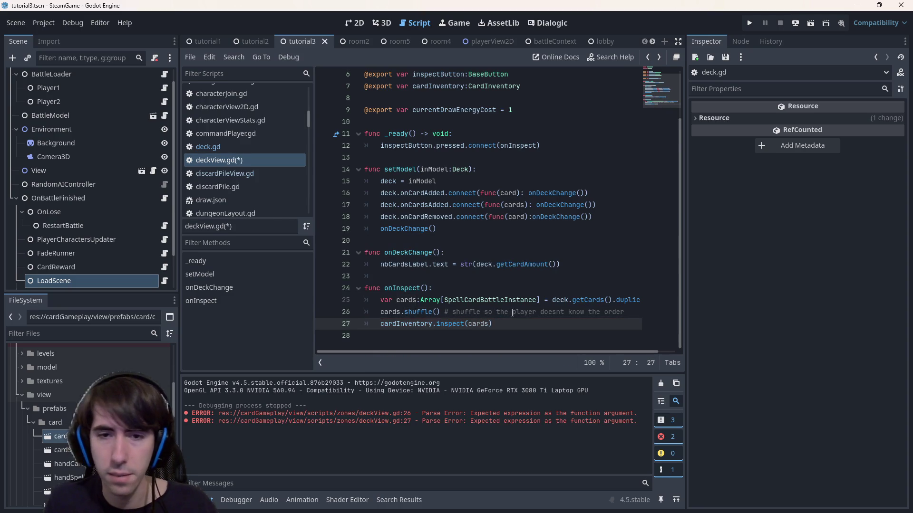
key(ctrl+s)
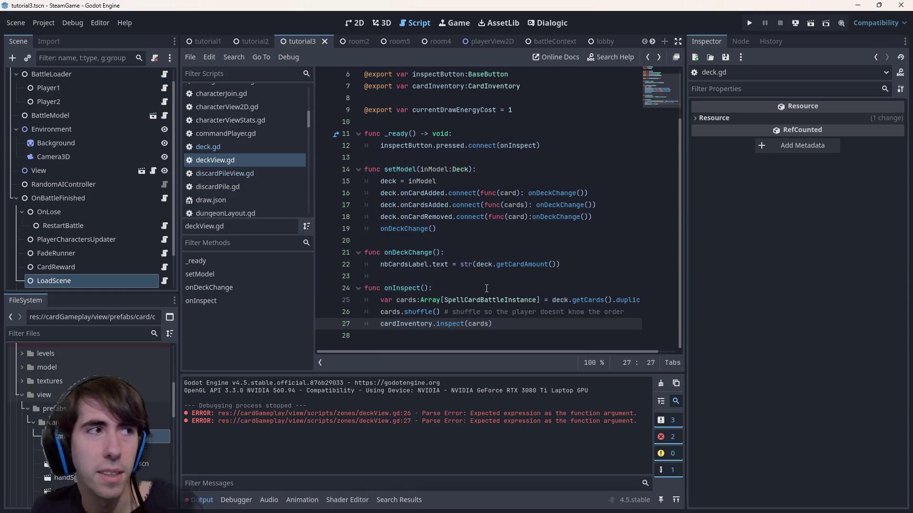
Run the current scene to test the shuffled deck inspection
click(515, 312)
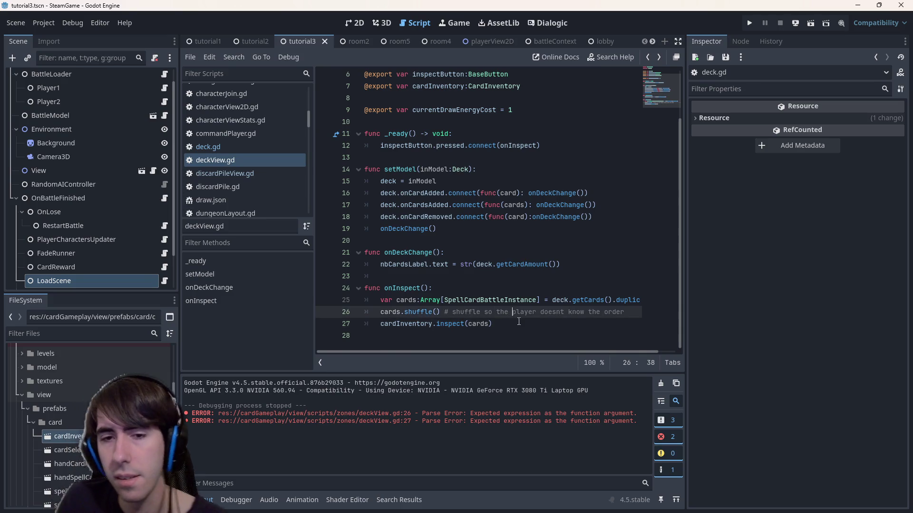
click(525, 324)
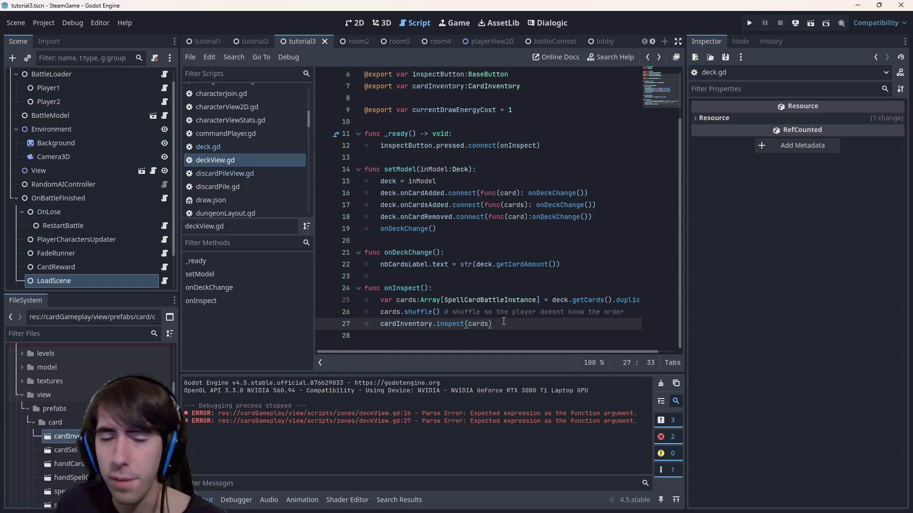
click(816, 26)
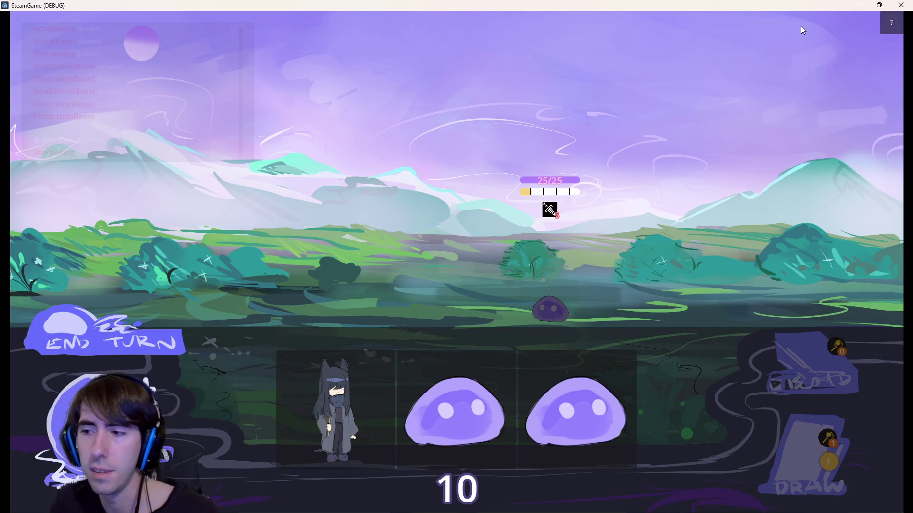
Place the character and two slimes on the battlefield
drag(333, 409, 355, 237)
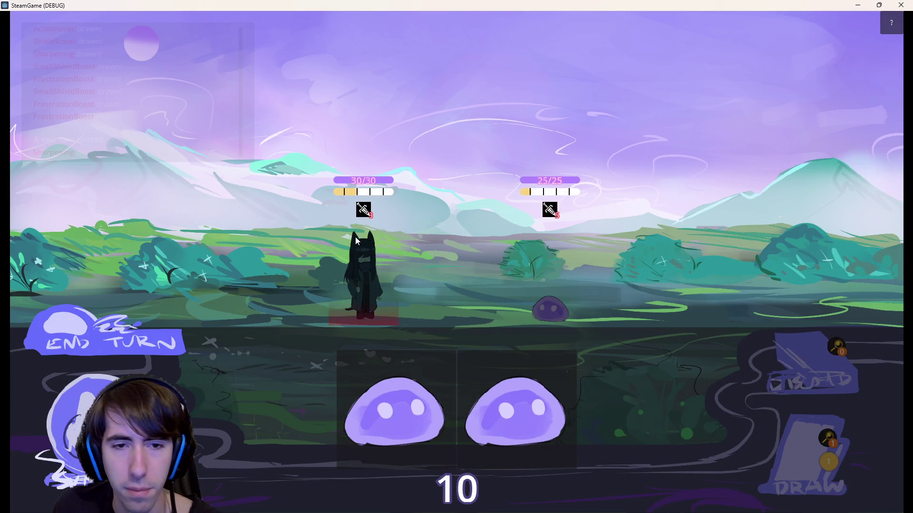
drag(386, 409, 276, 267)
mouse_move(456, 409)
mouse_down()
mouse_move(211, 290)
mouse_move(238, 294)
mouse_up()
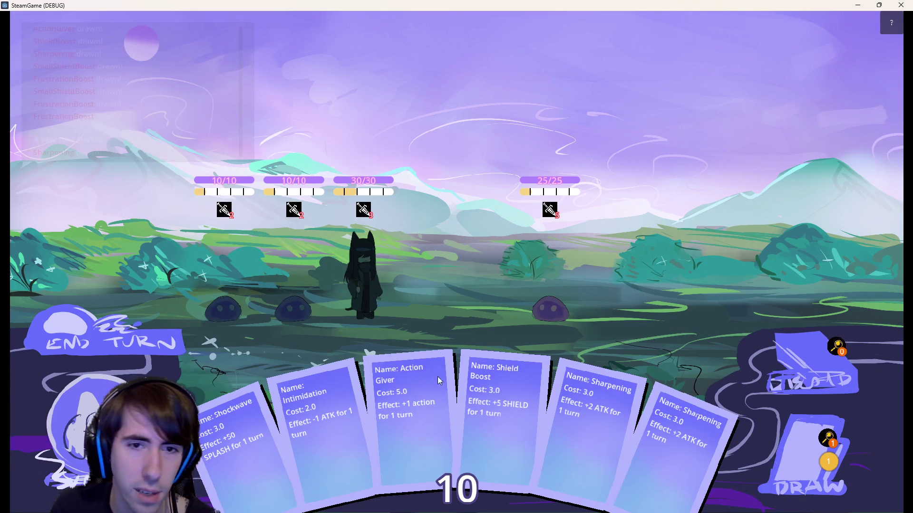
Play Shield Boost, Sharpening and Intimidation, then view the draw pile
drag(471, 380, 367, 273)
drag(499, 409, 387, 283)
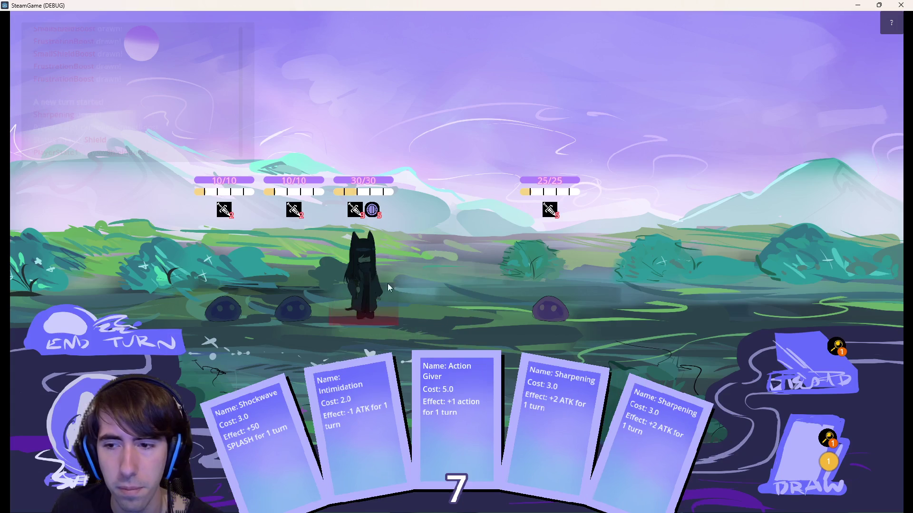
drag(547, 409, 375, 265)
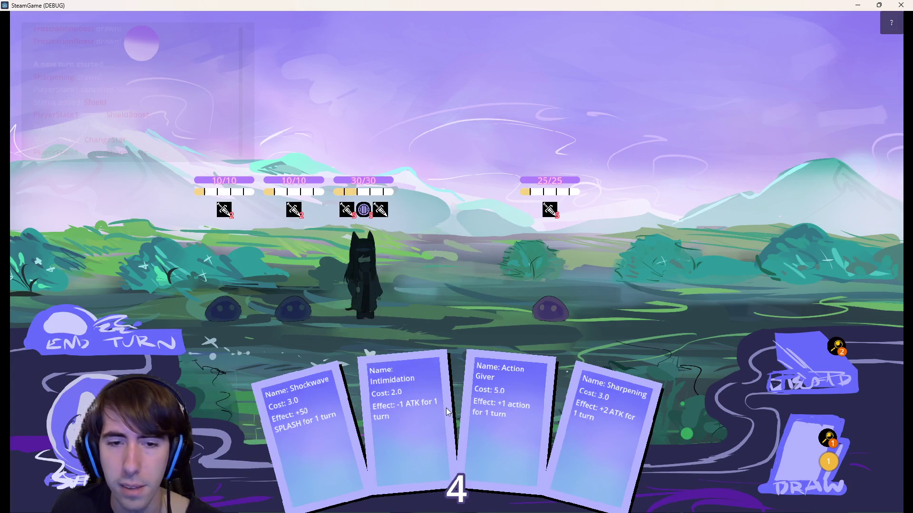
mouse_move(437, 380)
mouse_down()
mouse_move(461, 379)
mouse_move(552, 302)
mouse_up()
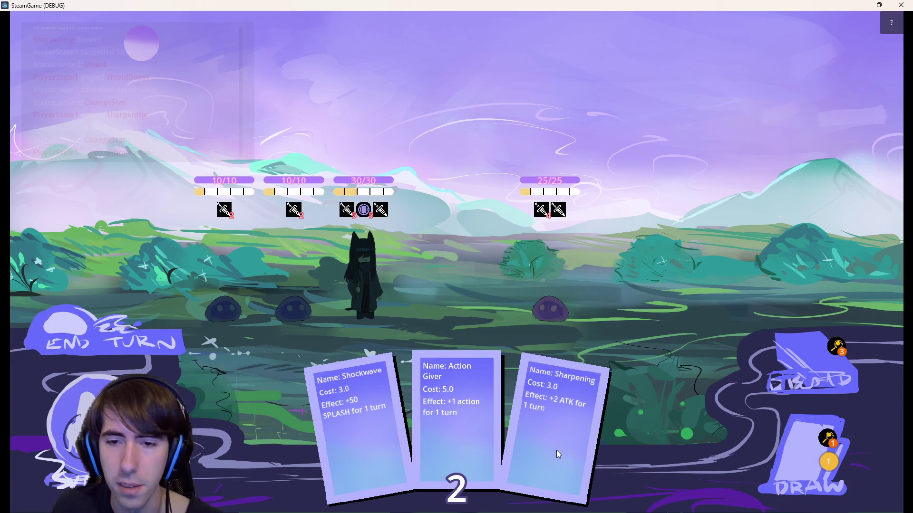
click(786, 434)
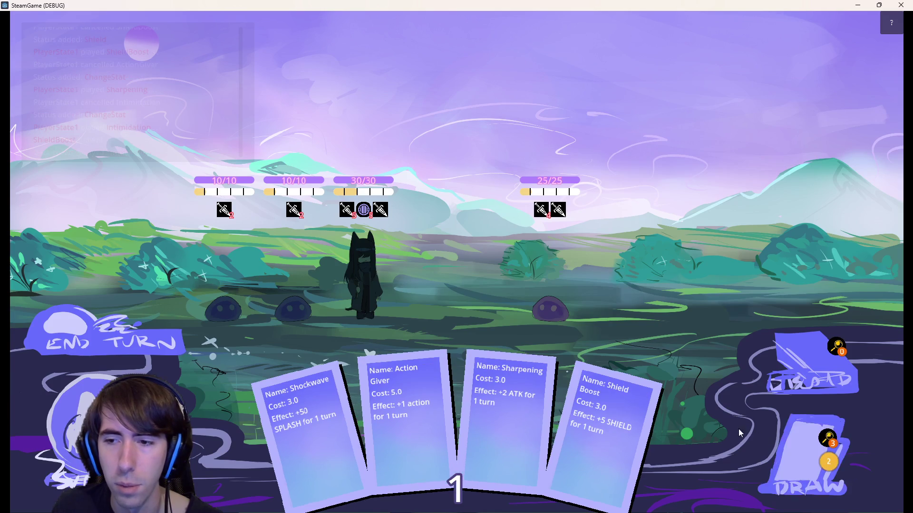
click(831, 445)
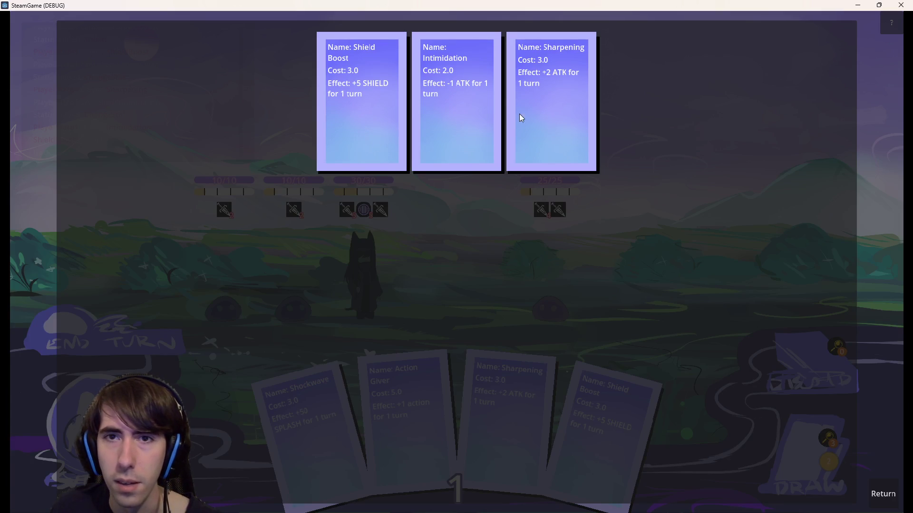
Reopen the draw pile viewer repeatedly to confirm its order reshuffles each time
click(893, 478)
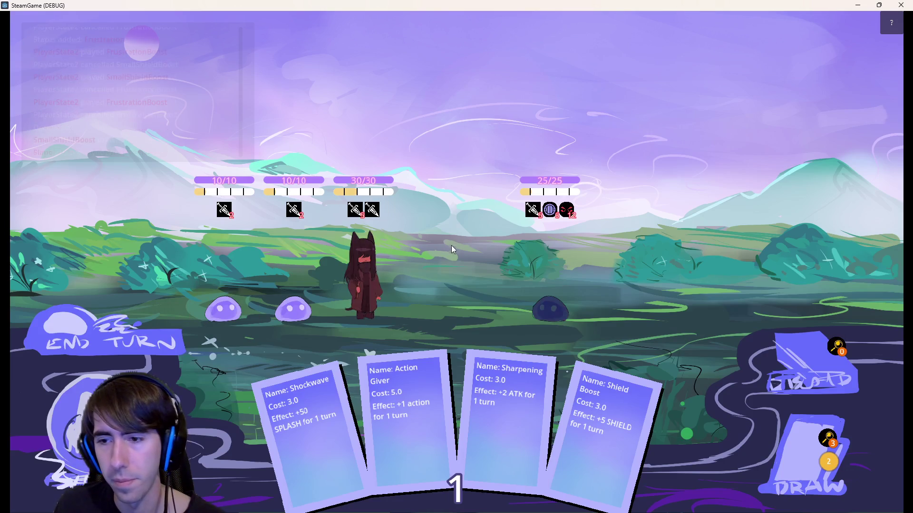
click(830, 442)
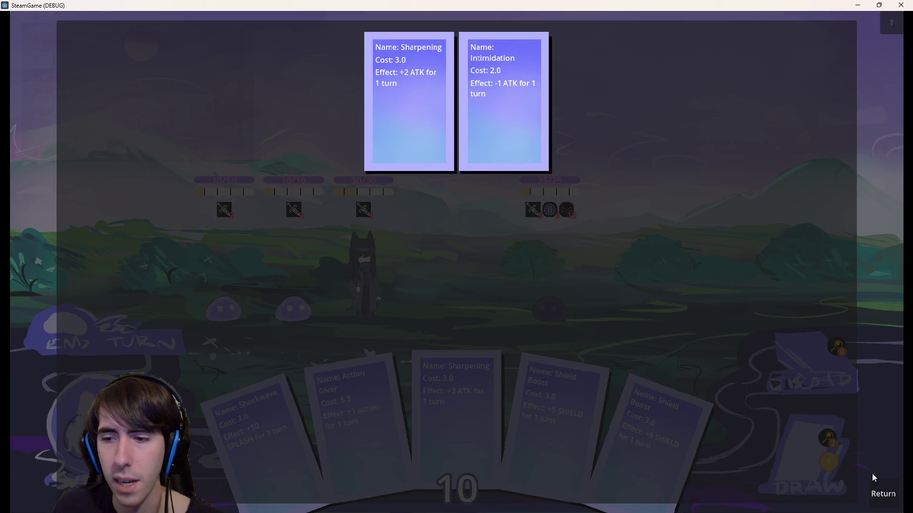
click(882, 495)
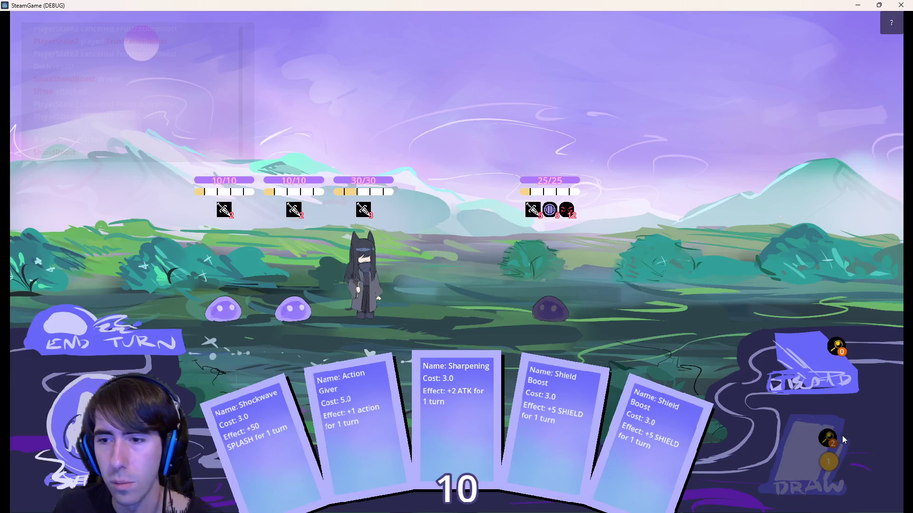
click(830, 440)
click(882, 495)
click(827, 441)
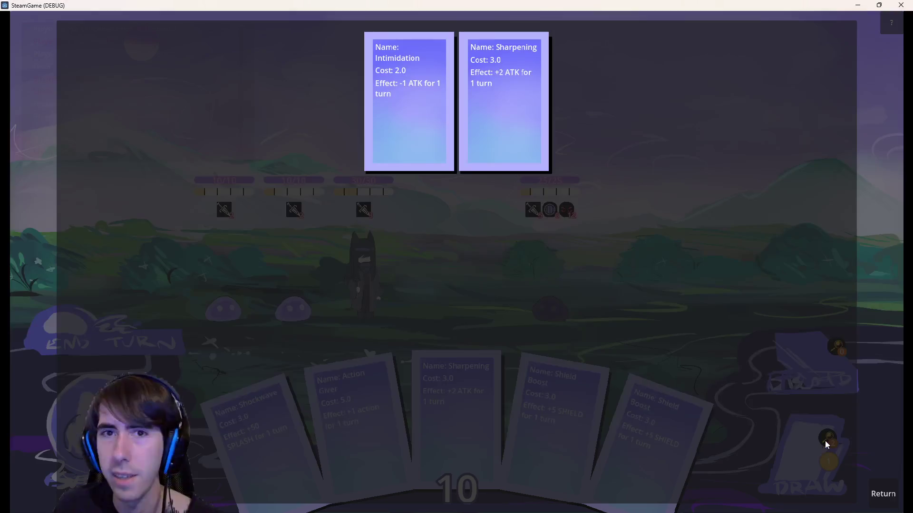
click(882, 495)
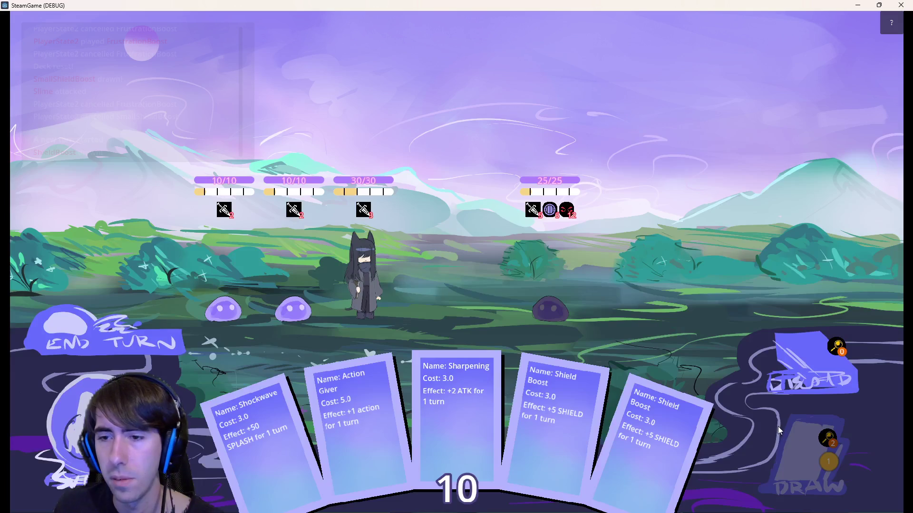
click(826, 436)
click(882, 495)
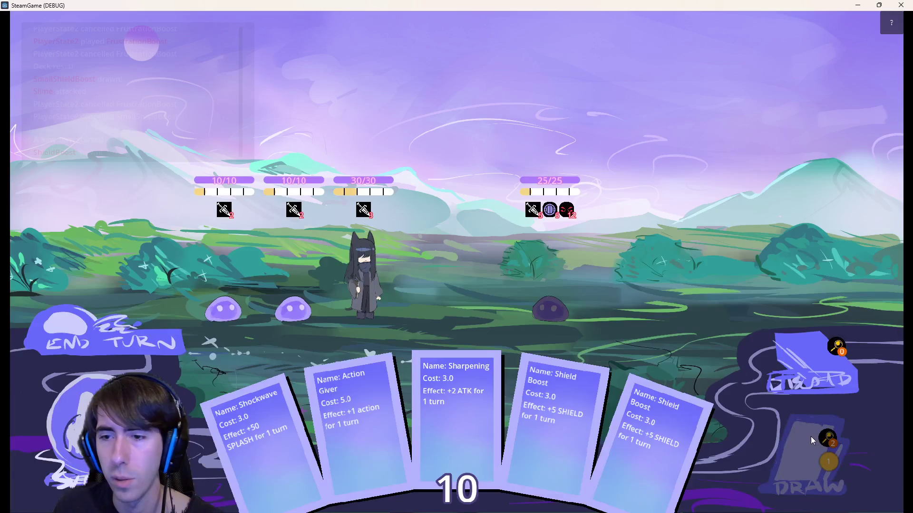
click(827, 441)
click(880, 494)
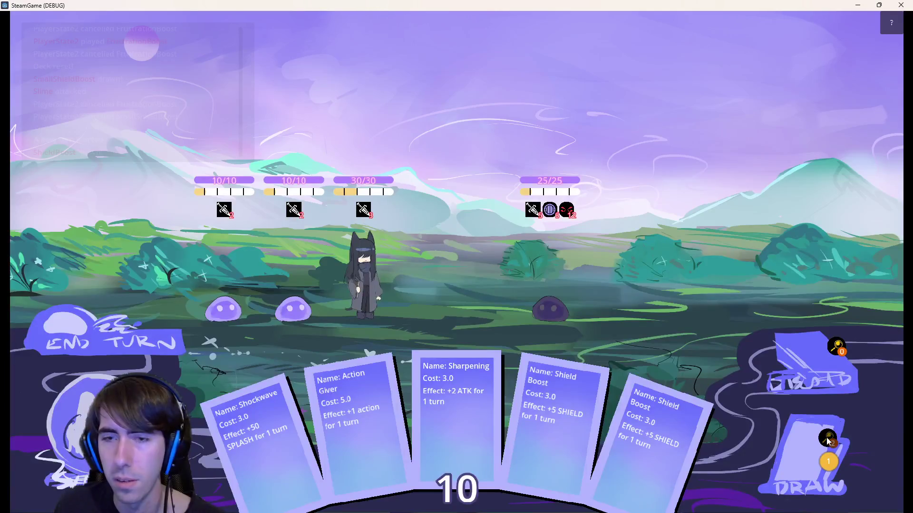
click(827, 440)
click(879, 493)
click(829, 438)
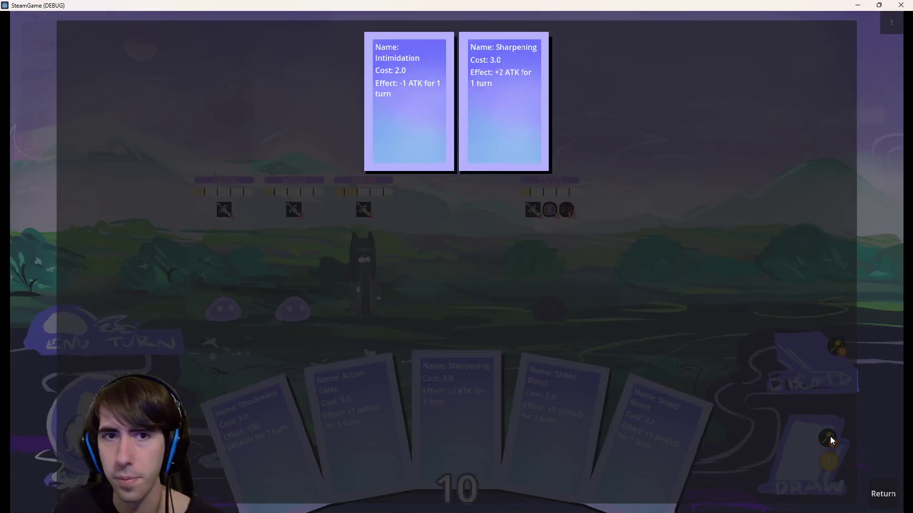
click(882, 494)
click(830, 440)
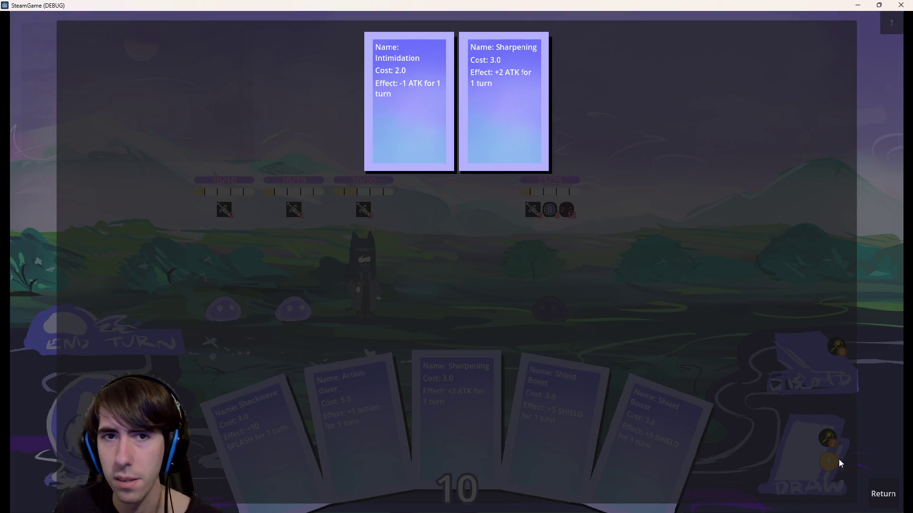
click(882, 495)
click(831, 438)
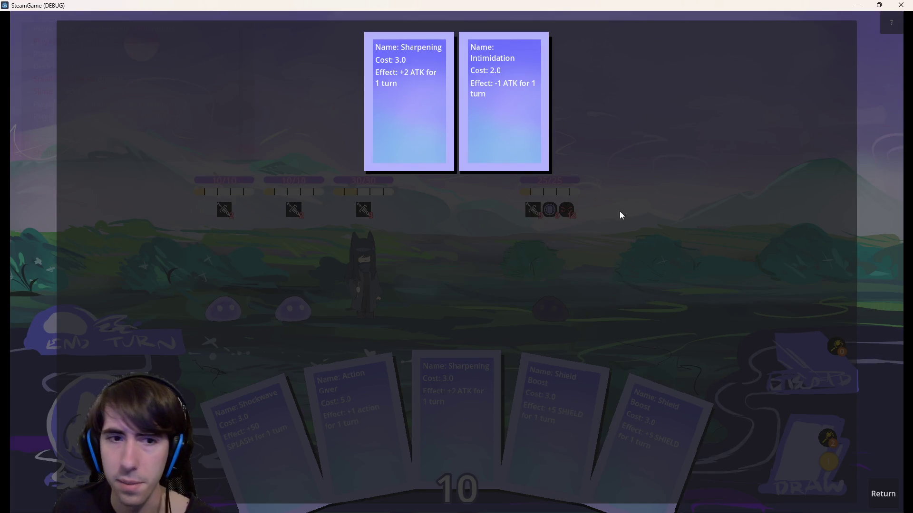
click(878, 495)
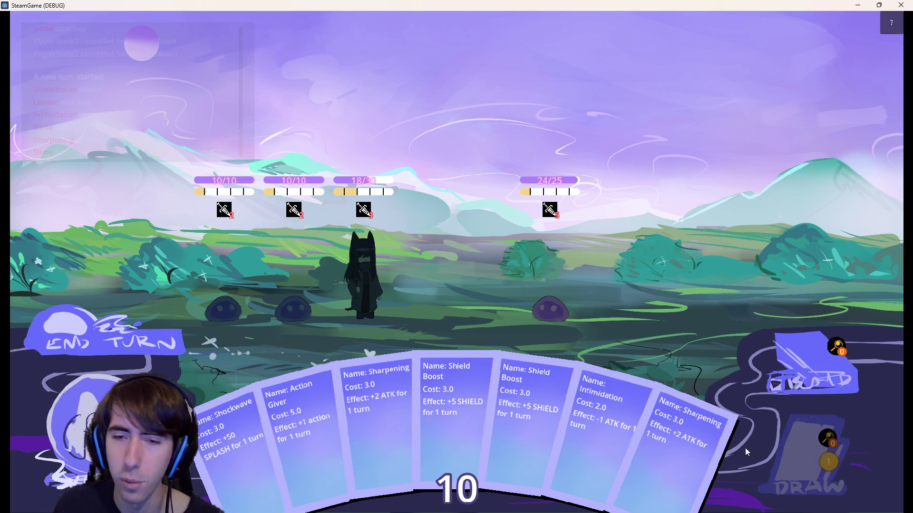
End the turn, play both Shield Boosts on the character, check the discard pile, and quit
click(141, 347)
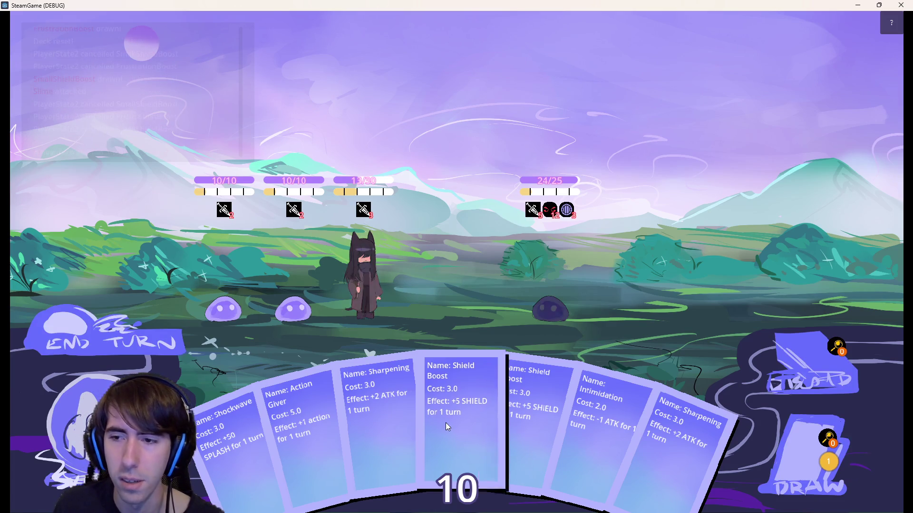
mouse_move(446, 426)
mouse_down()
mouse_move(449, 415)
mouse_move(363, 289)
mouse_up()
drag(527, 432, 370, 283)
click(784, 340)
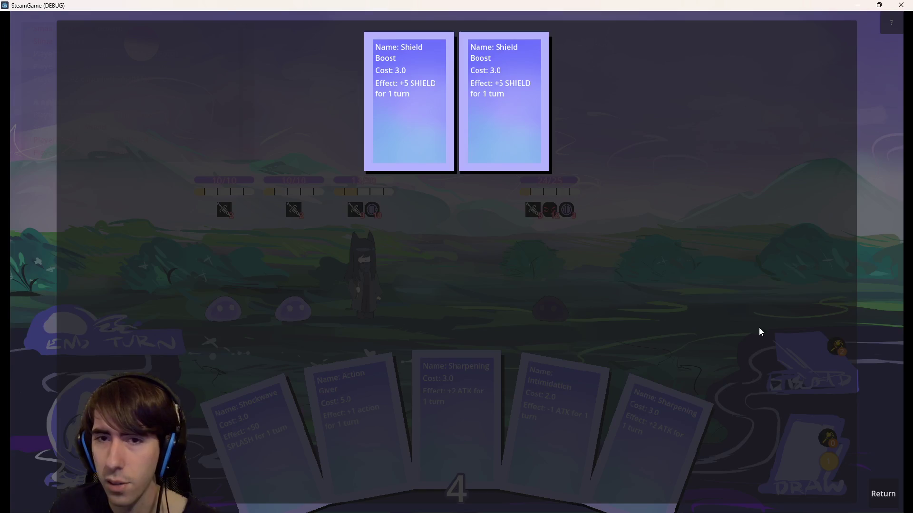
click(883, 494)
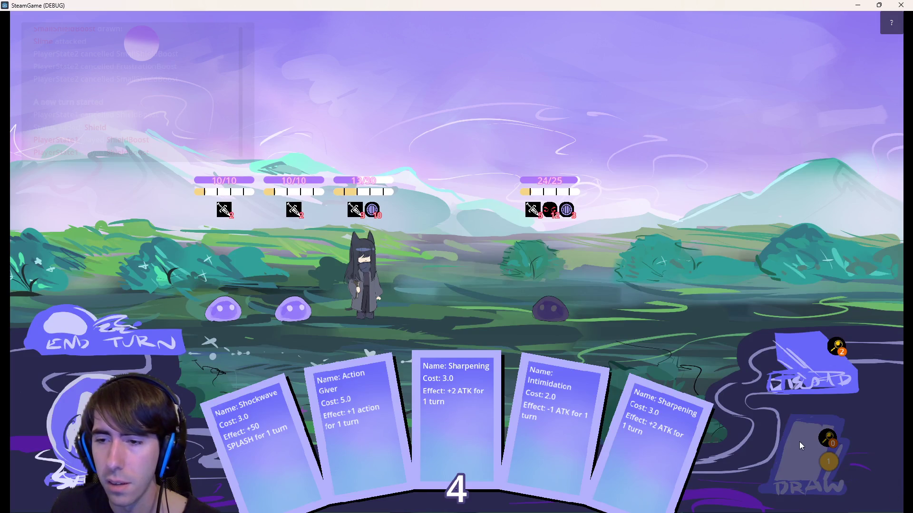
click(897, 4)
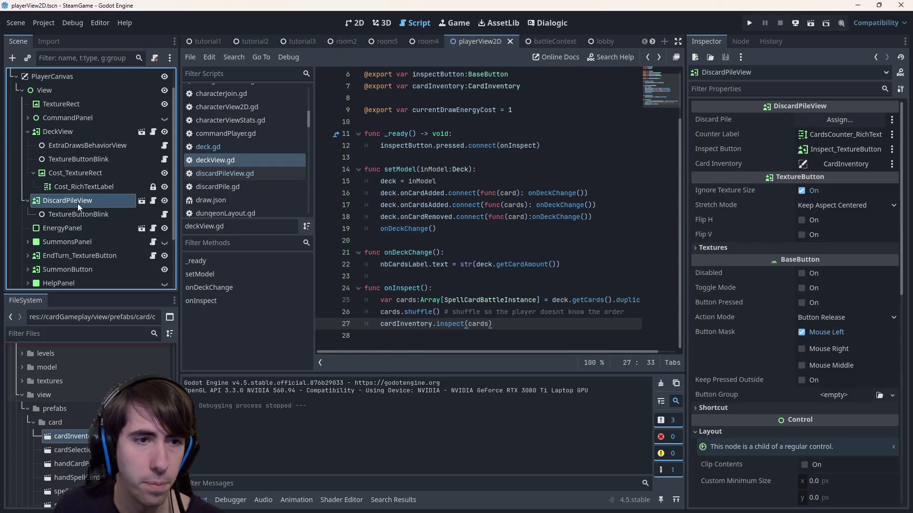
Enable Self Only on DeckView's TextureButtonBlink node and save the scene
click(72, 132)
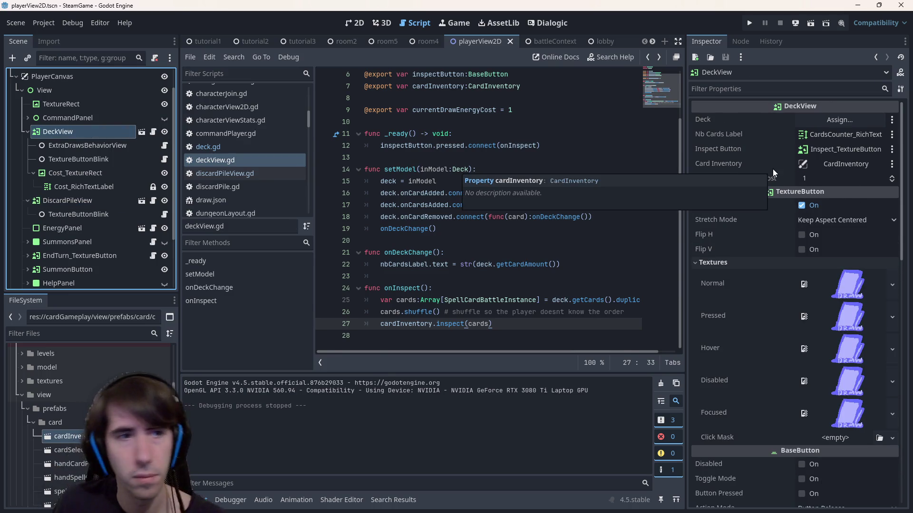
click(115, 159)
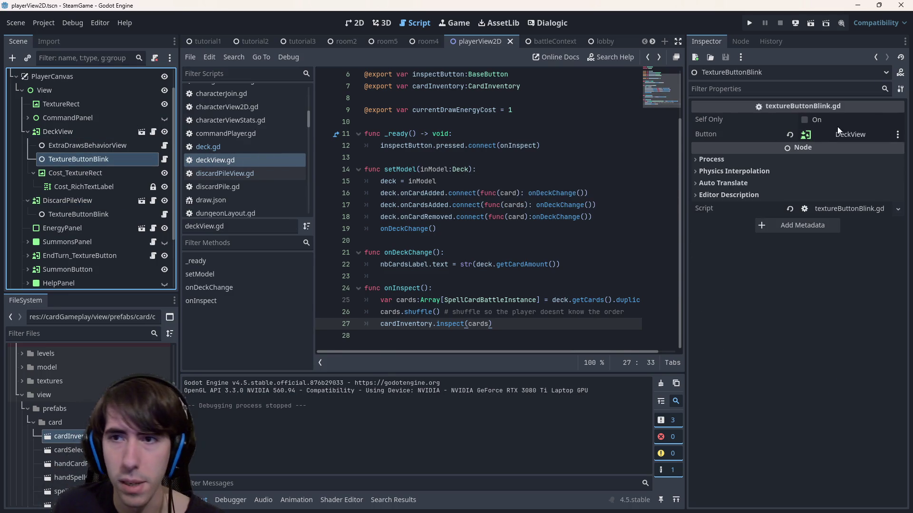
click(816, 121)
key(ctrl+s)
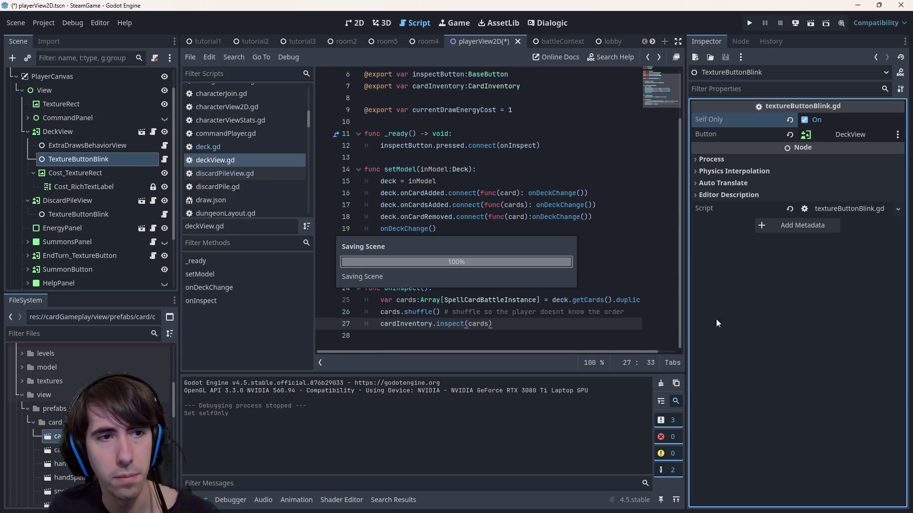
Zoom the 2D view in on the card's yellow 10 cost badge
click(354, 23)
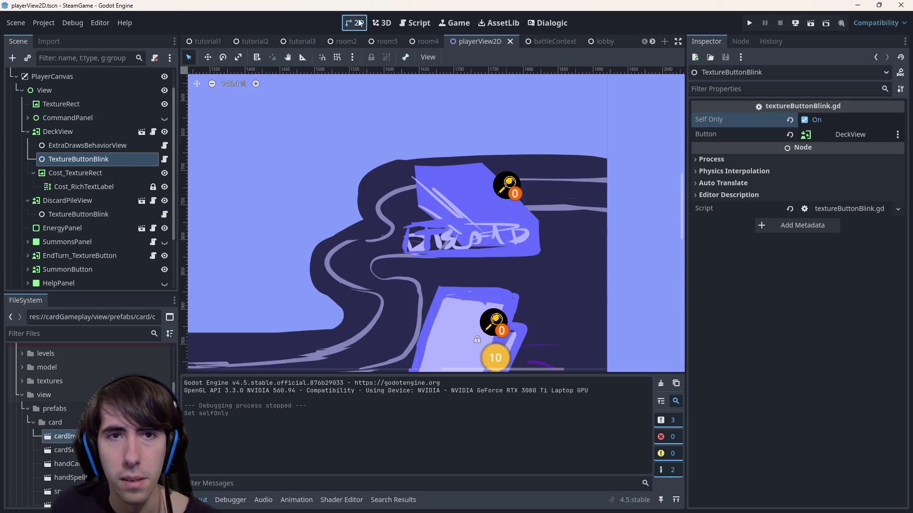
scroll(503, 192, up, 2)
click(500, 247)
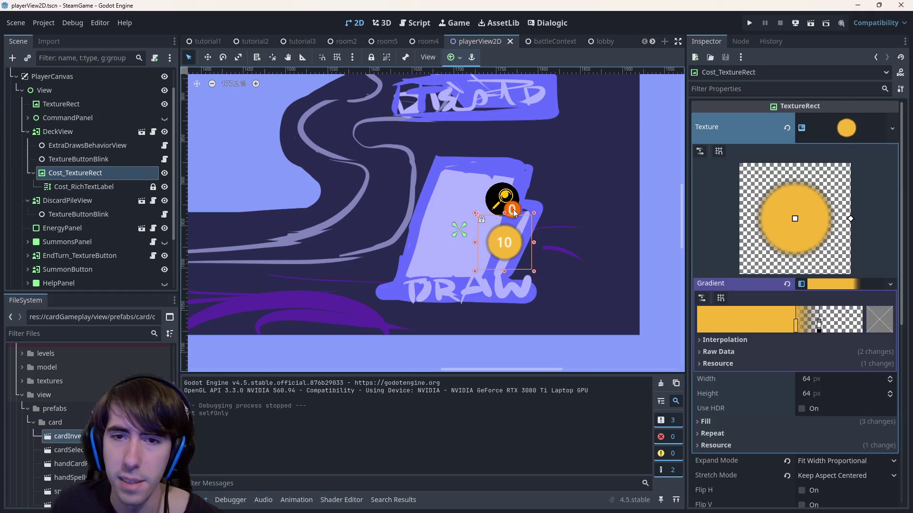
scroll(435, 257, up, 2)
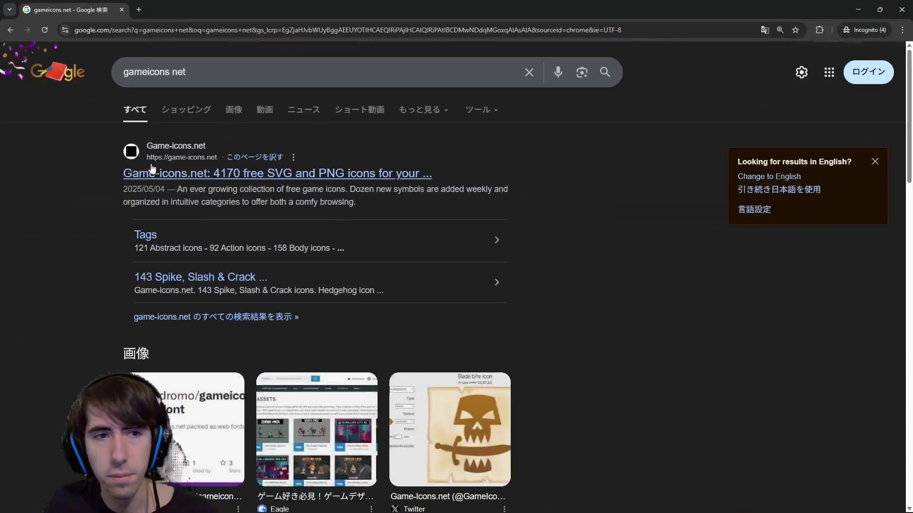
Open Game-icons.net and browse its Money icons via a coins search
click(153, 174)
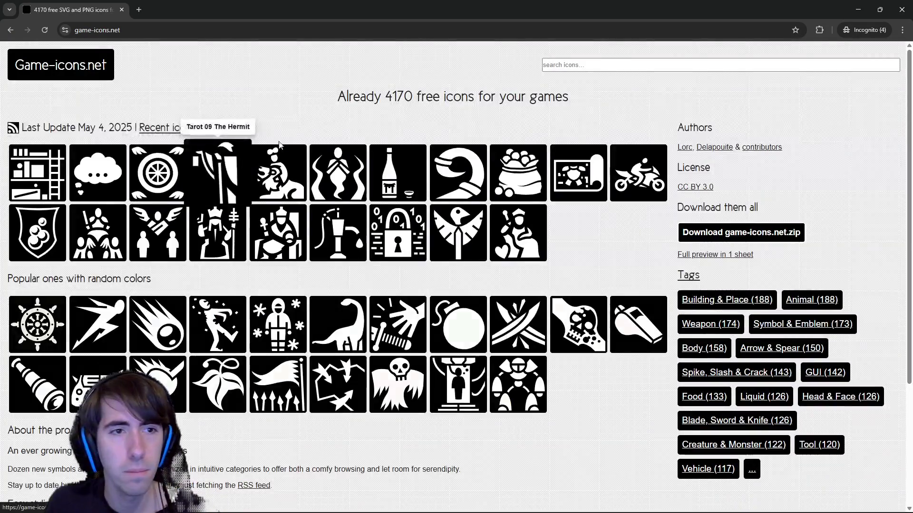
click(626, 64)
text(d)
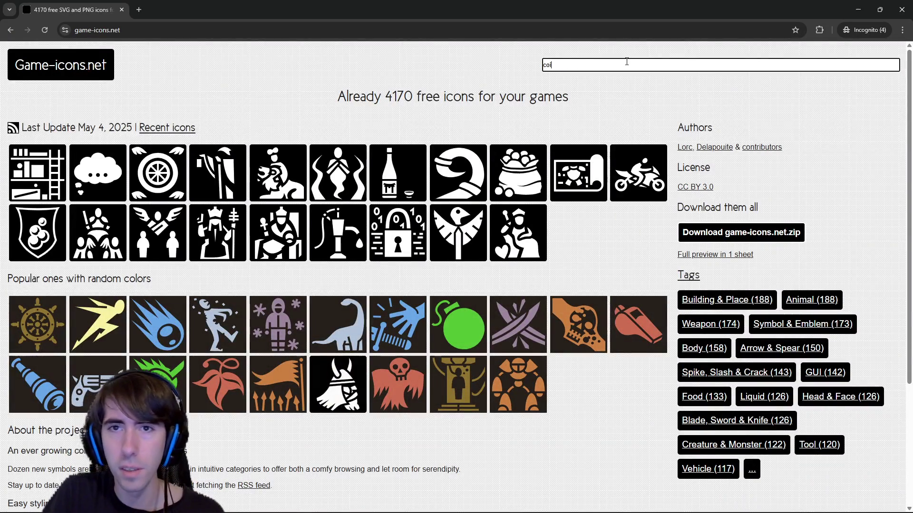
text(oins)
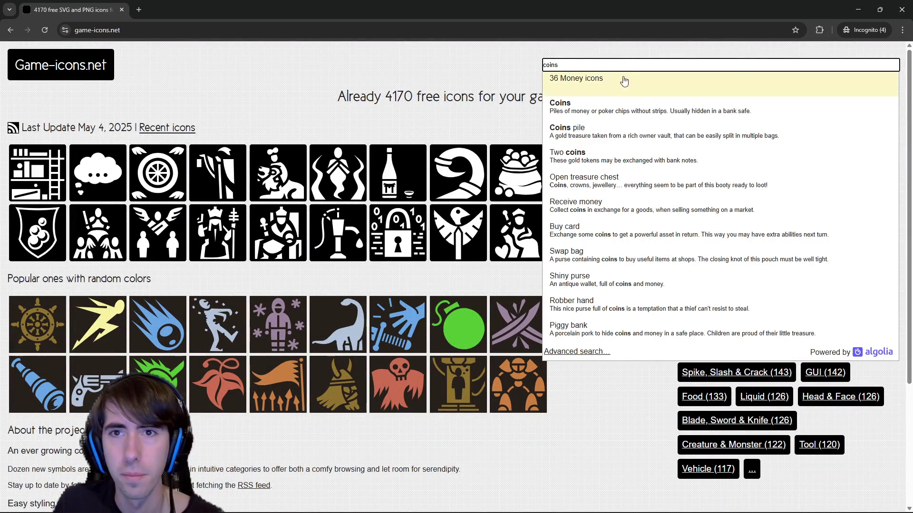
click(620, 80)
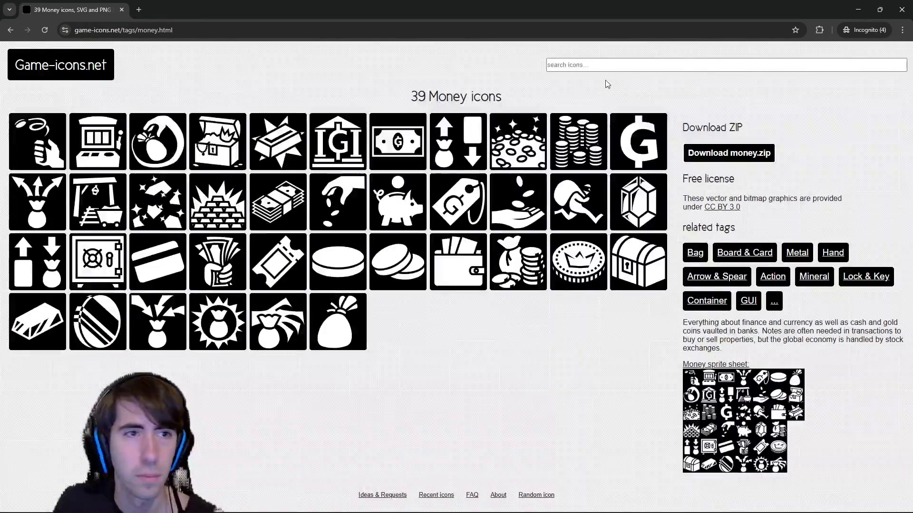
Search 'energy' and open the 57 Energy icons tag page
click(627, 66)
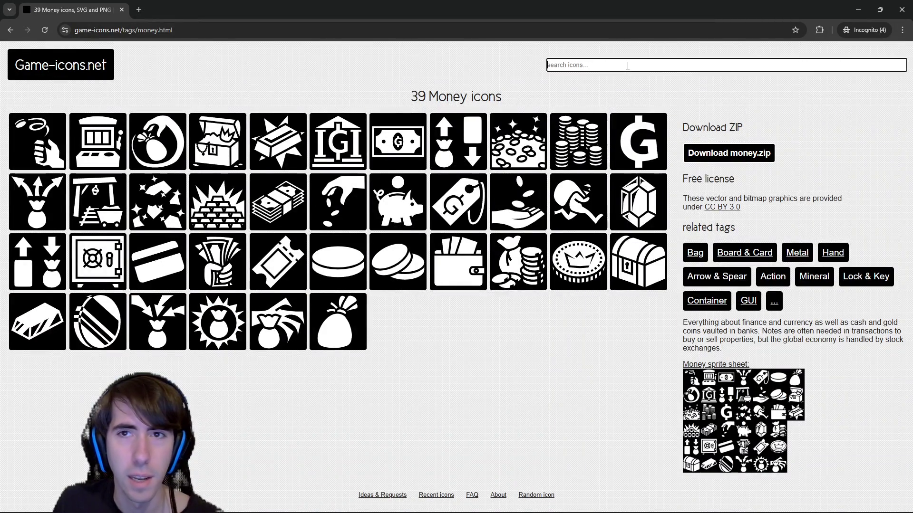
text(energy)
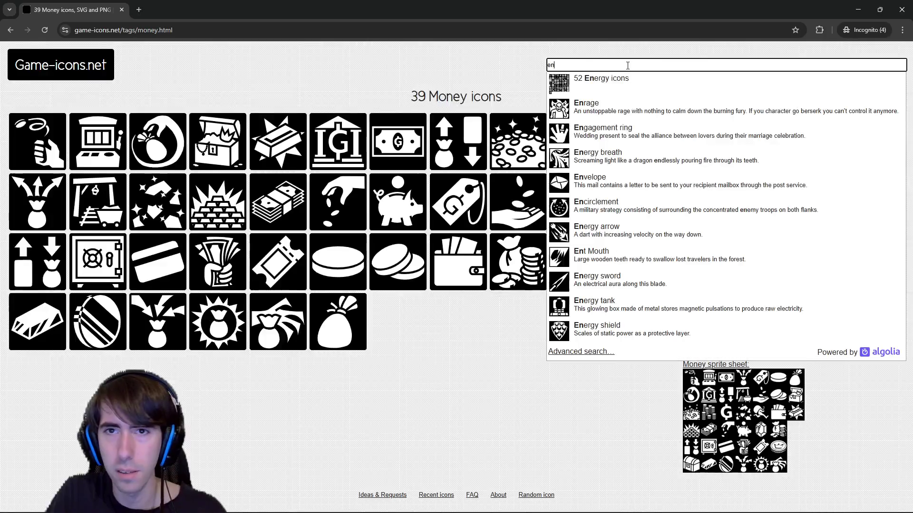
click(640, 81)
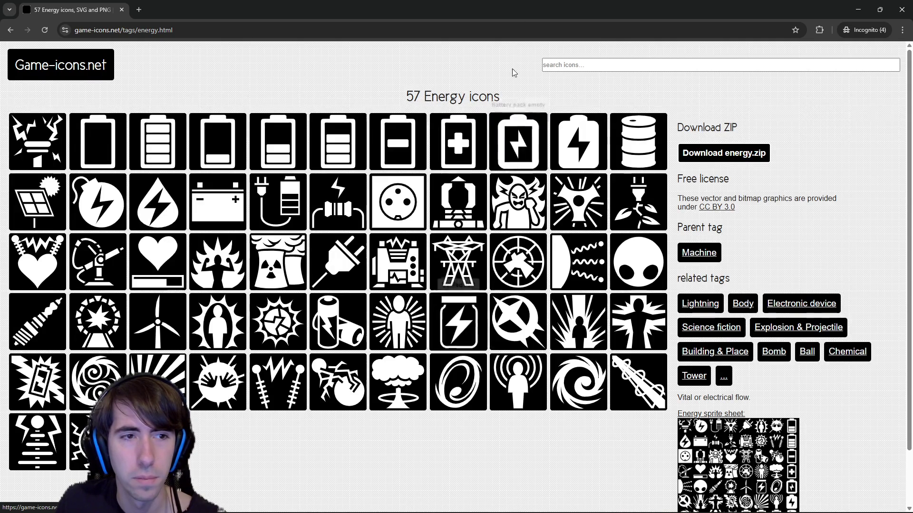
key(alt+Tab)
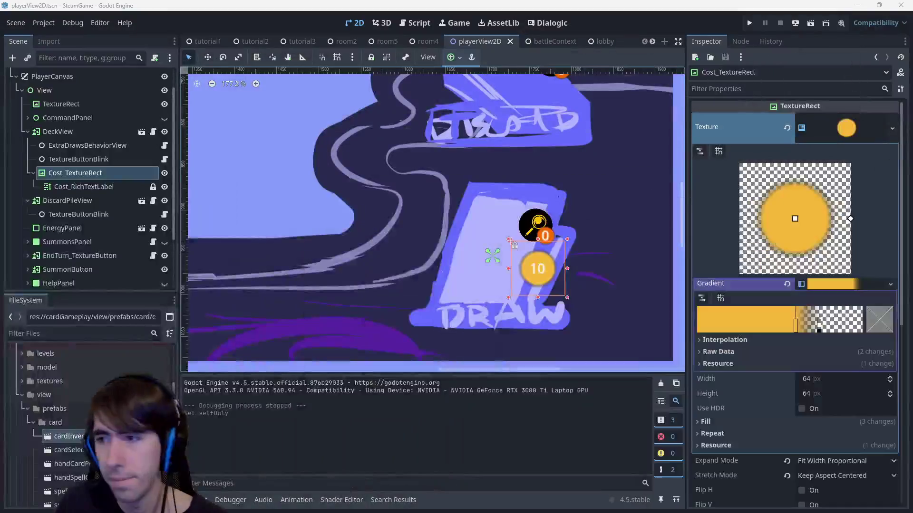
Pan and zoom the 2D viewport to bring the large 10 energy counter into view
scroll(367, 219, down, 2)
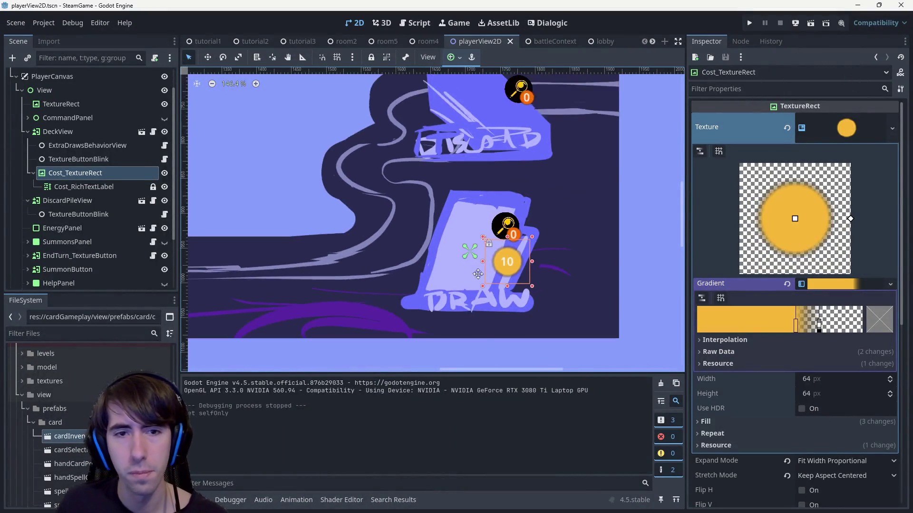
mouse_move(367, 219)
mouse_down()
mouse_move(438, 280)
mouse_move(604, 255)
mouse_move(505, 294)
mouse_up()
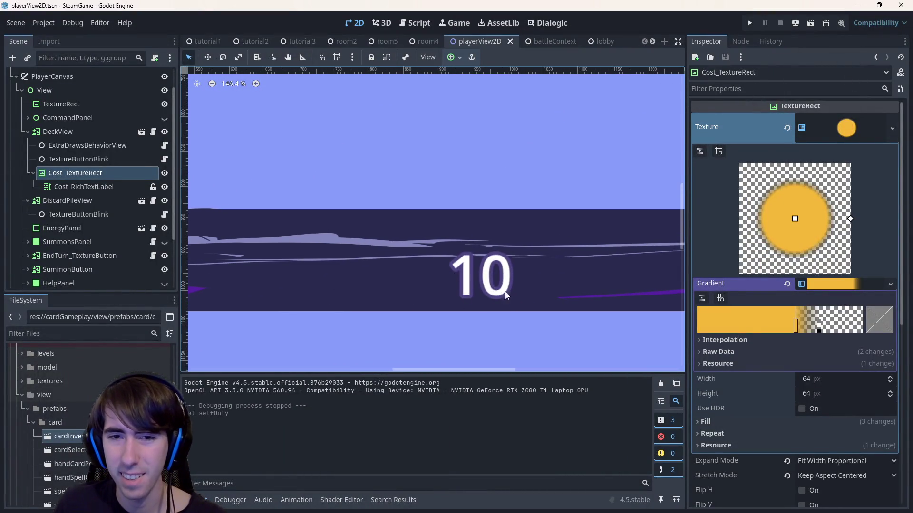
scroll(418, 278, up, 1)
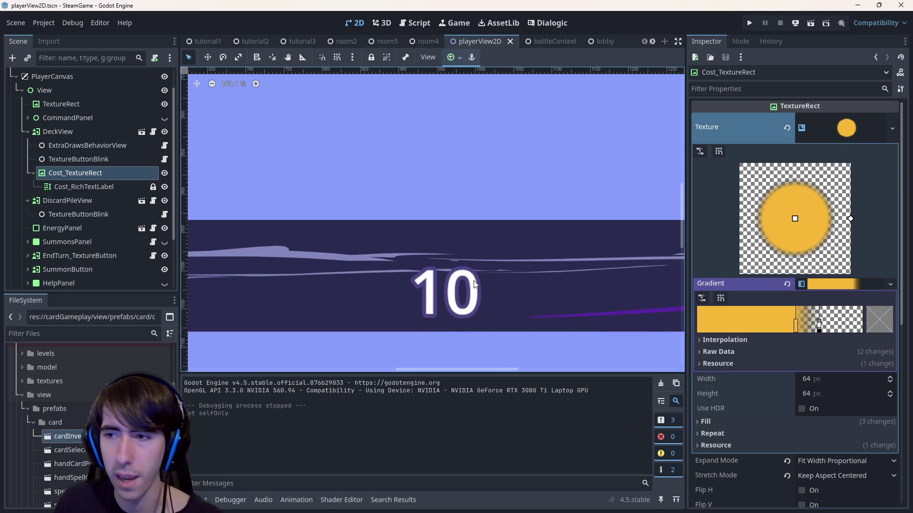
scroll(499, 261, down, 5)
scroll(496, 265, up, 3)
scroll(485, 287, down, 3)
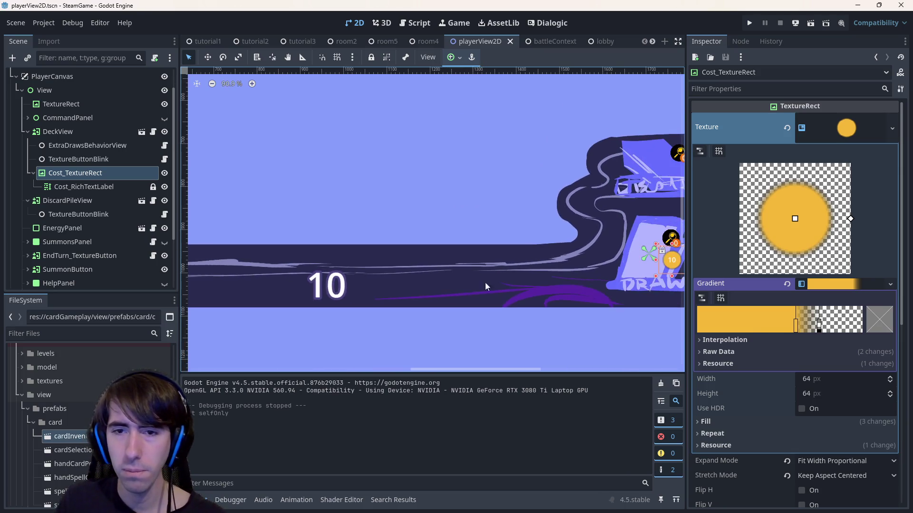
scroll(485, 287, right, 3)
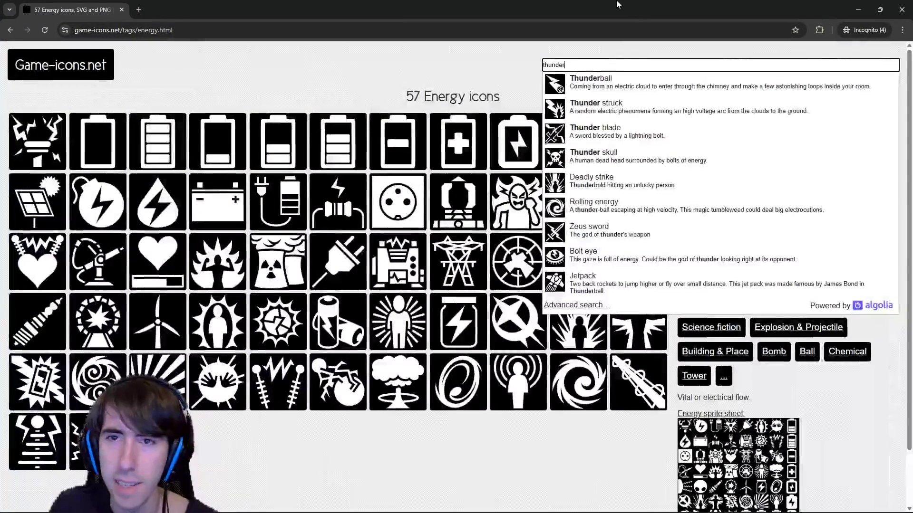
Change the icon search from 'thunder' to 'bolt' and open the Bolt drop icon page in a new tab
scroll(711, 266, down, 1)
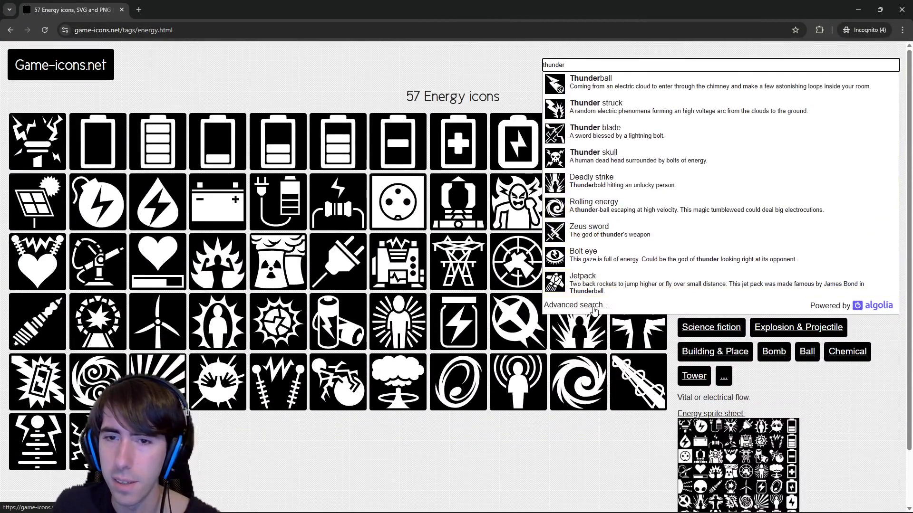
click(591, 307)
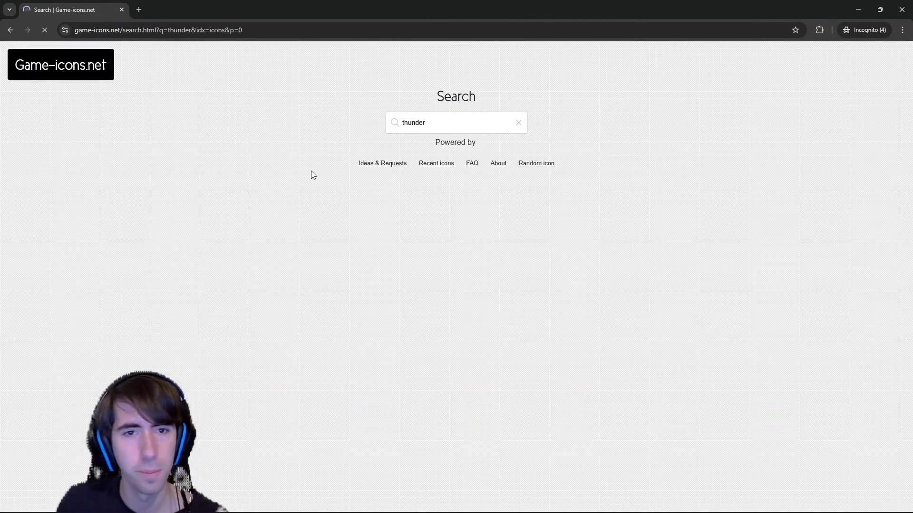
double_click(441, 119)
text(bolt)
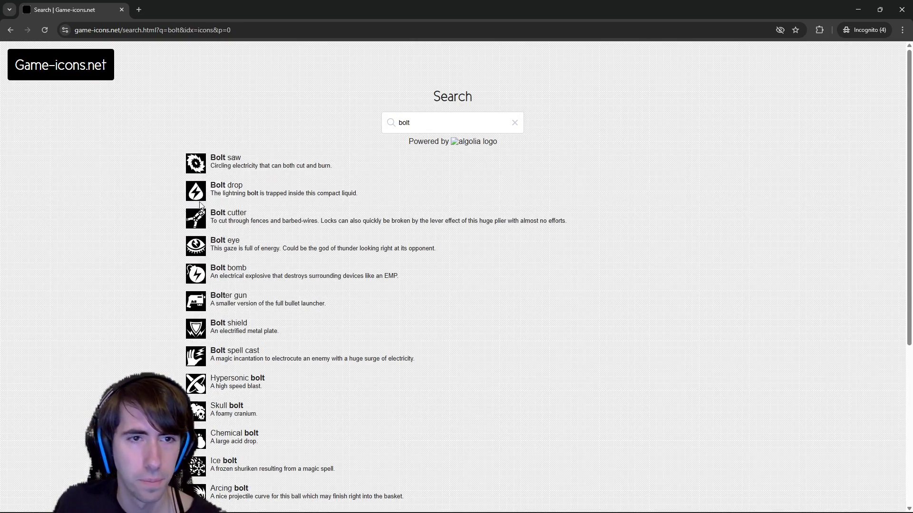
middle_click(193, 196)
scroll(193, 196, down, 6)
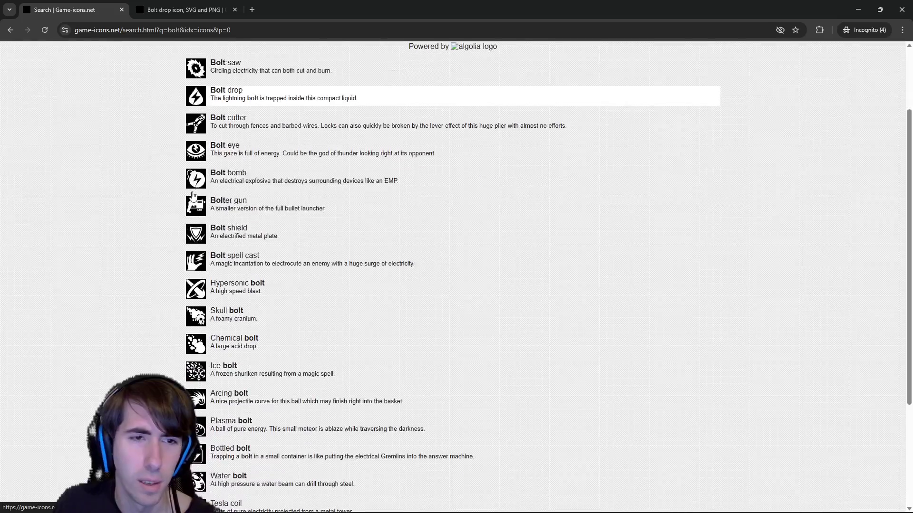
scroll(193, 196, up, 6)
click(162, 4)
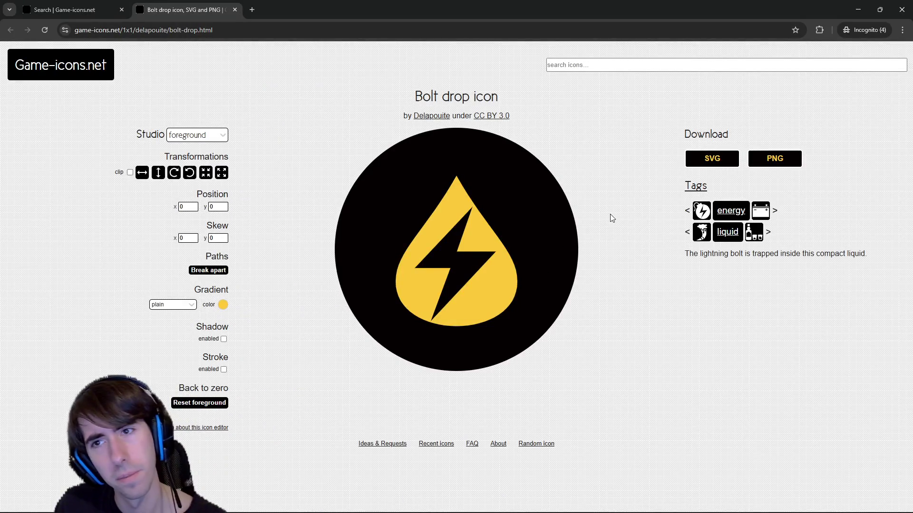
key(super+Down)
key(super+Down)
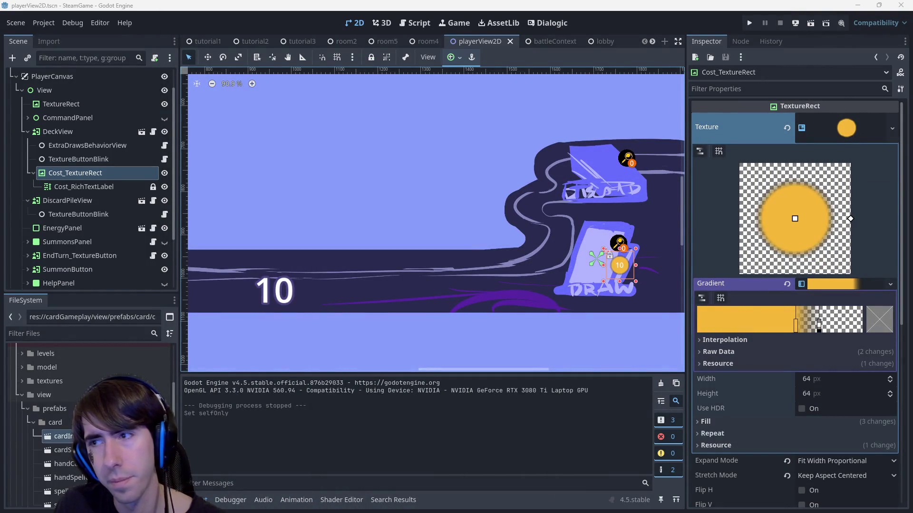
Open the EnergyPanel scene and select the RichTextLabel showing 10
scroll(305, 261, up, 2)
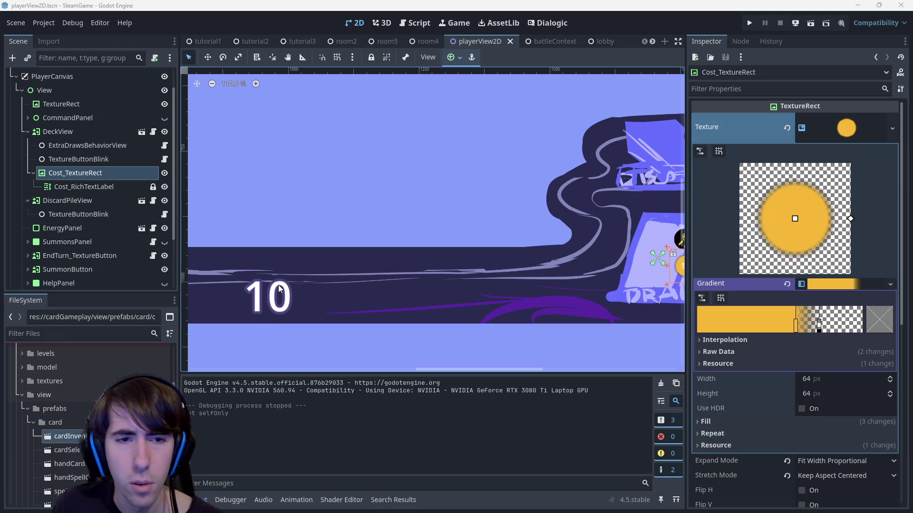
click(280, 289)
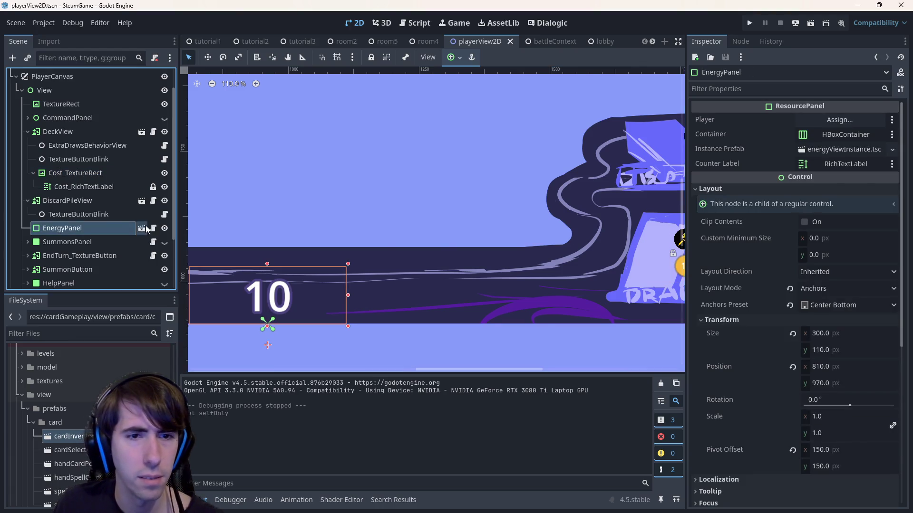
click(142, 227)
click(466, 222)
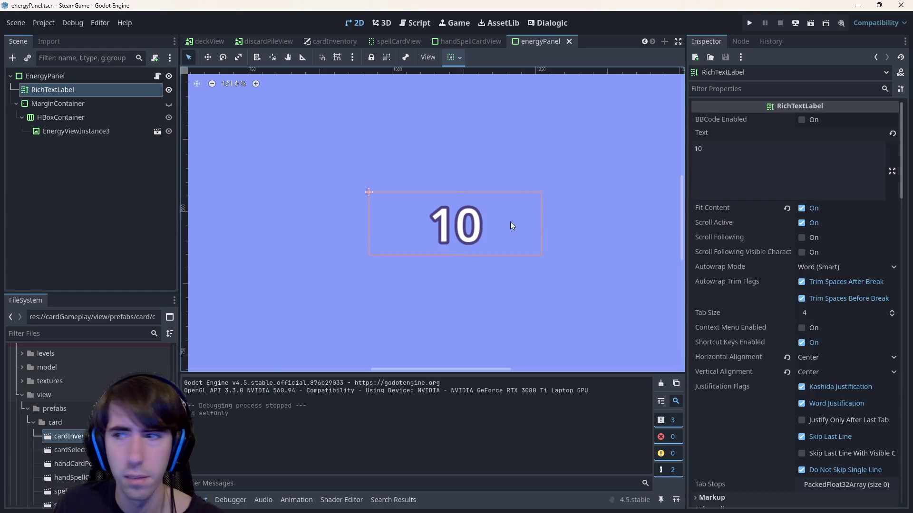
click(71, 131)
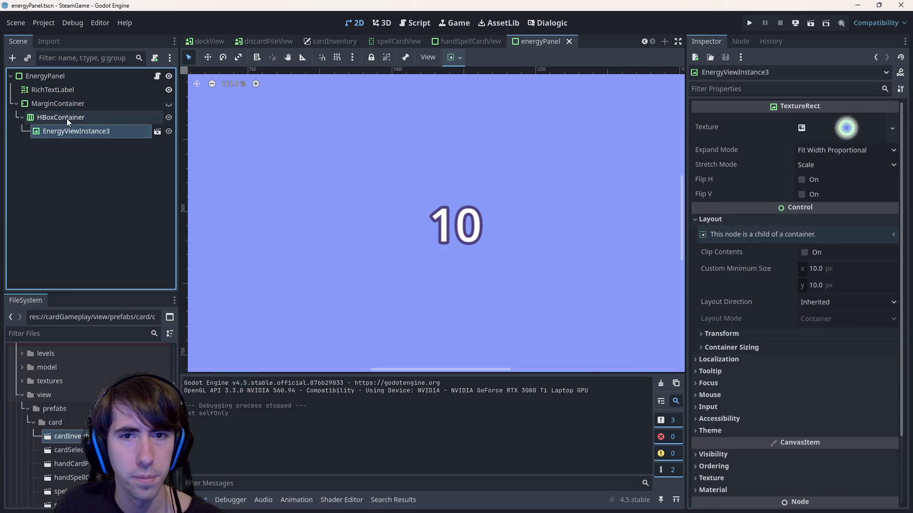
click(74, 103)
click(70, 92)
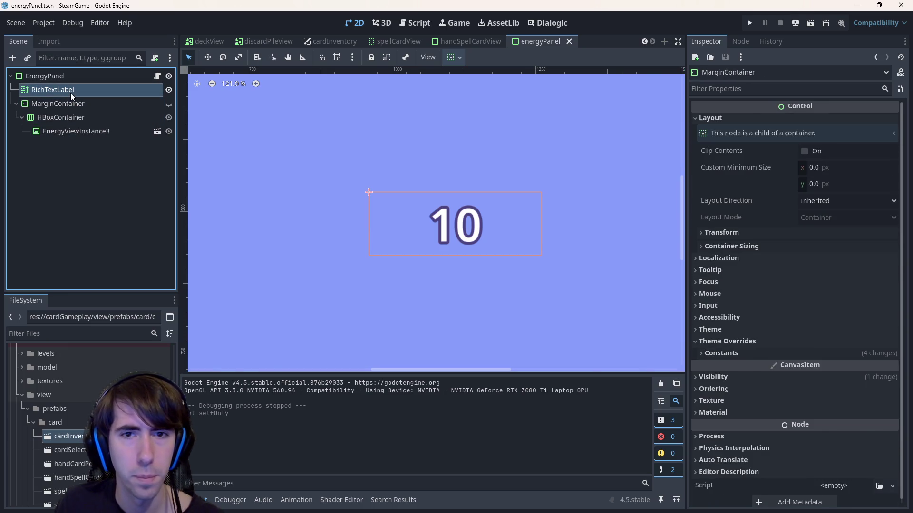
Copy the label's font outline colour hex, #4d4582
scroll(842, 305, down, 10)
scroll(835, 362, down, 10)
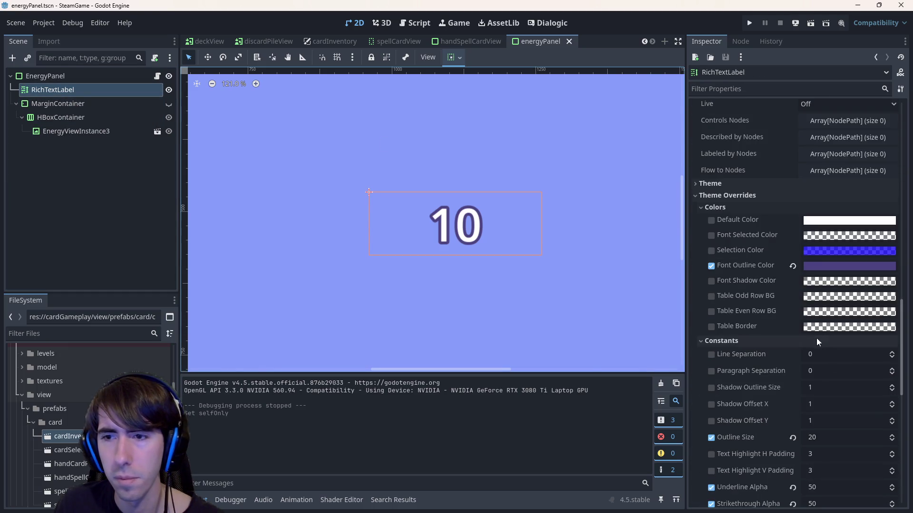
click(827, 266)
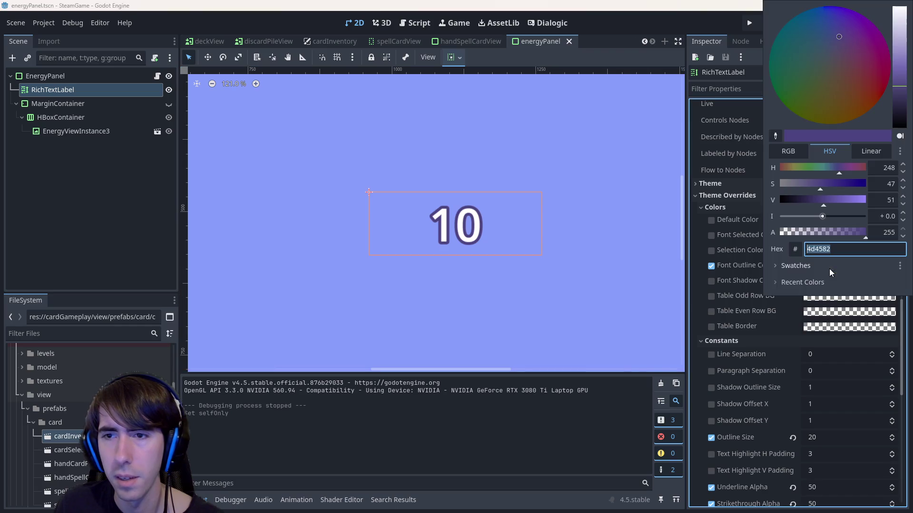
right_click(843, 245)
click(789, 283)
key(Escape)
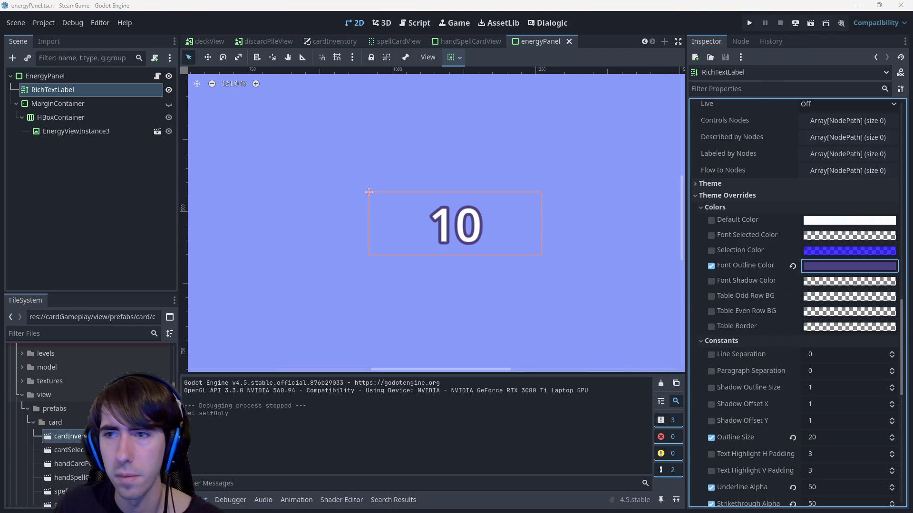
key(alt+Tab)
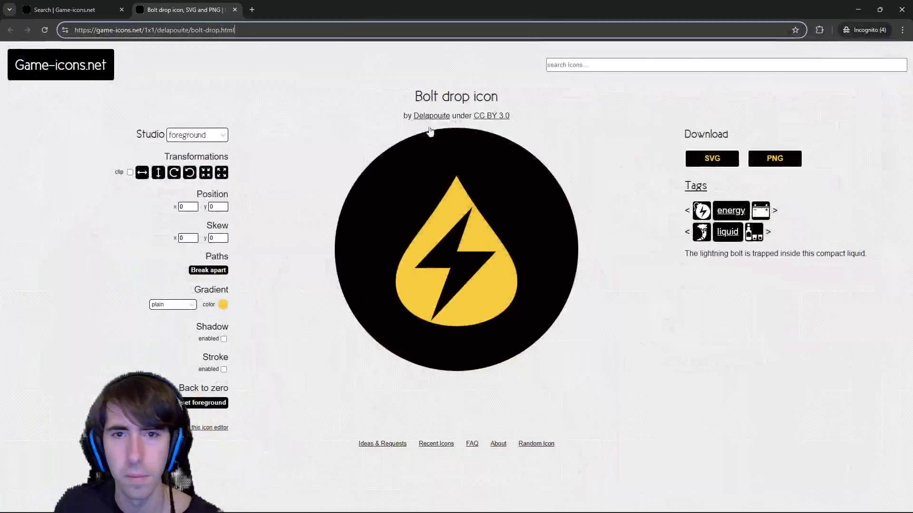
Try the badge stroke and foreground glow options, leaving the glow off
click(197, 136)
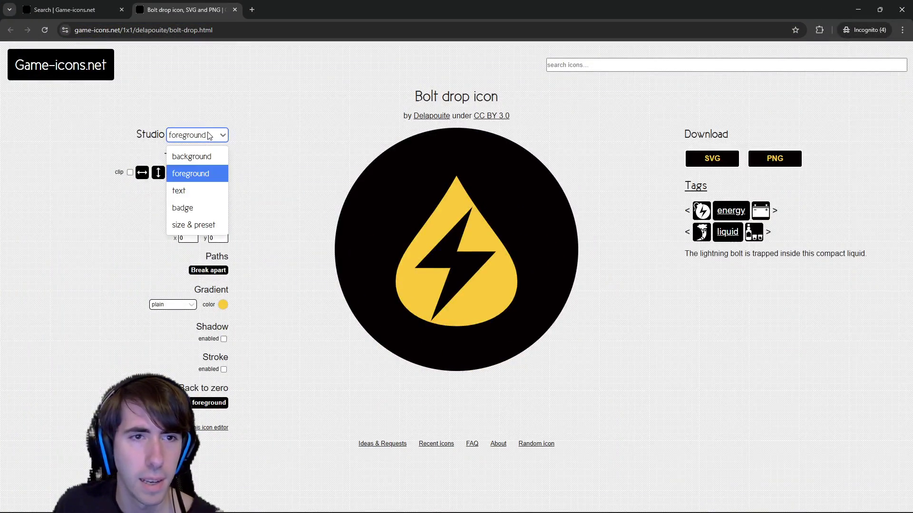
click(196, 210)
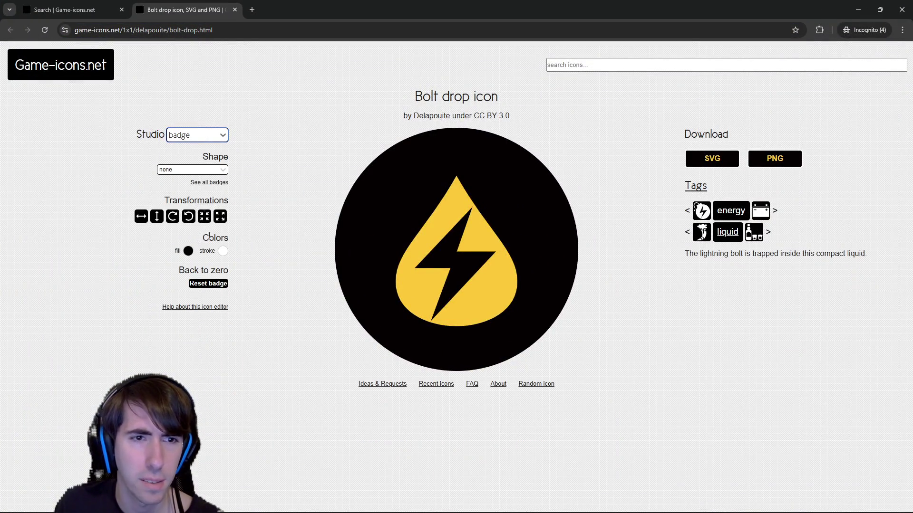
click(223, 251)
click(256, 165)
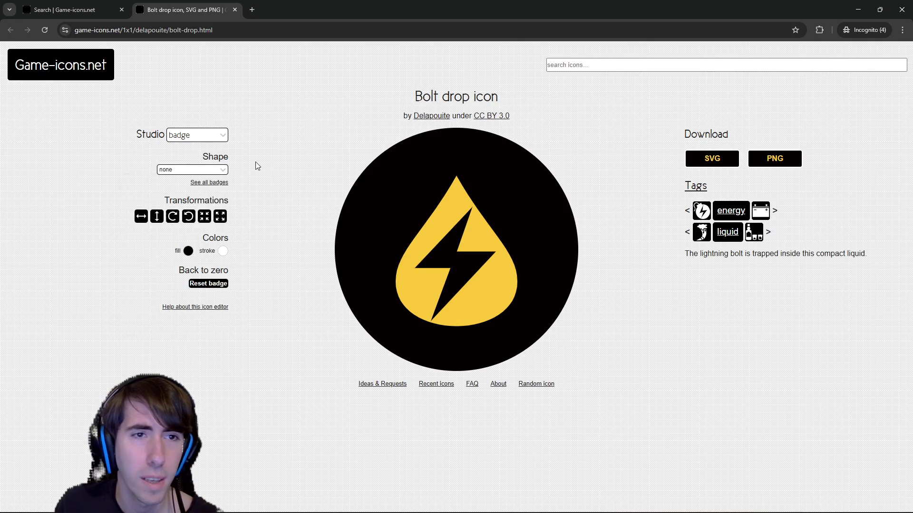
click(197, 135)
click(206, 174)
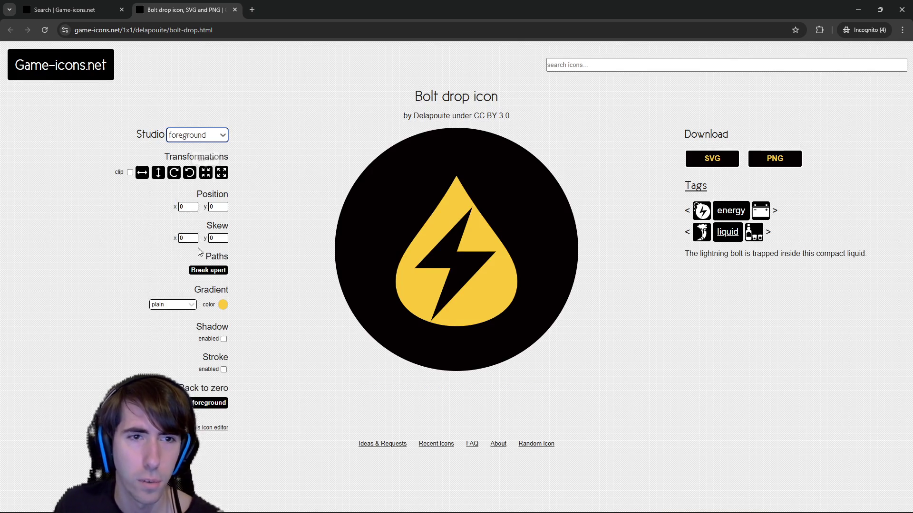
click(223, 339)
click(223, 340)
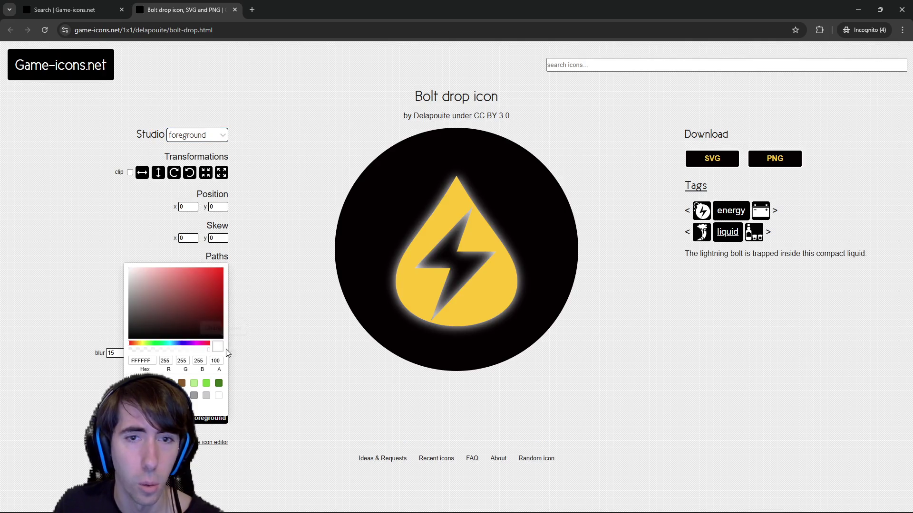
click(247, 337)
click(193, 340)
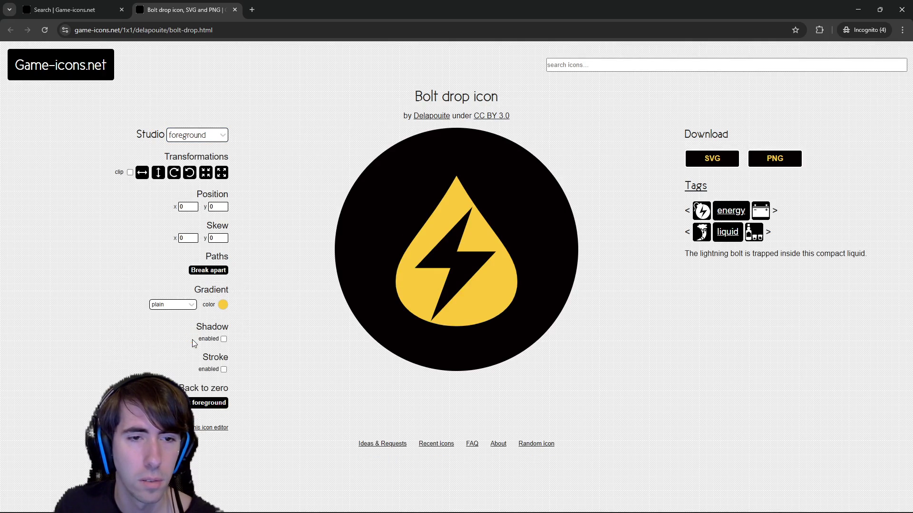
Give the bolt drop a stroke in the pasted purple, width 8
click(223, 370)
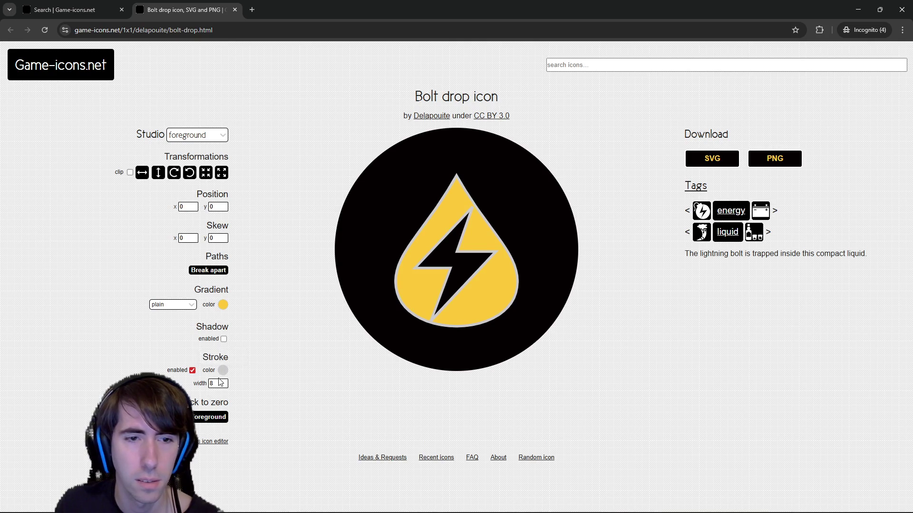
click(224, 371)
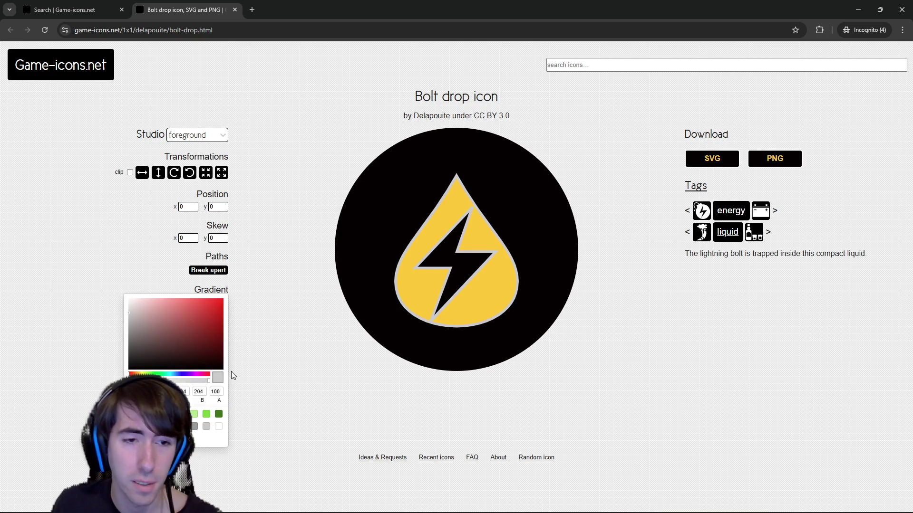
key(ctrl+v)
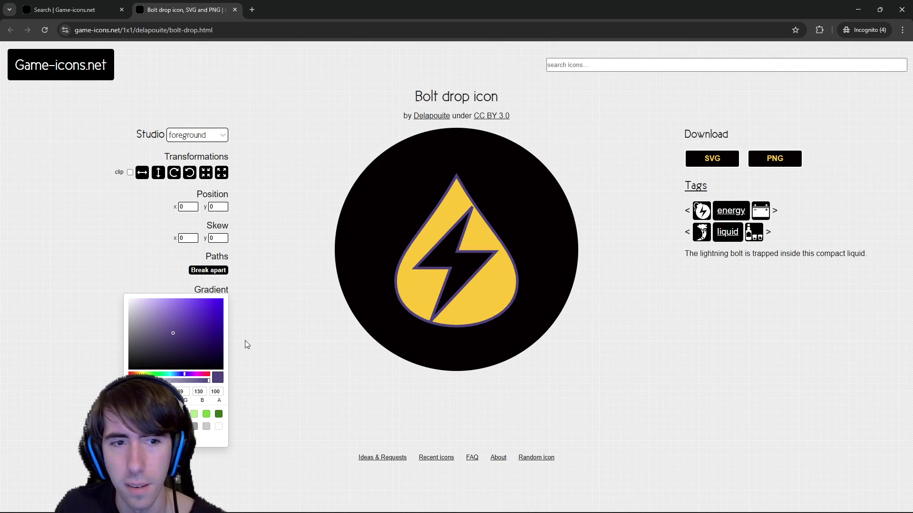
click(261, 340)
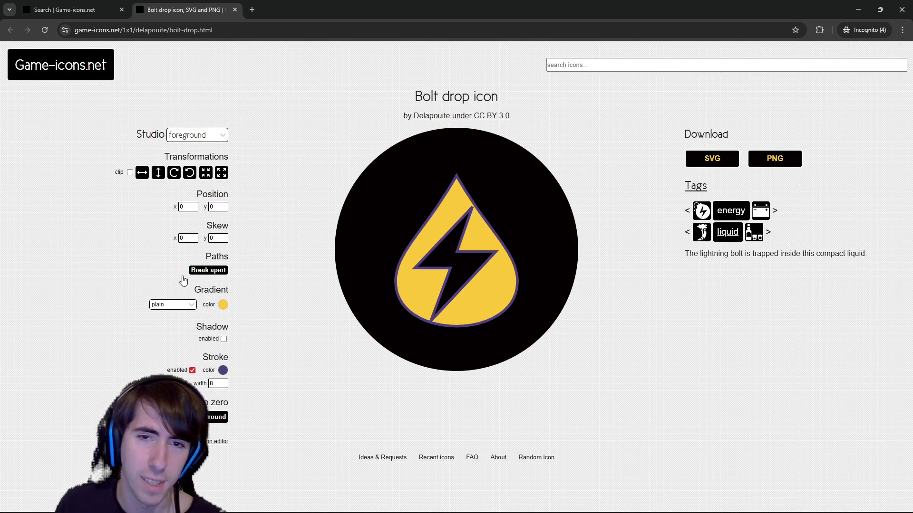
Set the bolt drop's fill colour to white
click(223, 304)
mouse_move(198, 236)
mouse_down()
mouse_move(119, 235)
mouse_move(99, 226)
mouse_up()
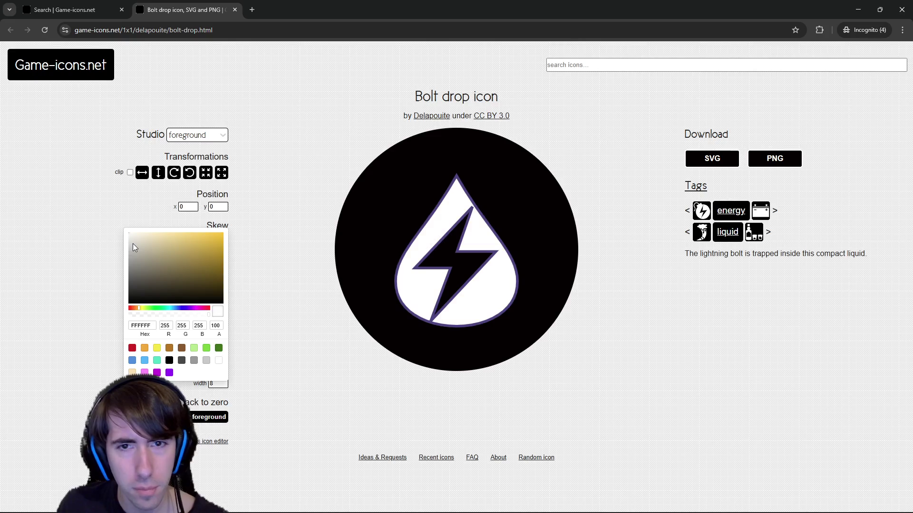
click(284, 316)
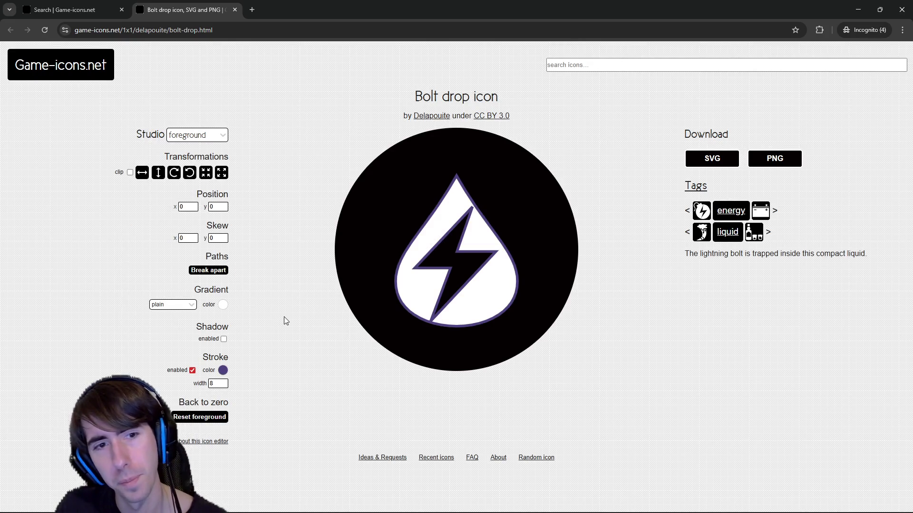
key(alt+Tab)
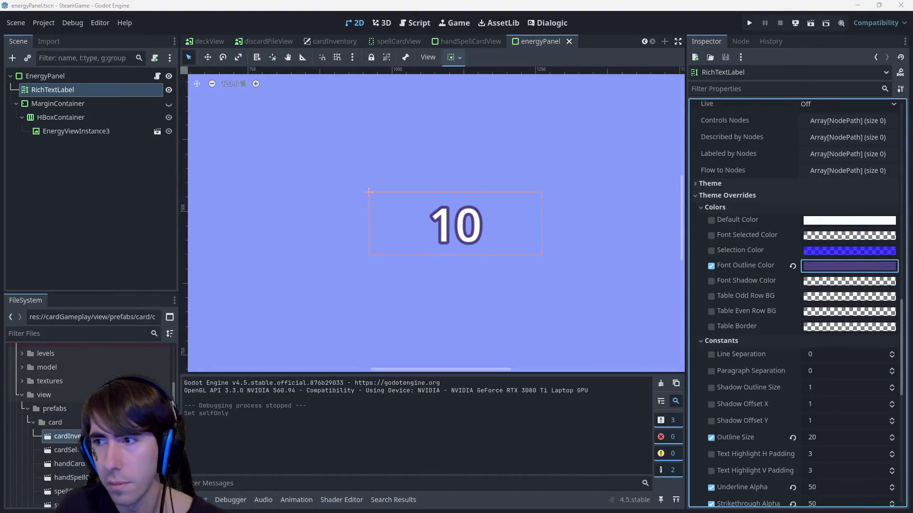
Bring the bolt drop icon page back in front and maximise the browser over Godot
key(alt+Tab)
mouse_move(364, 160)
mouse_down()
mouse_move(723, 124)
mouse_move(726, 55)
mouse_up()
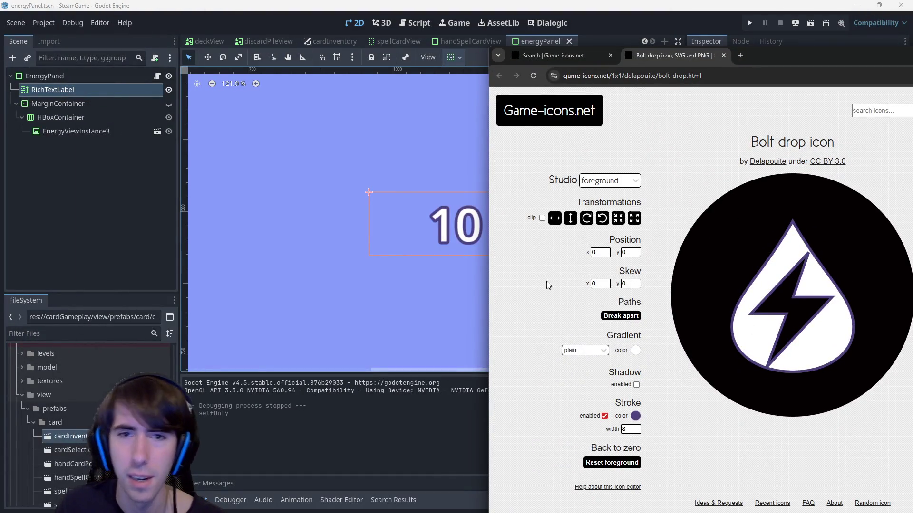
double_click(785, 49)
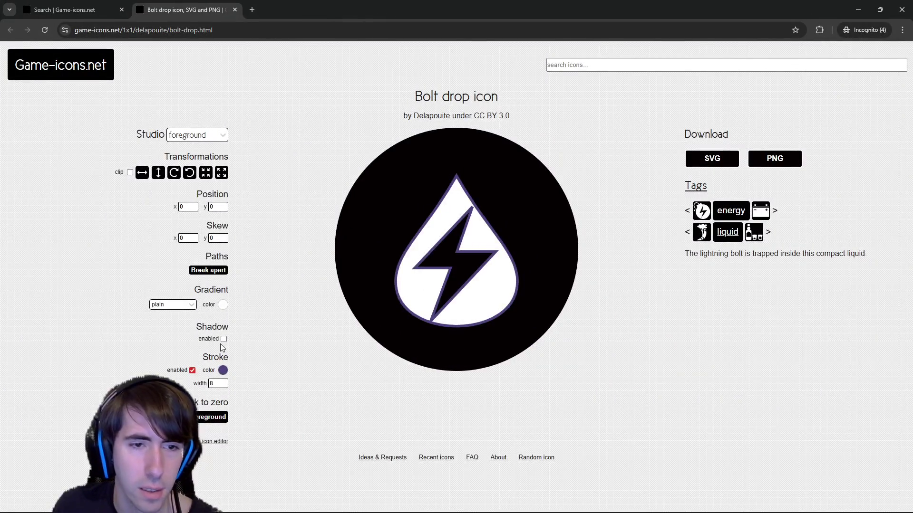
Enable the drop's shadow and set its colour to the copied purple hex
click(224, 339)
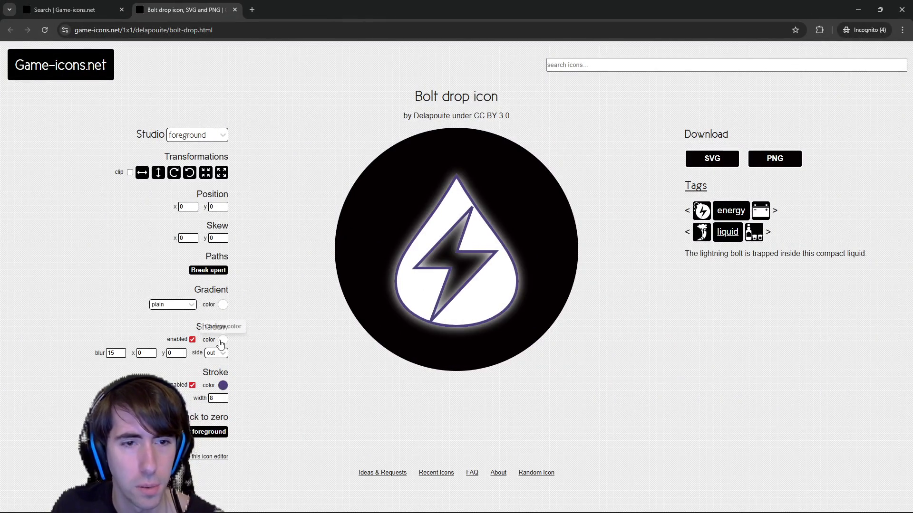
click(222, 341)
key(ctrl+v)
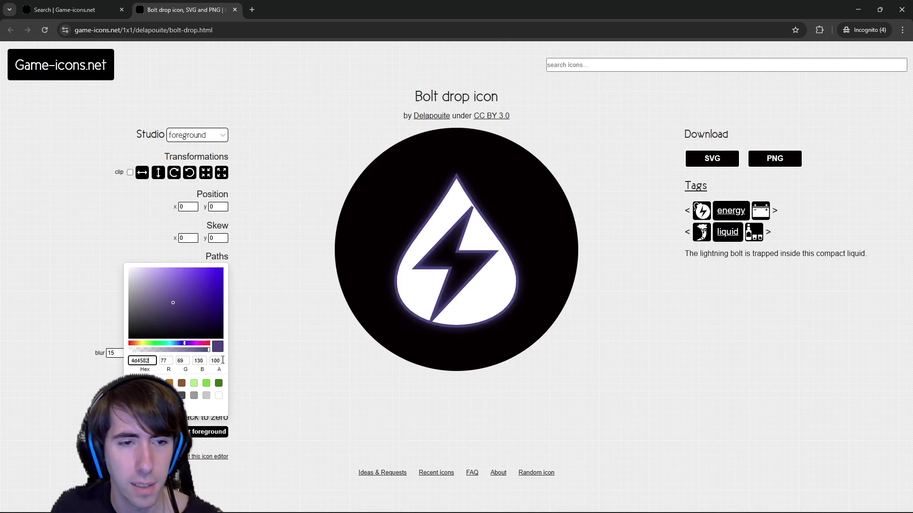
click(283, 358)
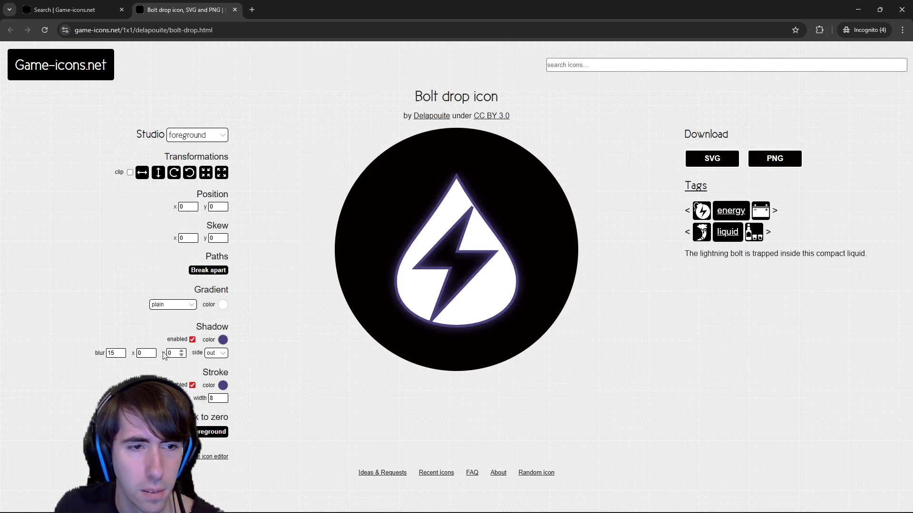
click(192, 339)
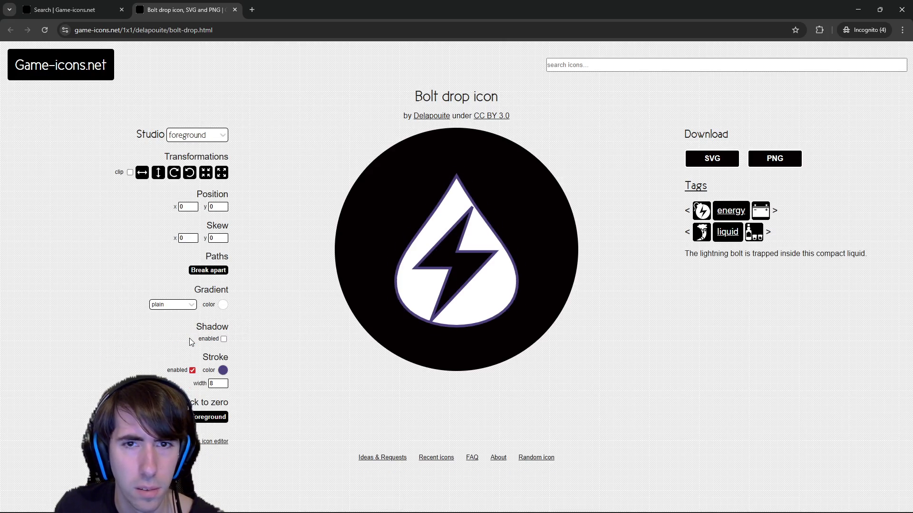
click(223, 340)
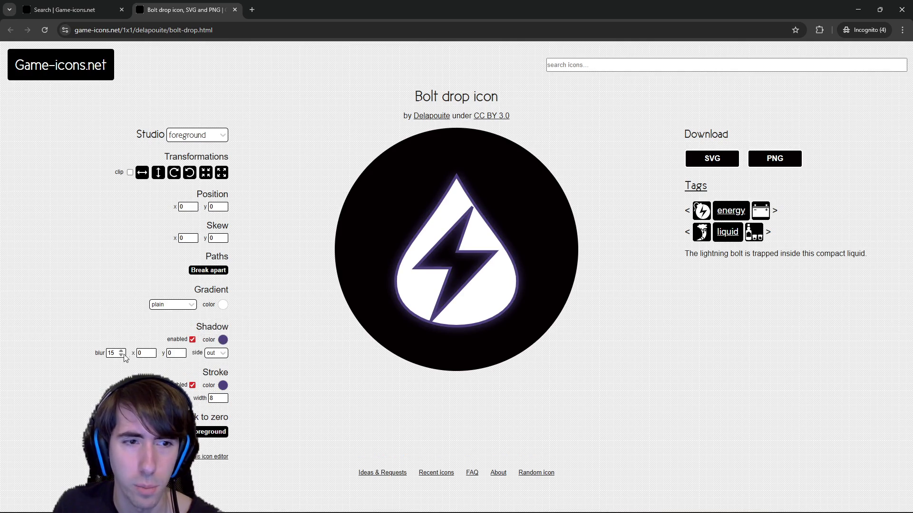
Set the shadow blur to 050, then shrink the browser to a smaller window
text(35)
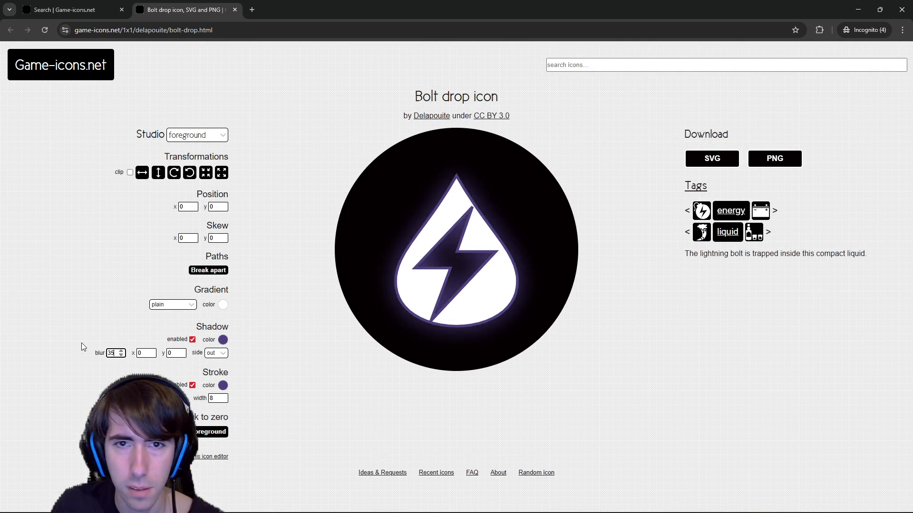
text(0)
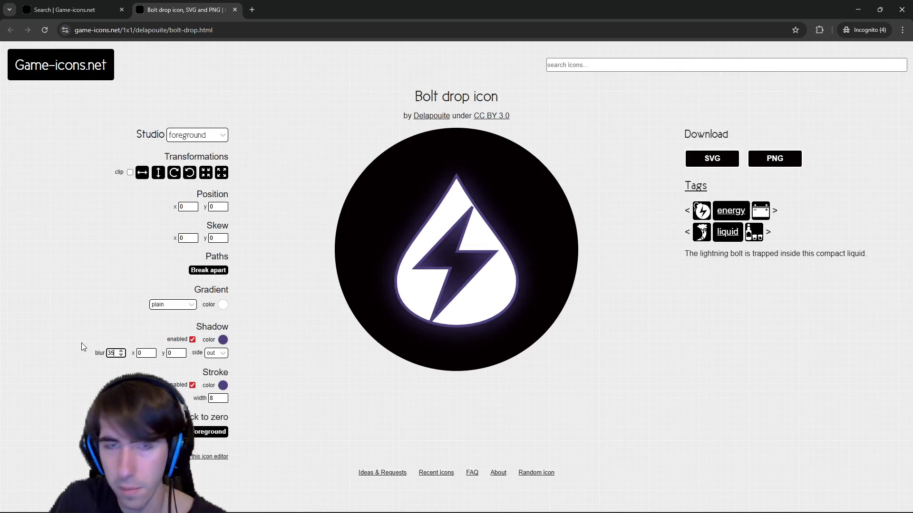
key(BackSpace)
key(BackSpace)
key(BackSpace)
text(0)
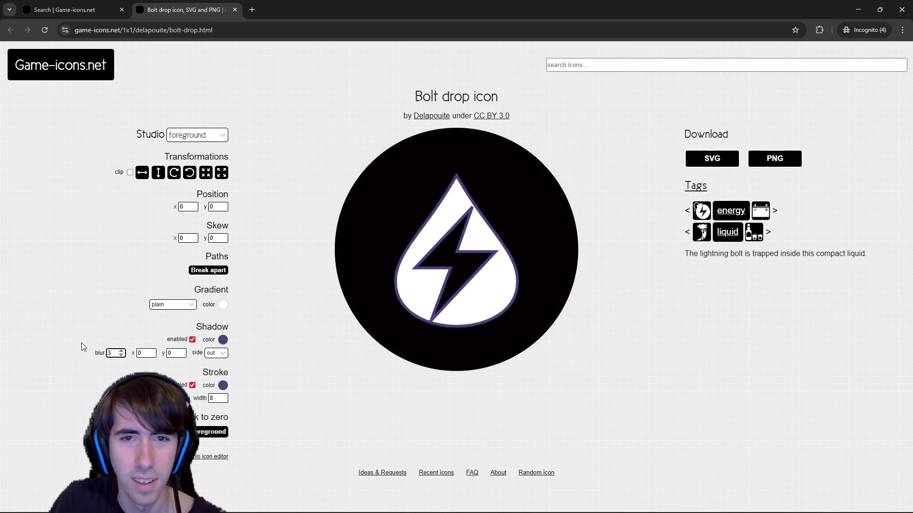
text(50)
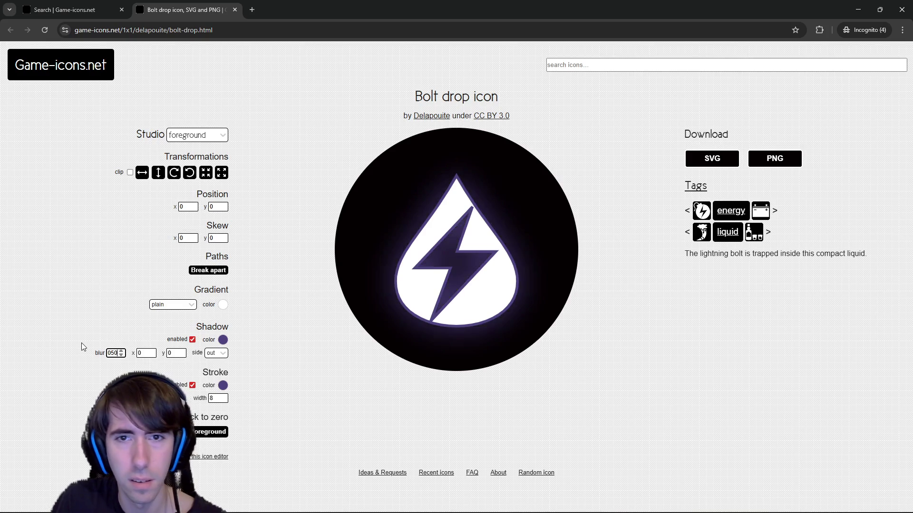
click(82, 343)
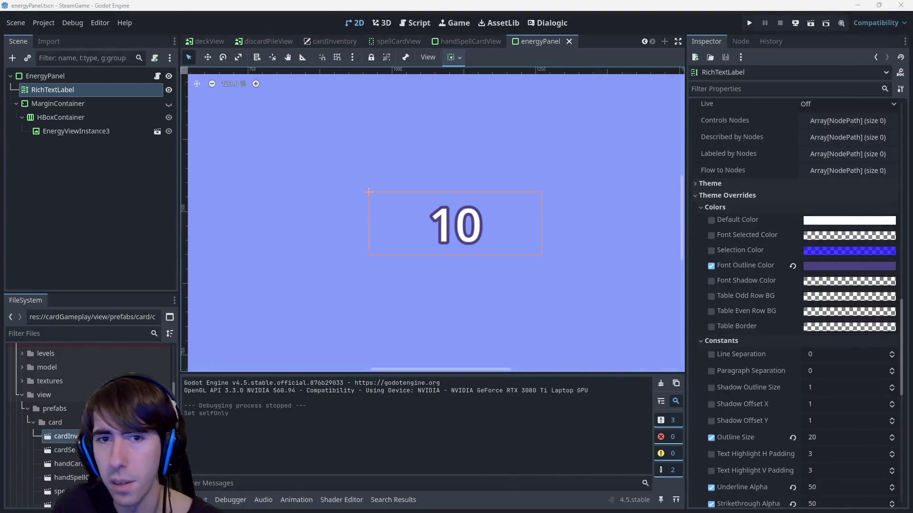
drag(546, 7, 546, 0)
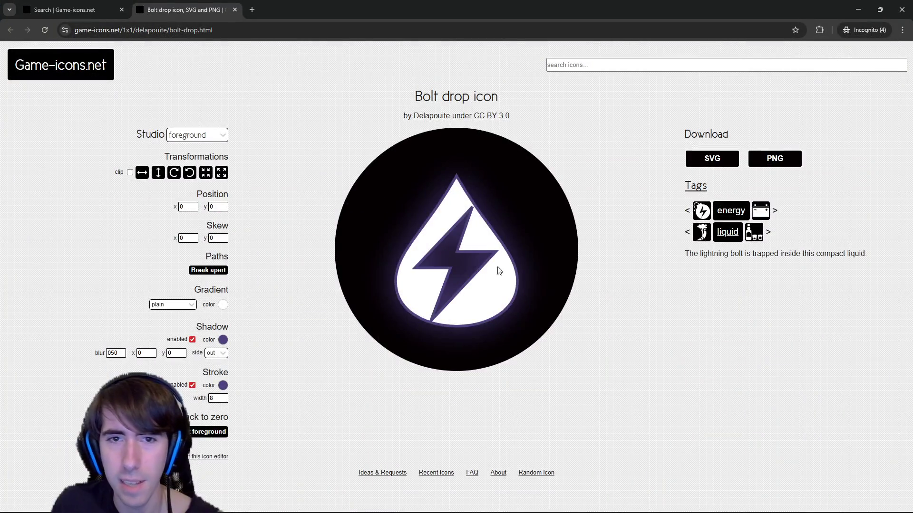
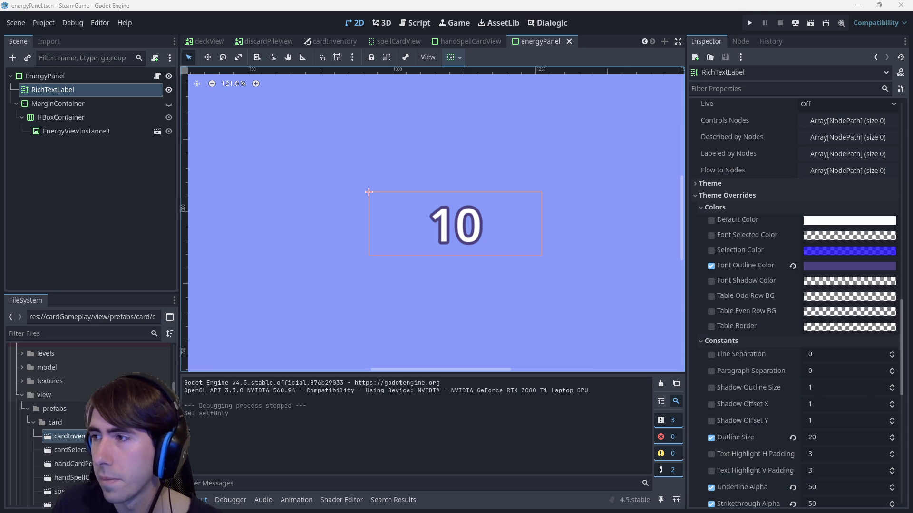
Expand art > icons in the FileSystem dock and import energy.png into the icons folder
scroll(79, 410, up, 4)
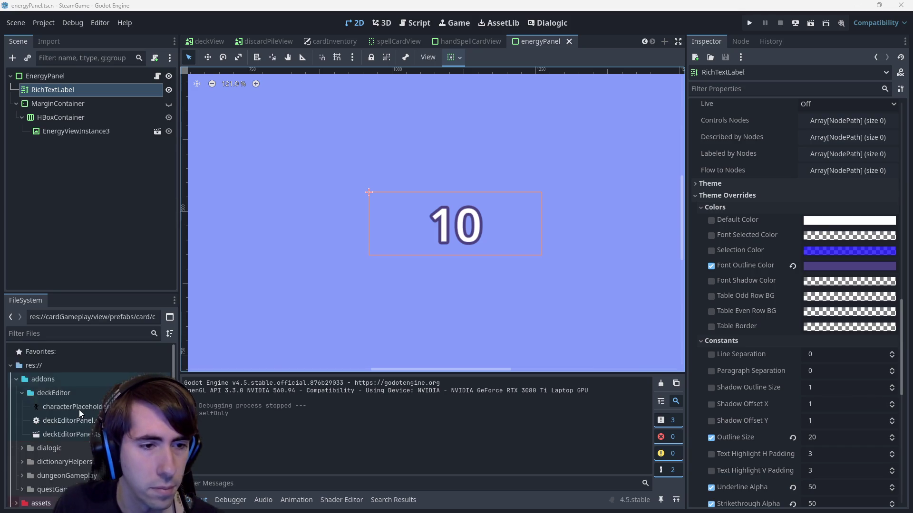
scroll(79, 410, down, 3)
double_click(45, 405)
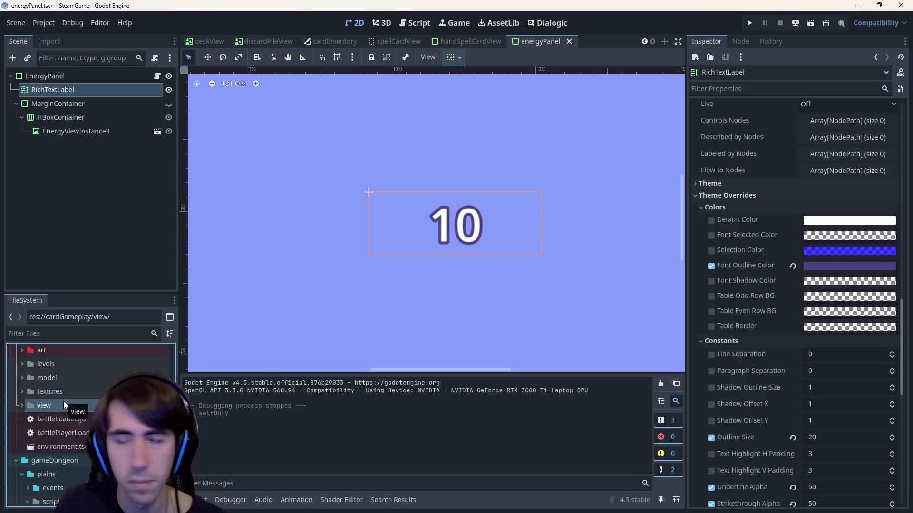
scroll(60, 369, up, 1)
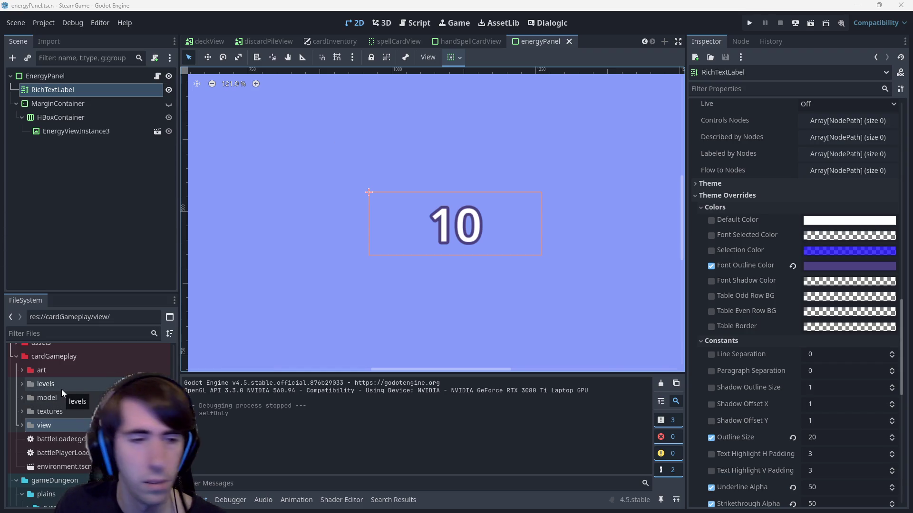
double_click(64, 368)
double_click(64, 402)
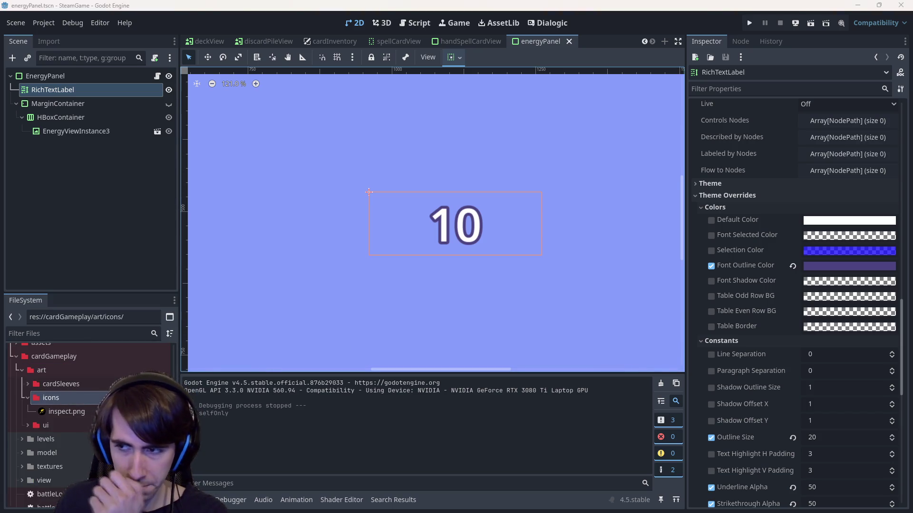
drag(1, 407, 88, 393)
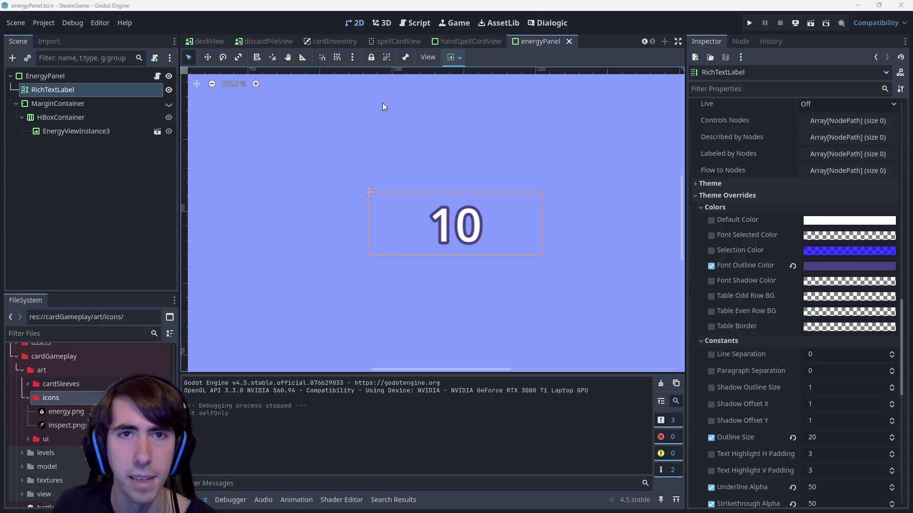
Drag energy.png into the energyPanel scene to add an Energy sprite
scroll(451, 258, down, 1)
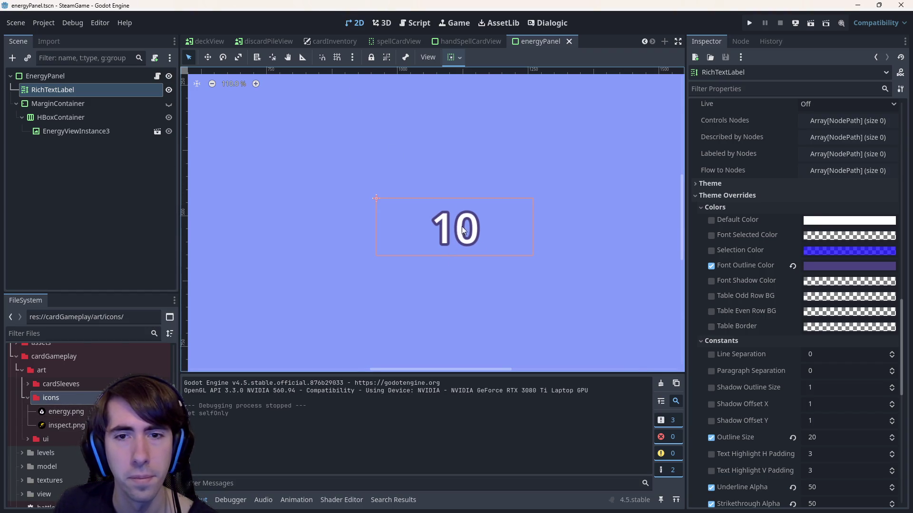
click(77, 416)
mouse_move(77, 417)
mouse_down()
mouse_move(373, 231)
mouse_move(460, 229)
mouse_up()
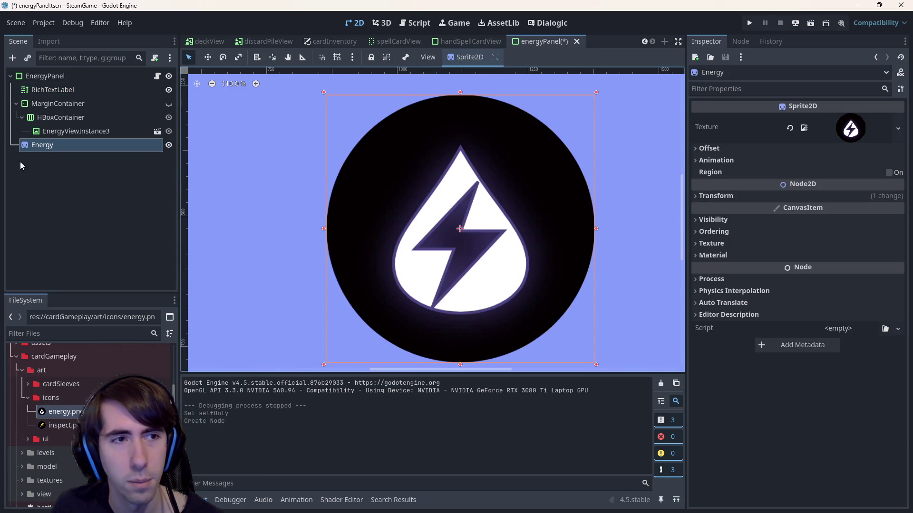
Undo the Energy sprite and select the RichTextLabel showing 10
key(ctrl+z)
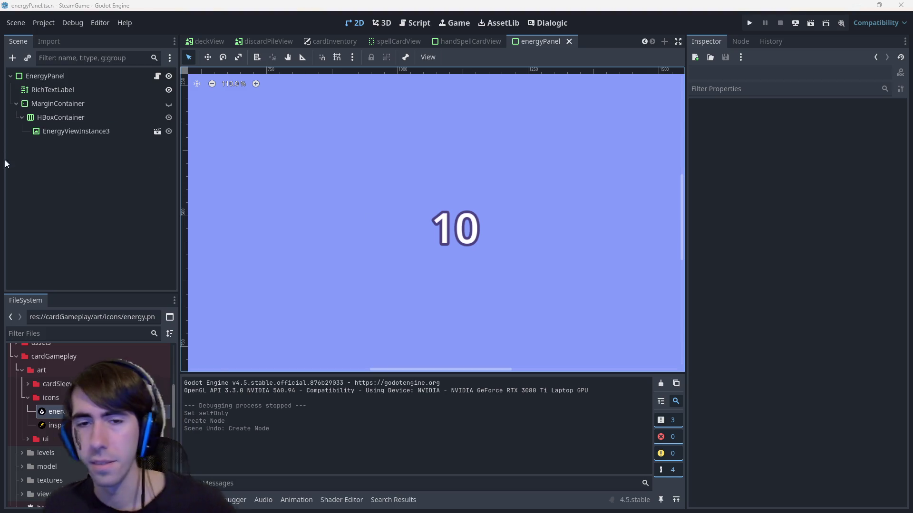
click(452, 224)
scroll(451, 224, up, 4)
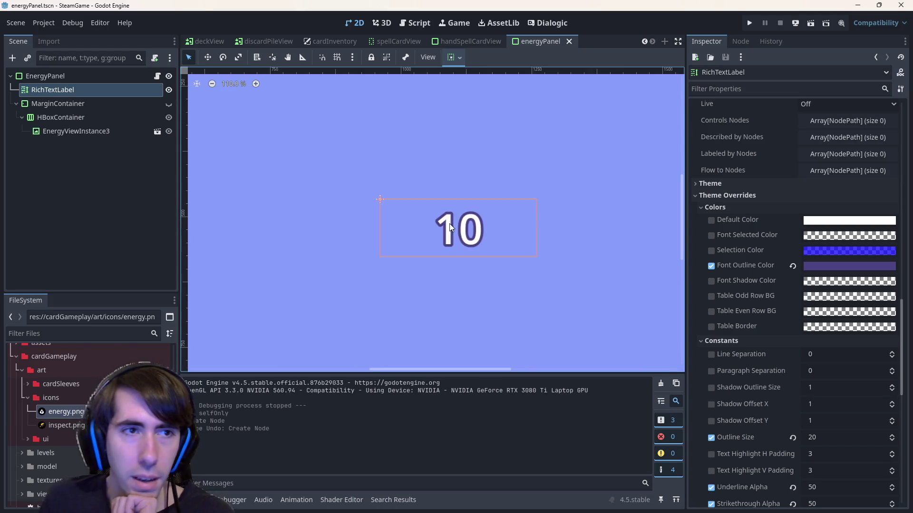
scroll(451, 221, up, 3)
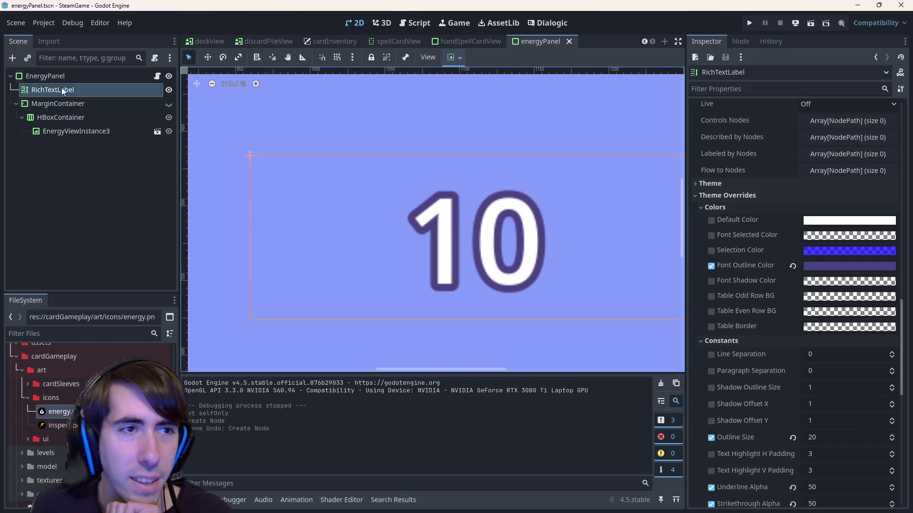
Add a TextureRect child under EnergyPanel and assign energy.png as its texture
right_click(66, 77)
click(113, 102)
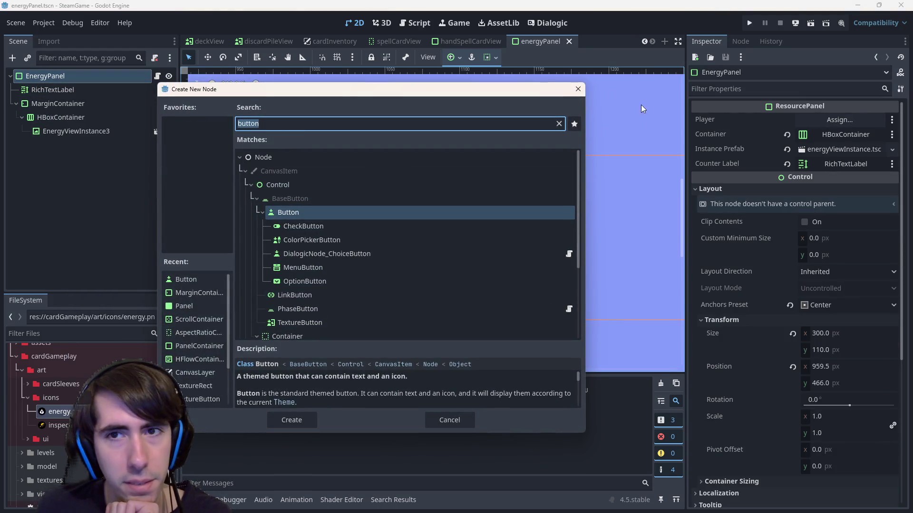
text(texture)
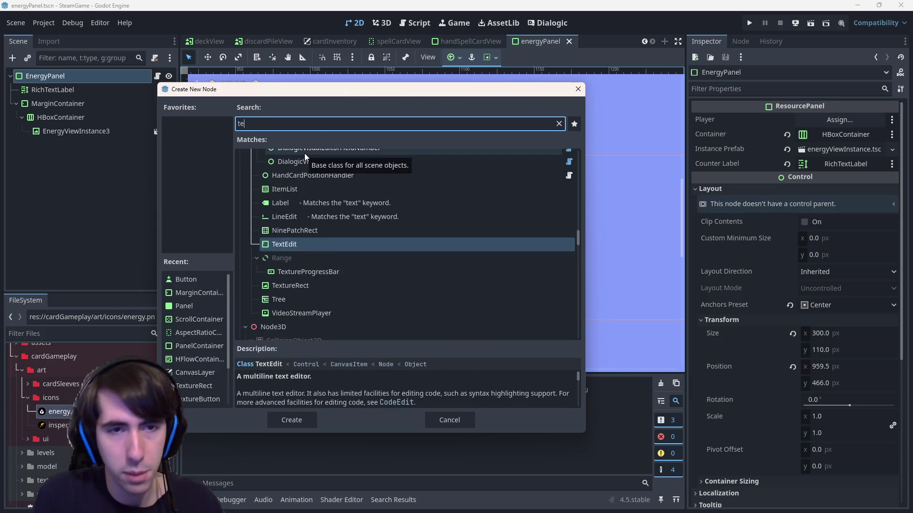
text(rect)
key(Return)
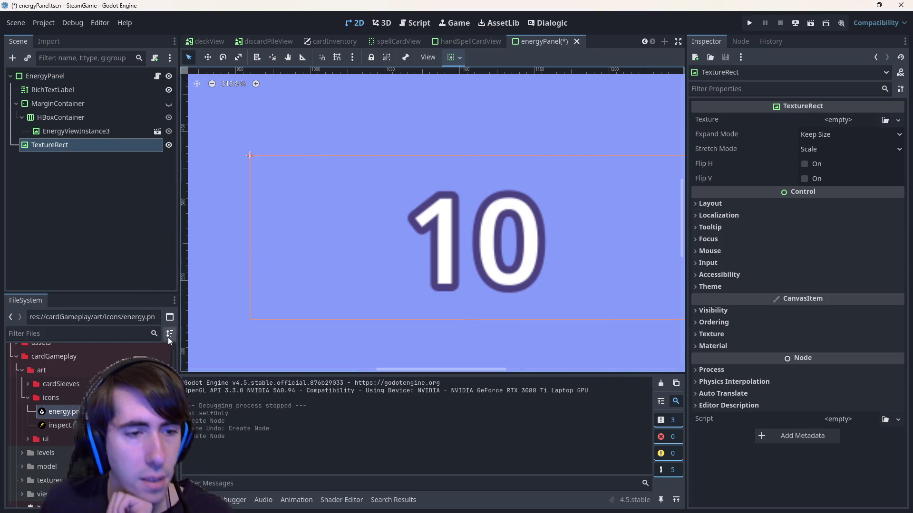
mouse_move(75, 417)
mouse_down()
mouse_move(136, 168)
mouse_move(61, 147)
mouse_up()
scroll(490, 255, down, 7)
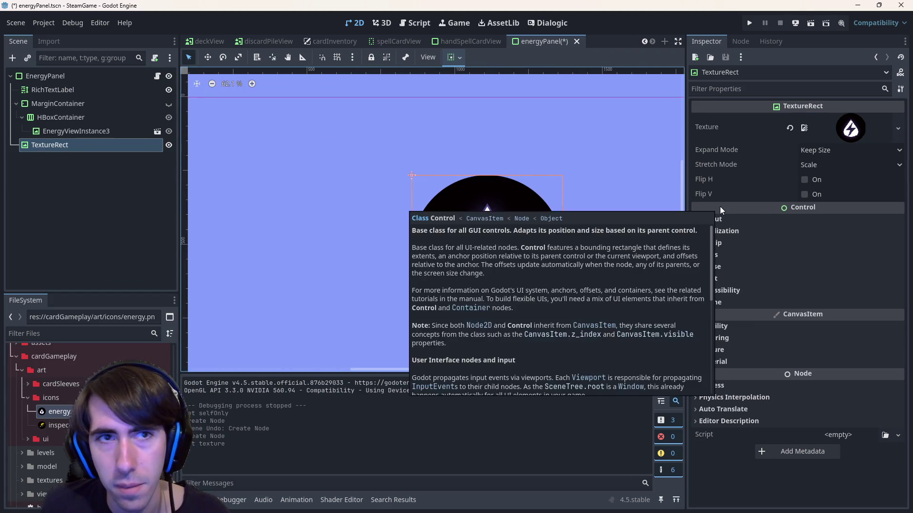
key(alt+Tab)
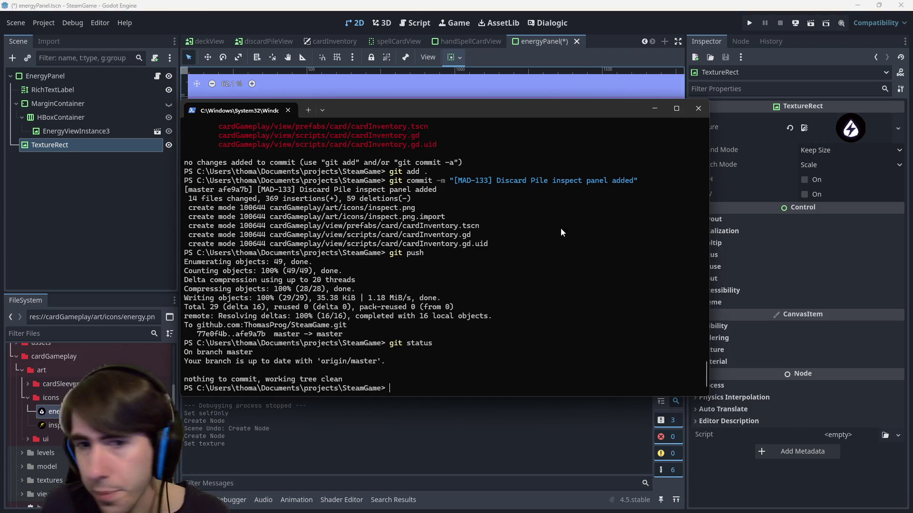
Run git status, then stage all changes with git add
text(git status)
key(Return)
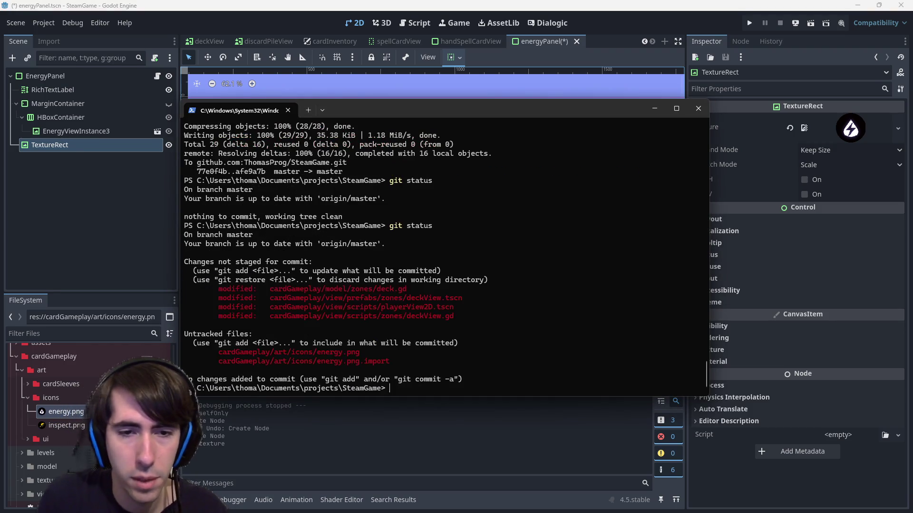
text(git add )
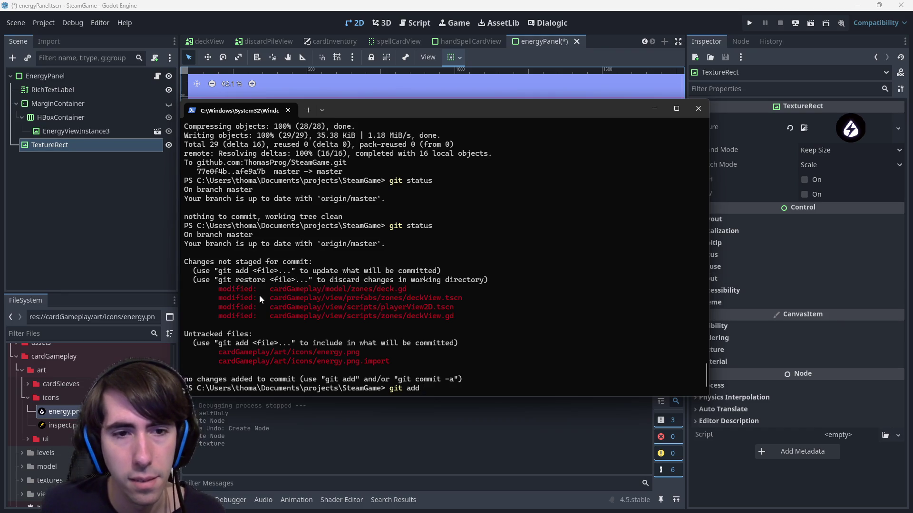
text(.)
key(Return)
Unstage the cardGameplay/art/icons folder with git reset
text(git reset)
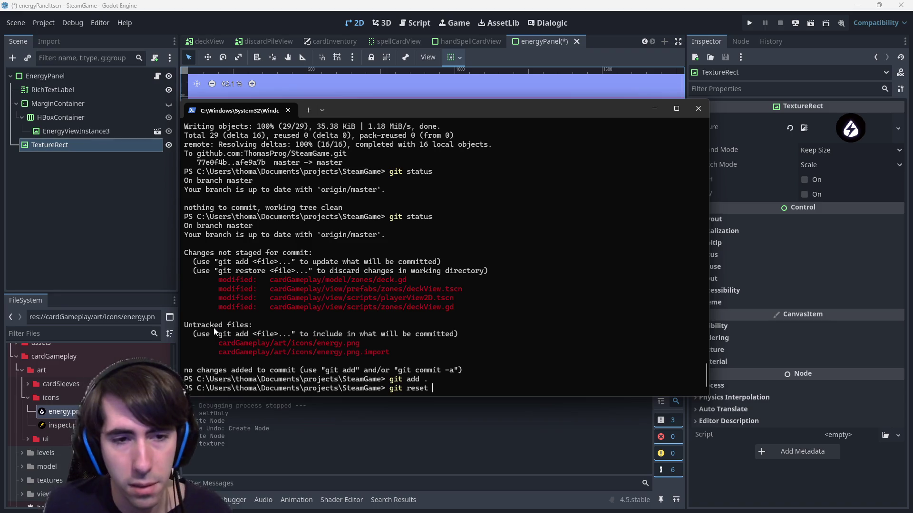
drag(218, 342, 321, 341)
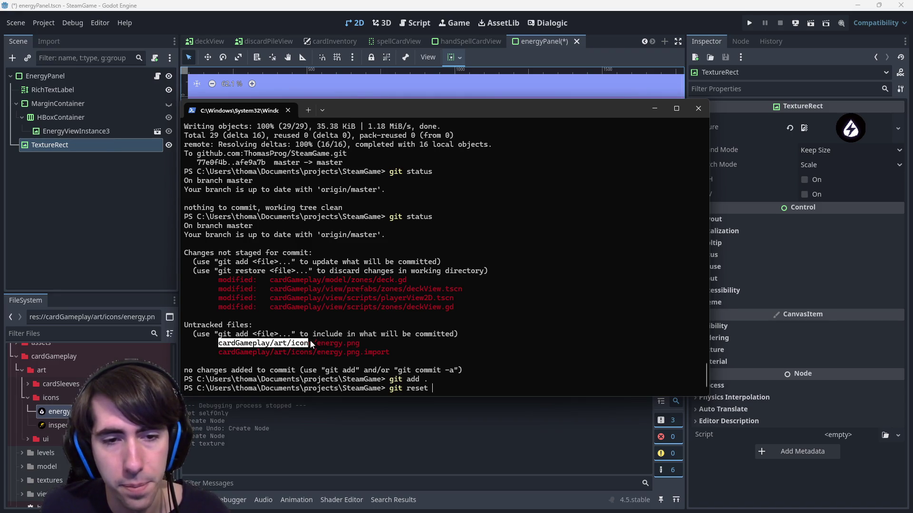
key(ctrl+c)
key(Return)
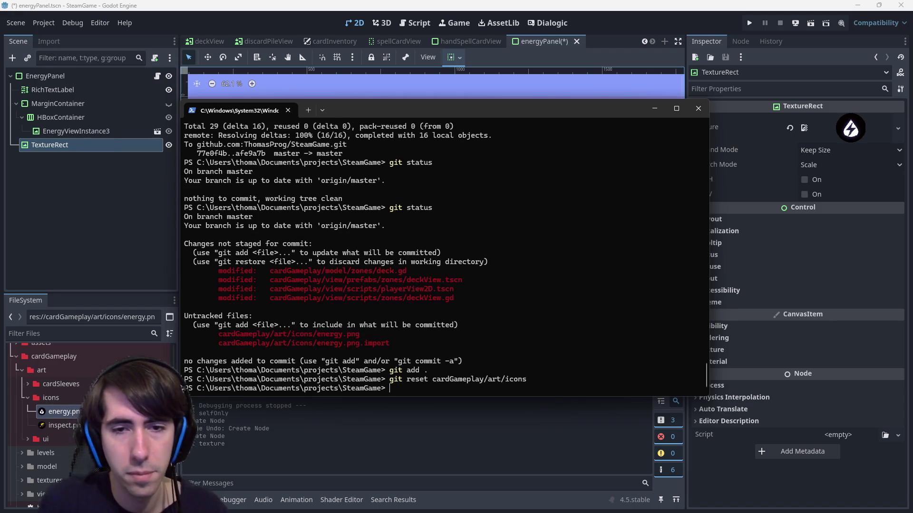
text(git status)
key(Return)
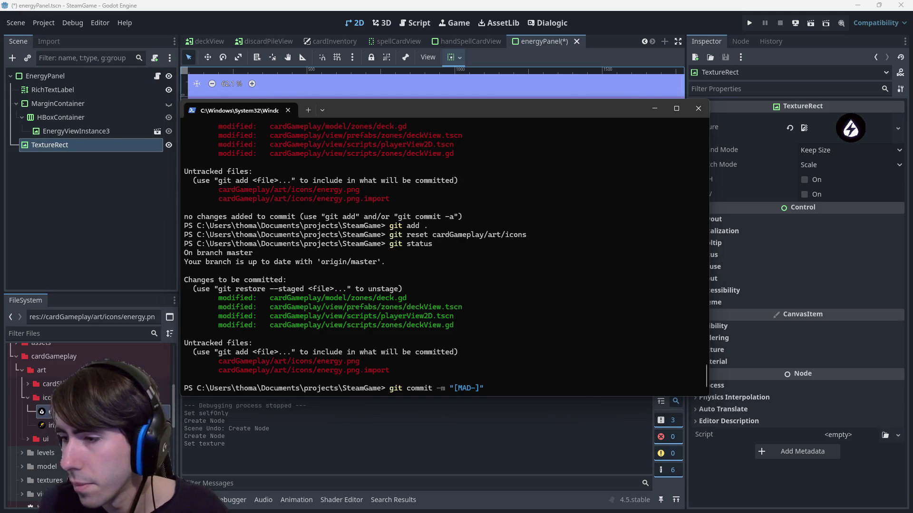
Commit as "[MAD-133] Deck inspect added" and push to master
key(alt+Tab)
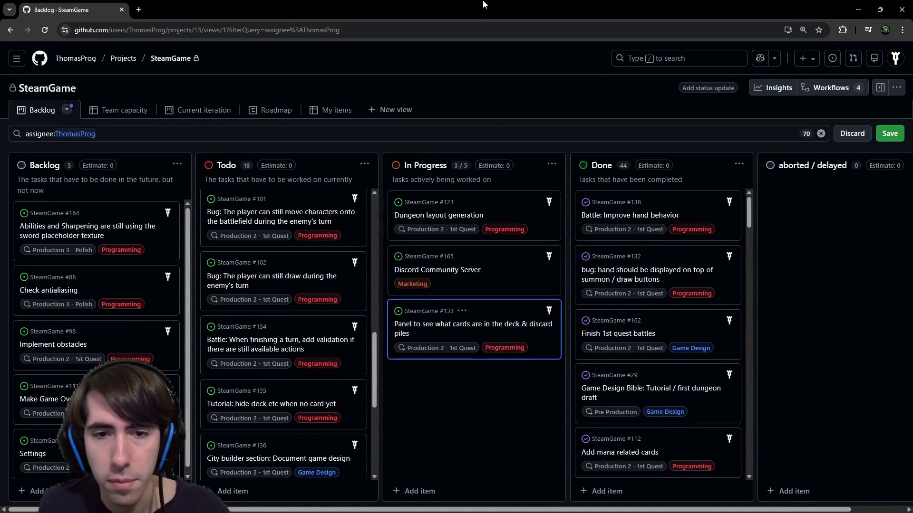
key(alt+Tab)
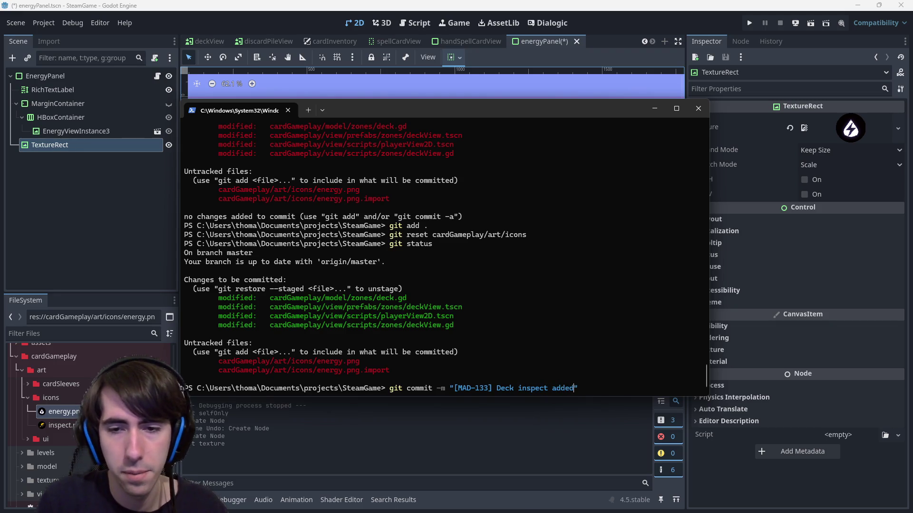
key(Return)
text(git push)
key(Return)
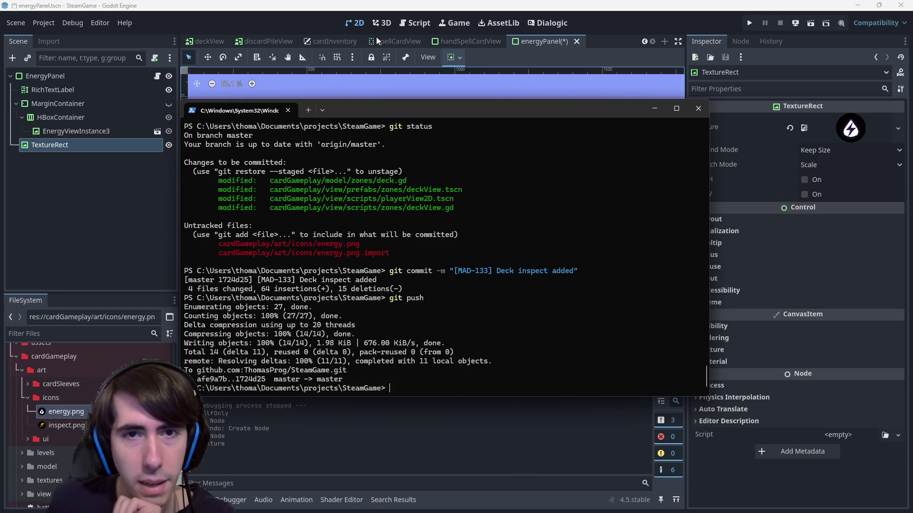
Move TextureRect to the top of EnergyPanel and RichTextLabel into HBoxContainer
scroll(414, 81, down, 1)
click(415, 76)
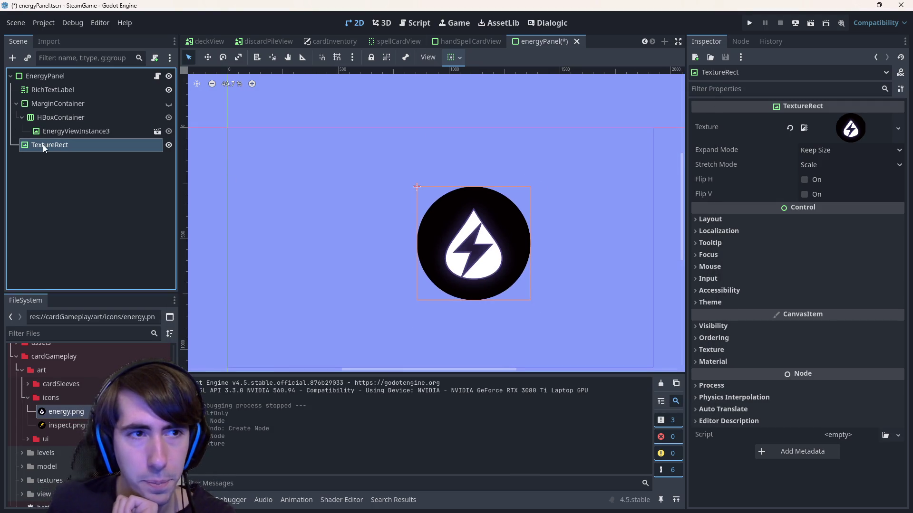
drag(43, 145, 48, 85)
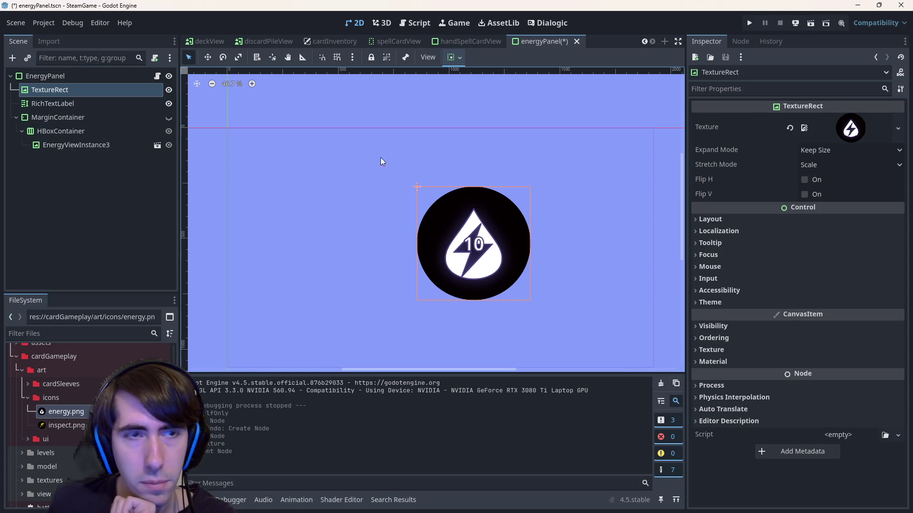
click(456, 196)
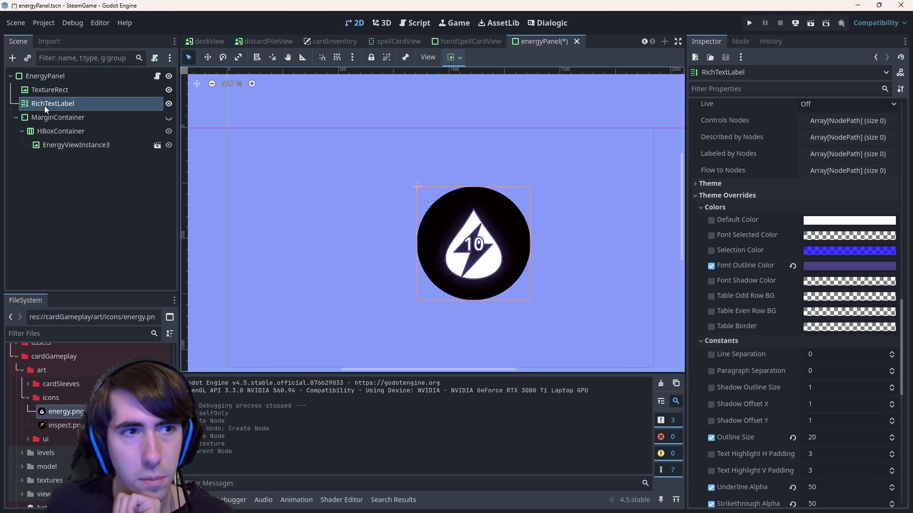
mouse_move(44, 105)
mouse_down()
mouse_move(101, 151)
mouse_move(82, 148)
mouse_move(74, 131)
mouse_up()
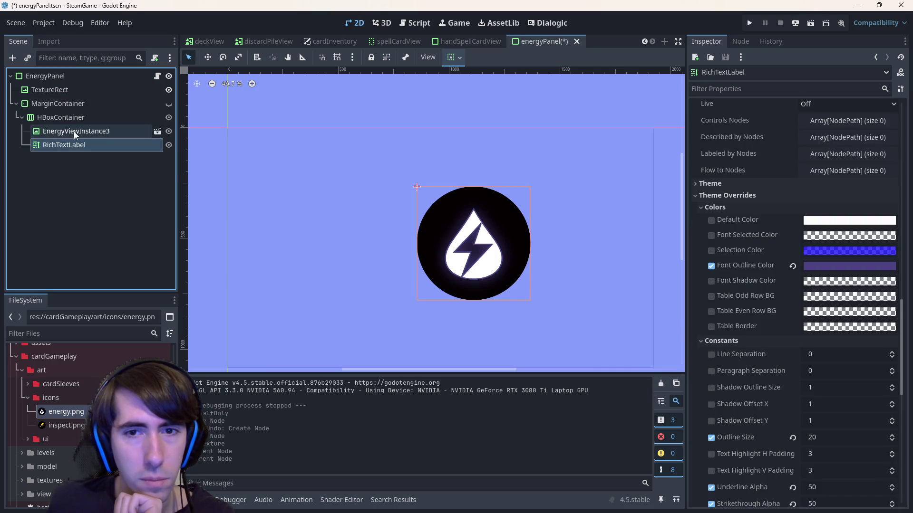
Set EnergyViewInstance3 to Expand Mode Ignore Size and Stretch Mode Keep Aspect Centered
scroll(817, 196, up, 15)
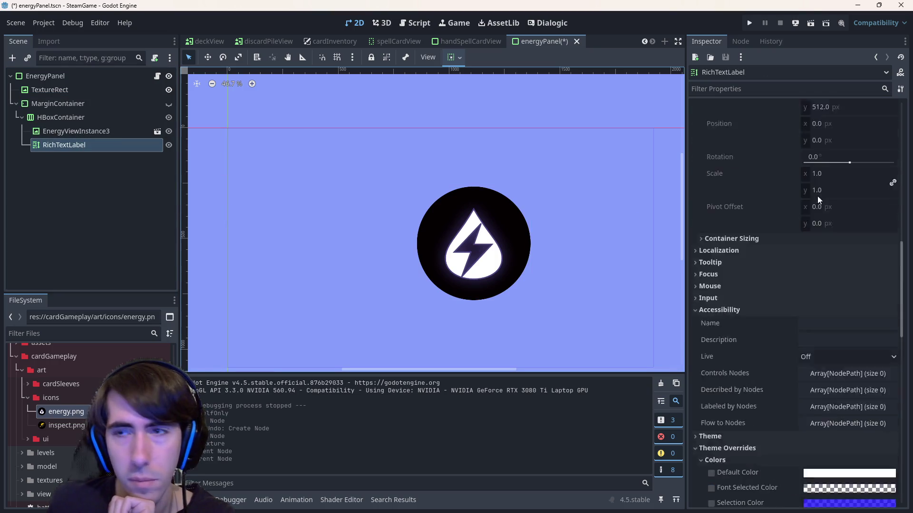
click(628, 168)
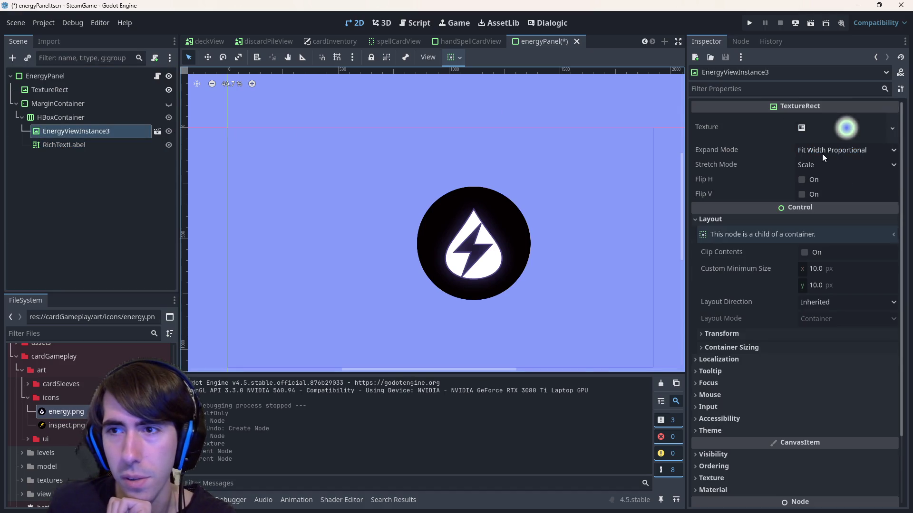
click(822, 154)
click(823, 178)
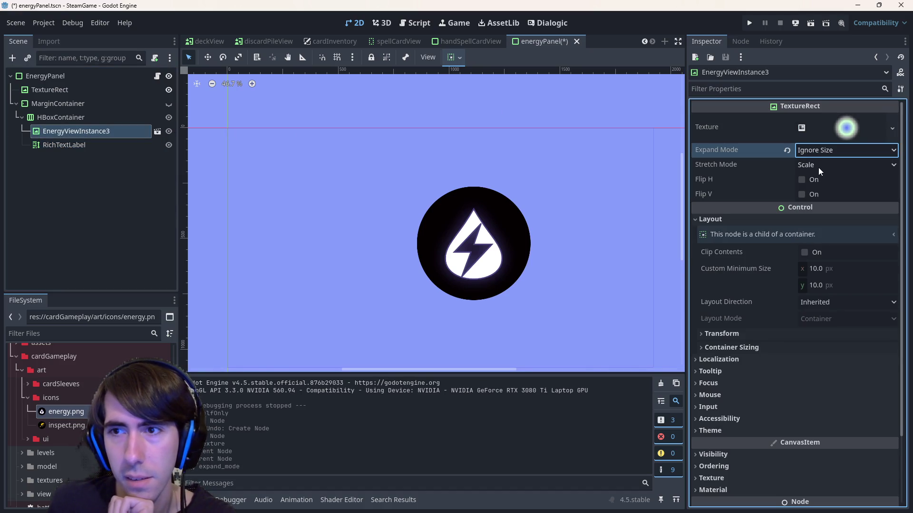
click(818, 167)
click(843, 246)
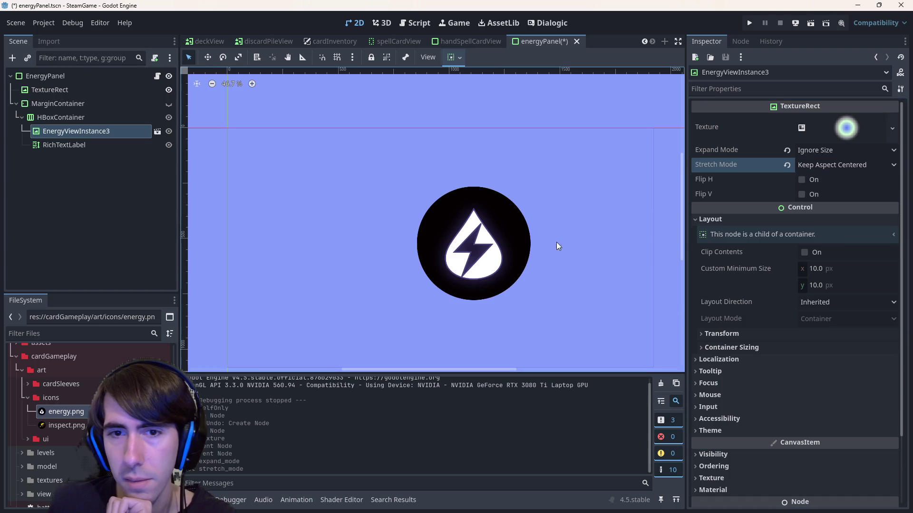
Move EnergyViewInstance3 under MarginContainer and toggle TextureRect's visibility
scroll(558, 246, up, 2)
click(87, 134)
mouse_move(84, 132)
mouse_down()
mouse_move(95, 154)
mouse_move(67, 105)
mouse_up()
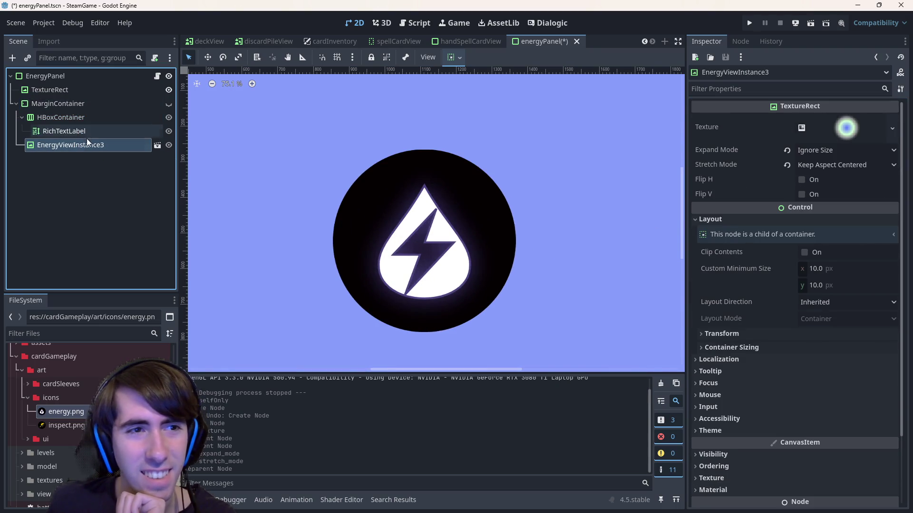
click(65, 93)
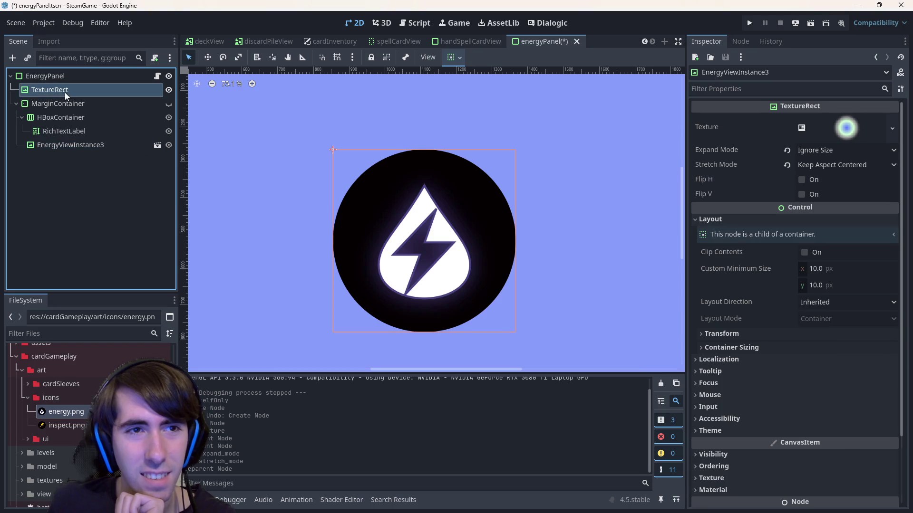
click(170, 90)
click(169, 90)
Undo the recent scene edits, keeping the energy texture, and save the scene
key(ctrl+z)
key(ctrl+z)
key(ctrl+z)
key(ctrl+z)
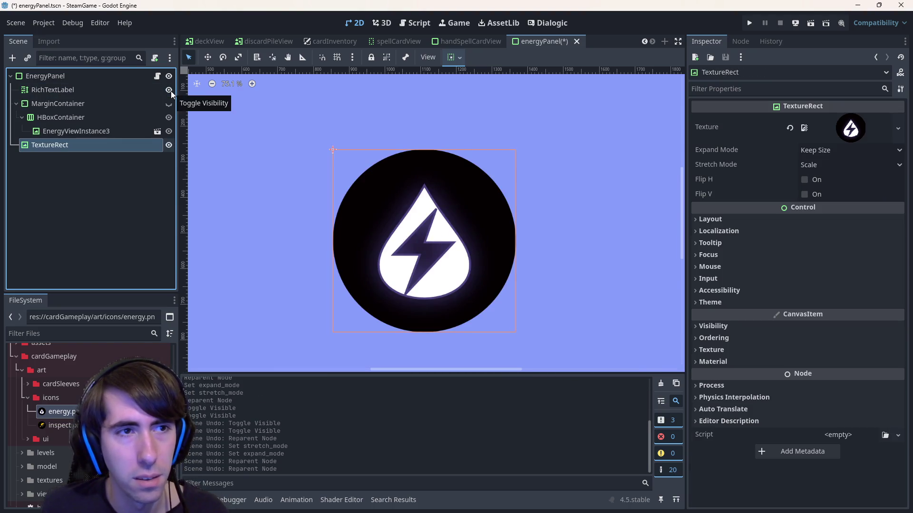
key(ctrl+z)
key(ctrl+shift+z)
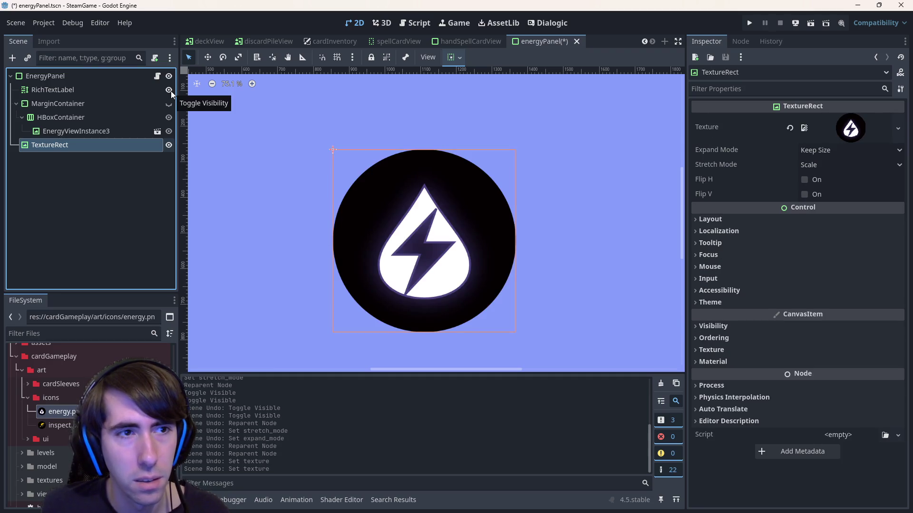
key(ctrl+z)
key(ctrl+shift+z)
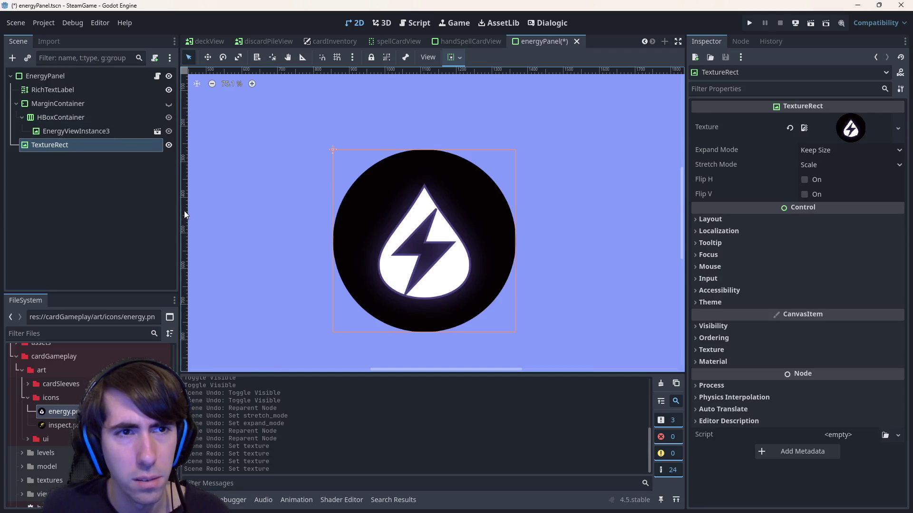
key(ctrl+z)
key(ctrl+shift+z)
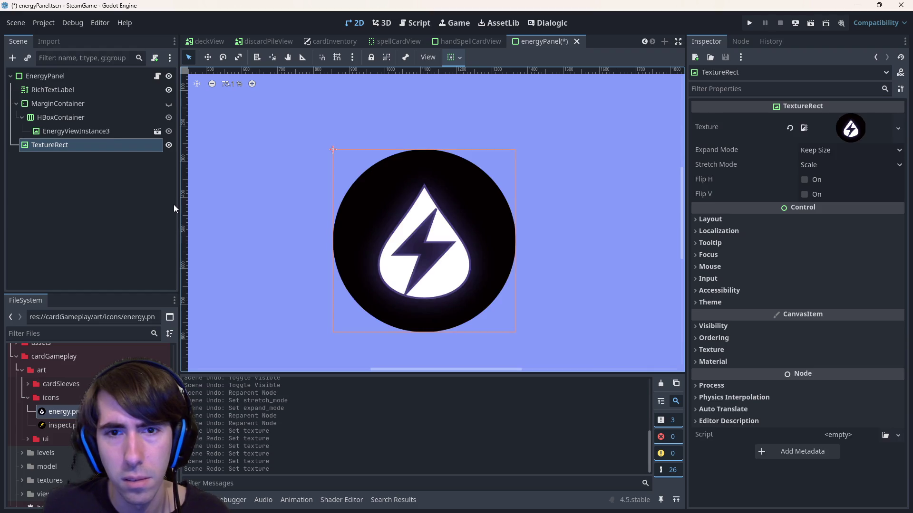
key(ctrl+s)
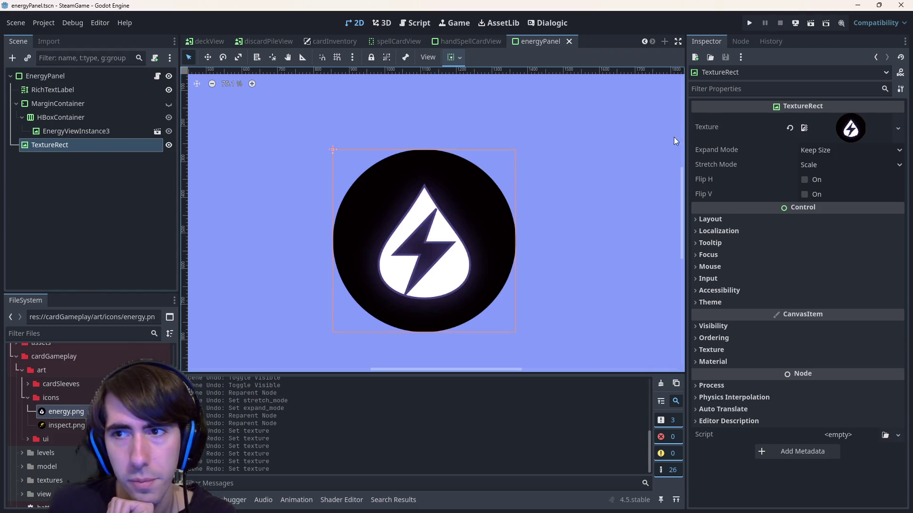
Set TextureRect's Expand Mode to Ignore Size and Stretch Mode to Keep Aspect Centered
click(823, 146)
click(834, 178)
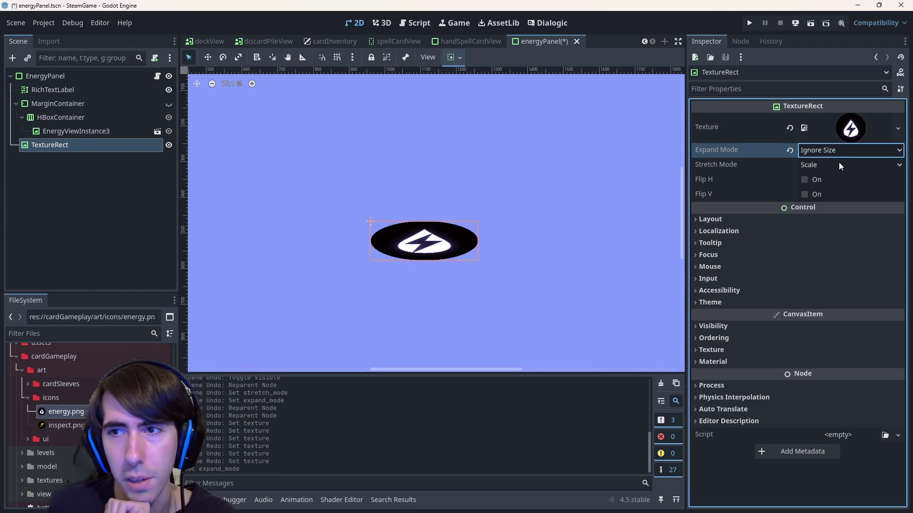
click(839, 162)
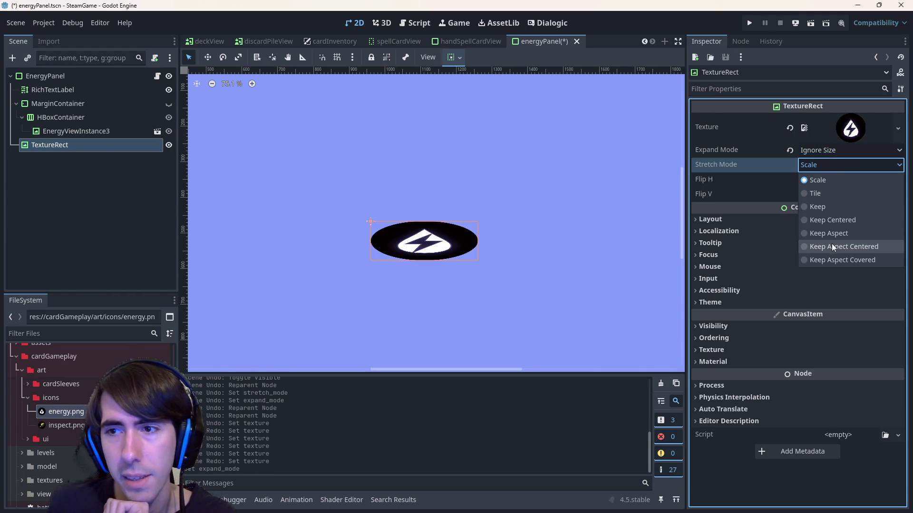
click(870, 246)
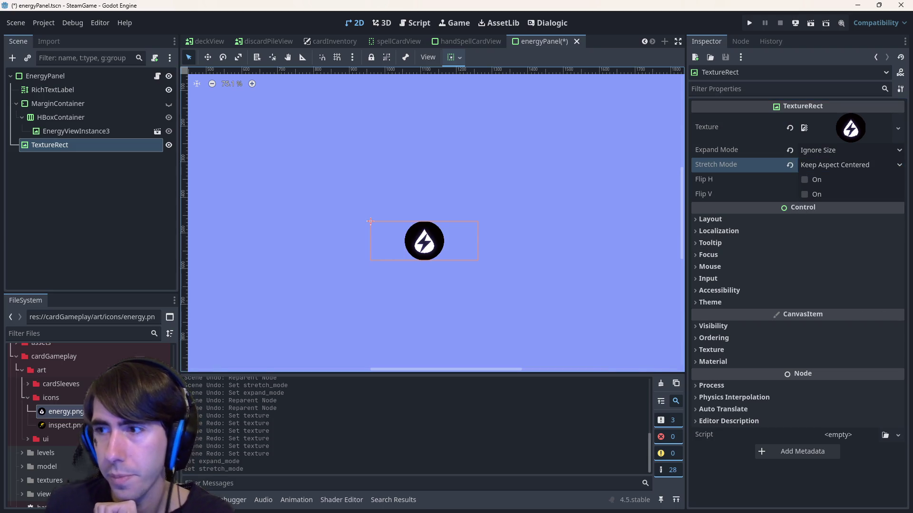
Move TextureRect into HBoxContainer and give it a custom minimum size of 200
scroll(390, 257, up, 5)
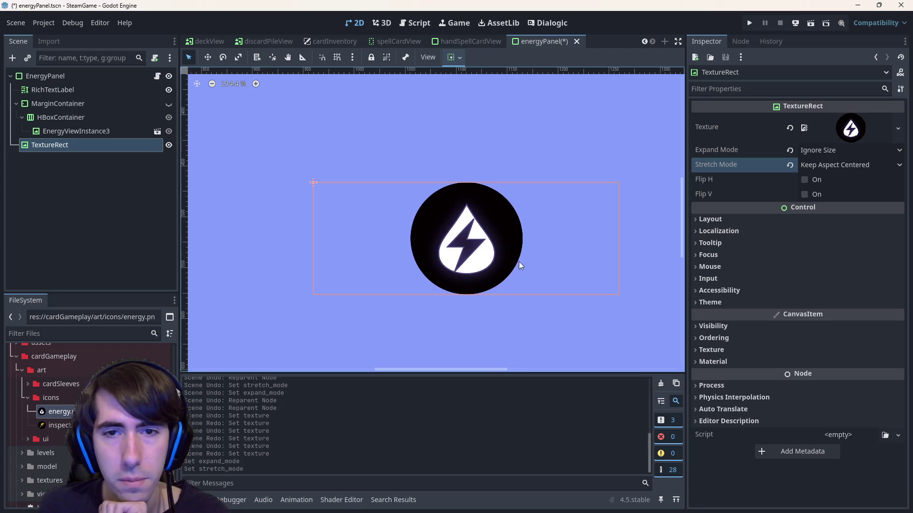
drag(70, 147, 56, 118)
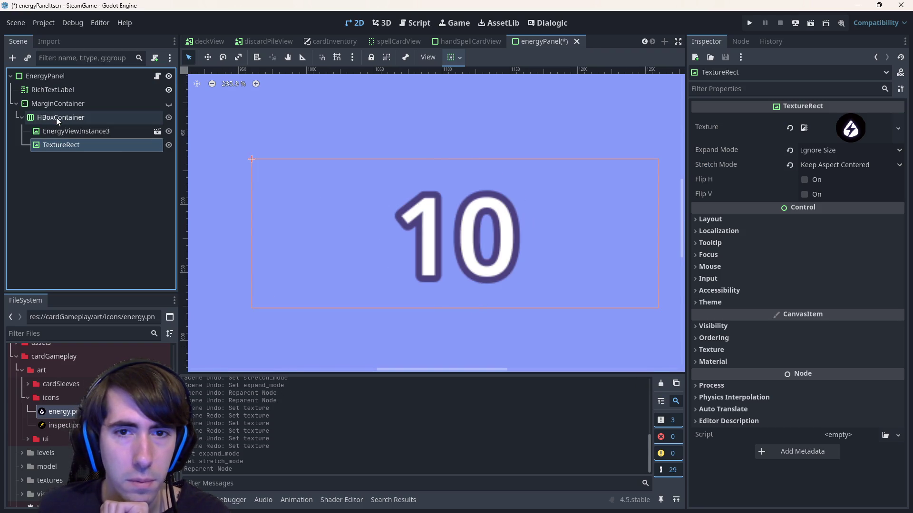
scroll(432, 257, down, 6)
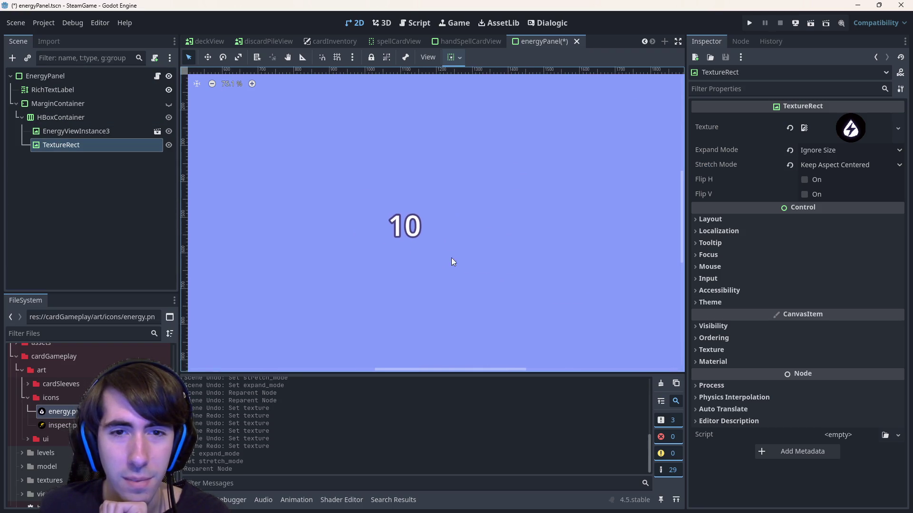
click(756, 86)
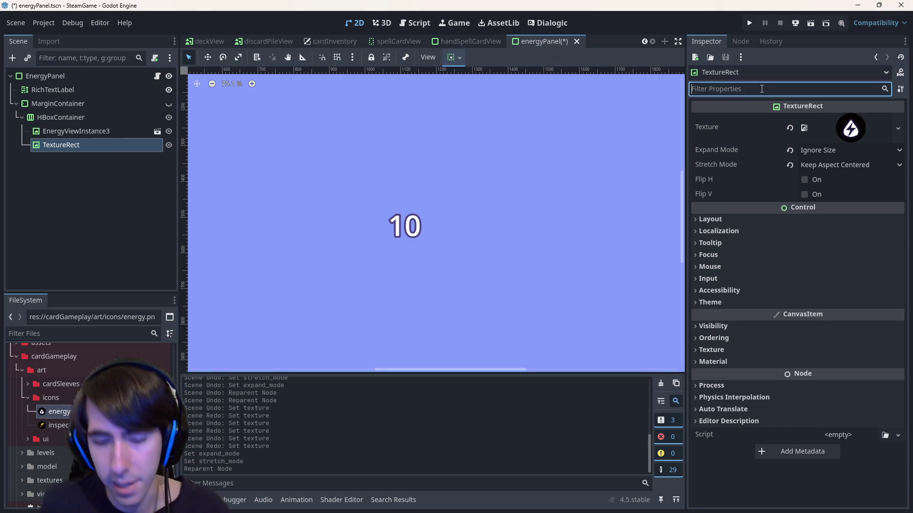
text(min)
click(710, 129)
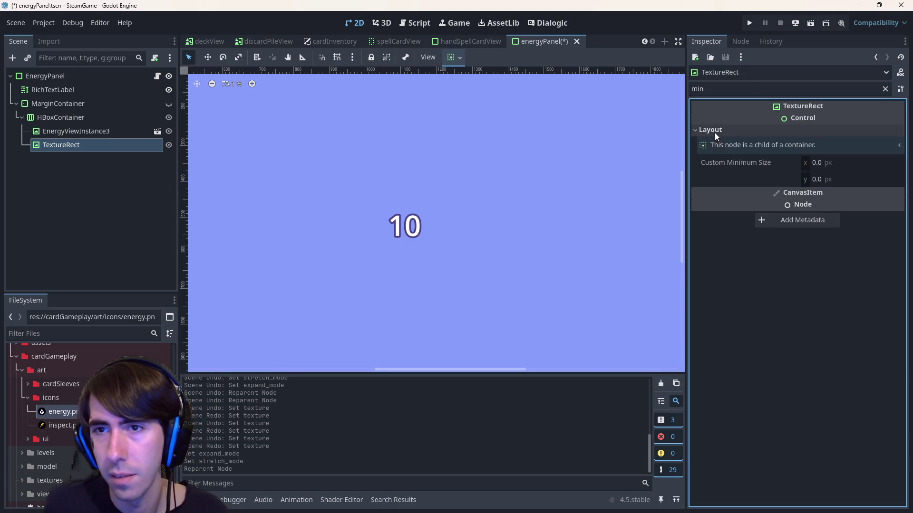
drag(818, 161, 820, 178)
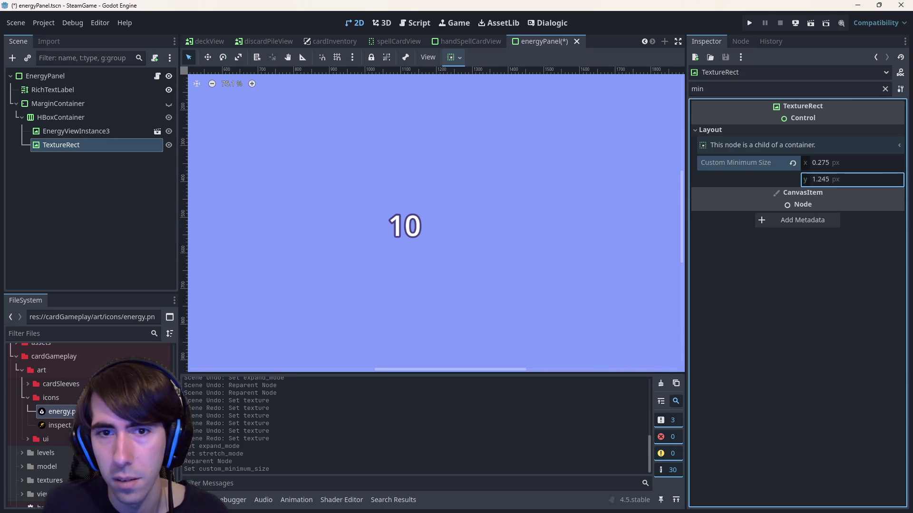
click(820, 162)
text(2)
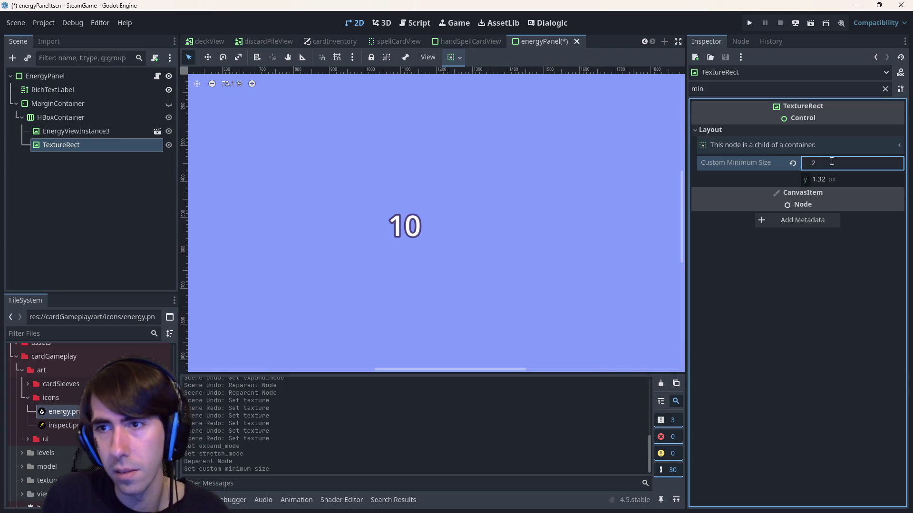
text(00)
key(Tab)
text(200)
key(Return)
Delete the TextureRect node and save the energyPanel scene
scroll(275, 187, down, 3)
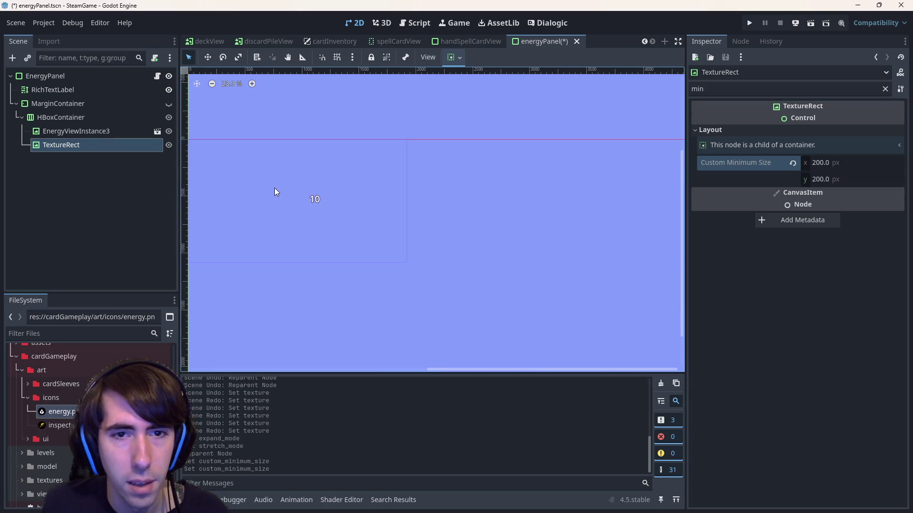
click(105, 146)
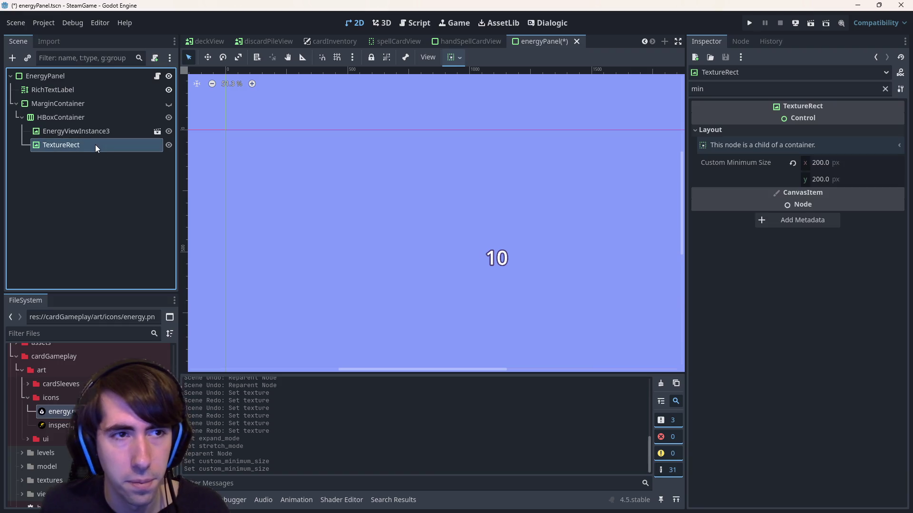
key(Delete)
key(Return)
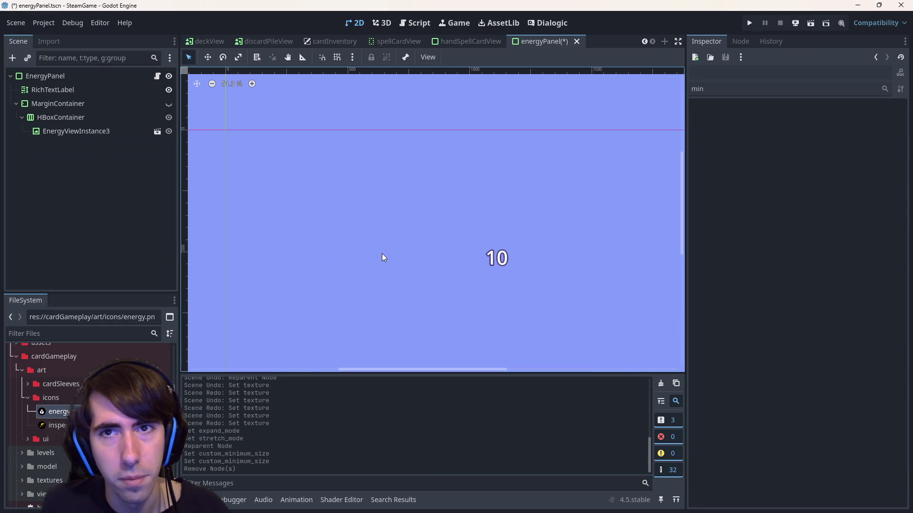
key(ctrl+s)
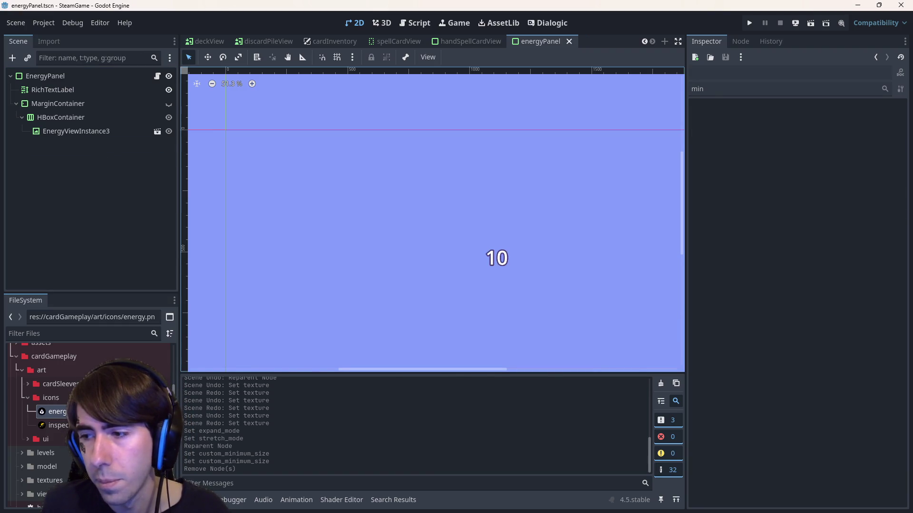
Run git status in the terminal to check the remaining changes
key(alt+Tab)
text(it )
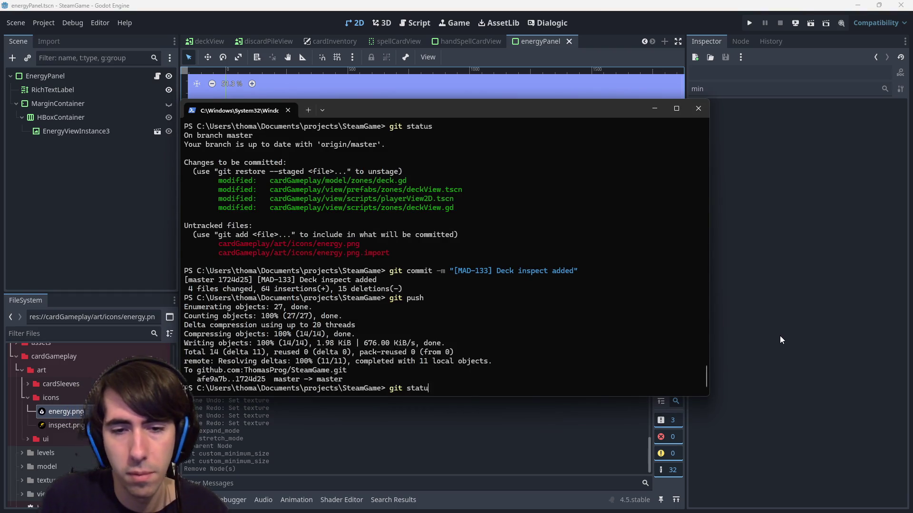
text(s)
key(Return)
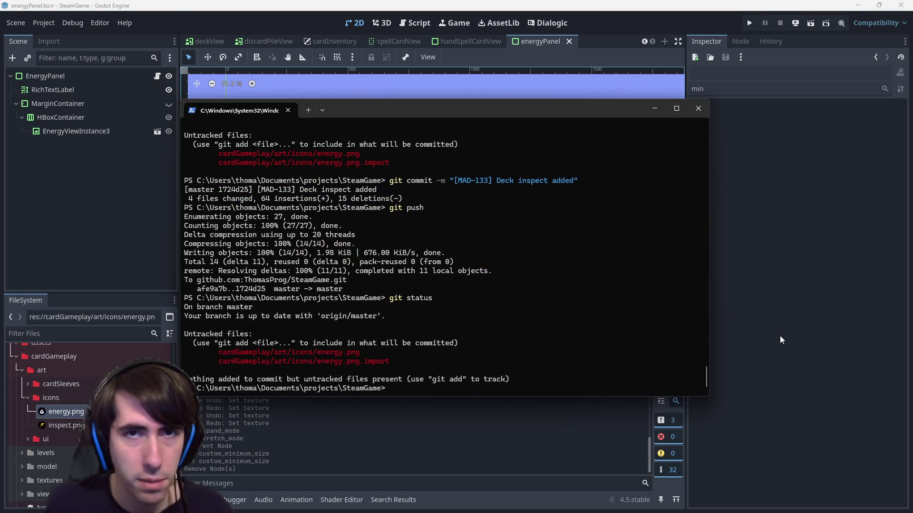
click(276, 4)
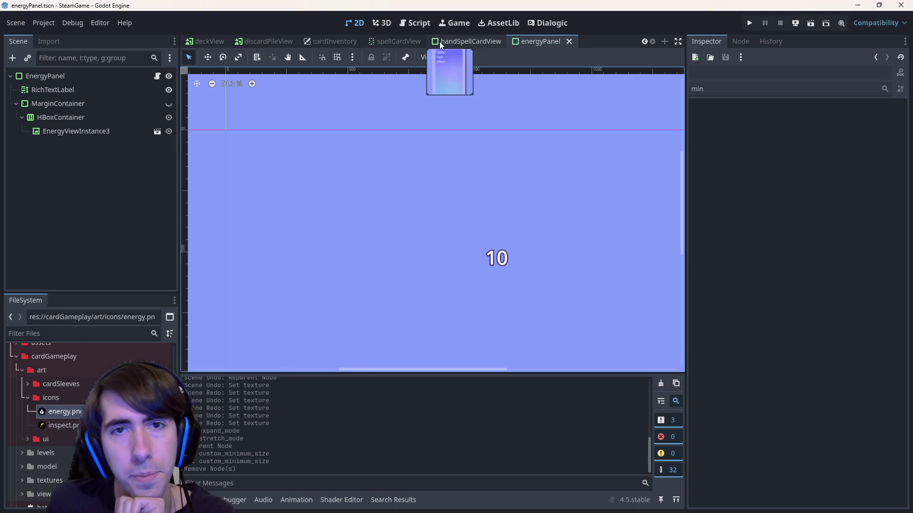
In handSpellCardView, filter the project files for 'deck', then clear the filter
click(440, 41)
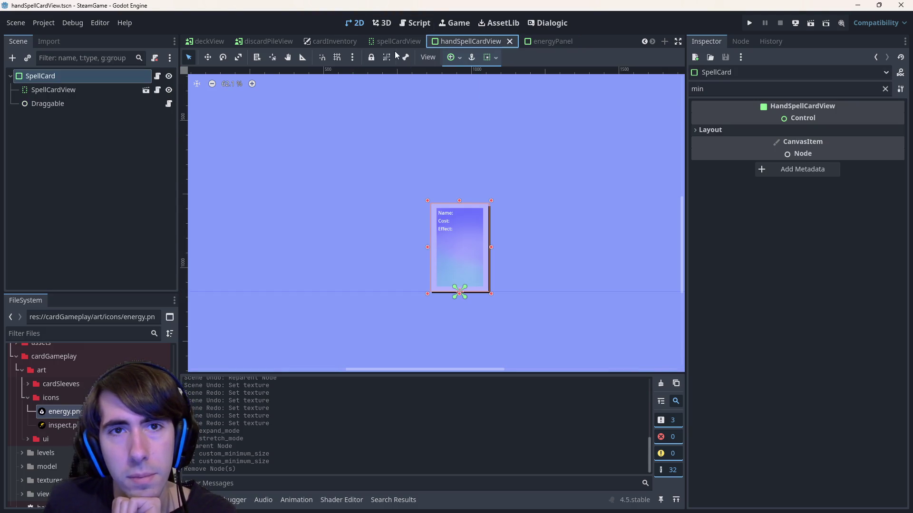
scroll(376, 40, up, 6)
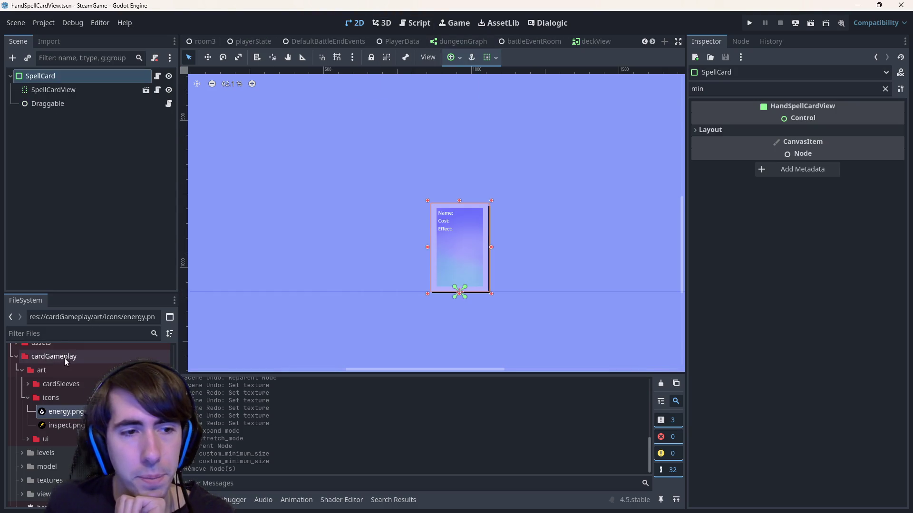
click(61, 338)
text(deck)
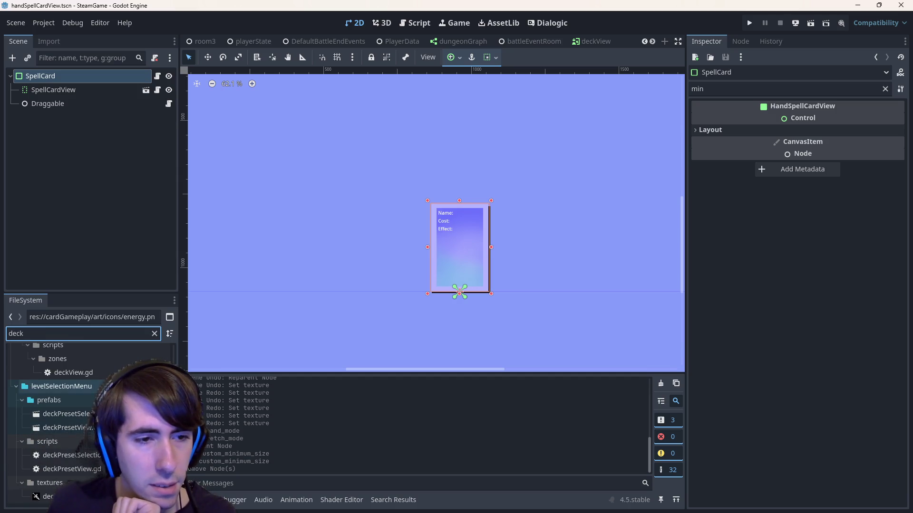
scroll(95, 394, up, 5)
scroll(106, 393, down, 4)
click(154, 333)
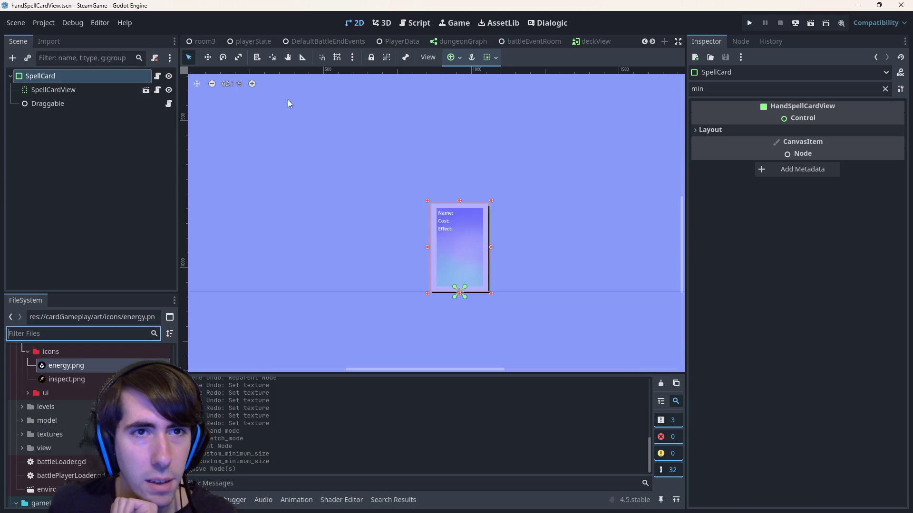
scroll(261, 45, up, 6)
From the playerView2D scene, open the DeckView instance in its own deckView tab
click(337, 41)
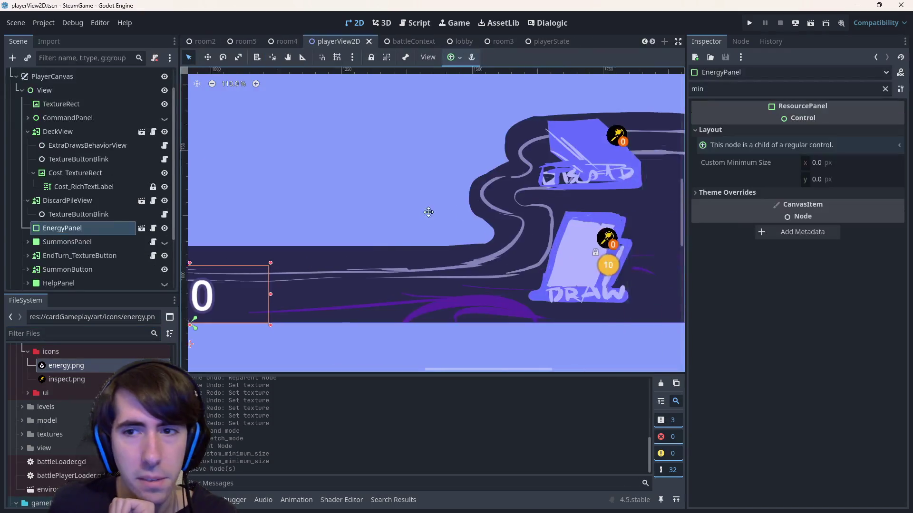
scroll(467, 273, up, 5)
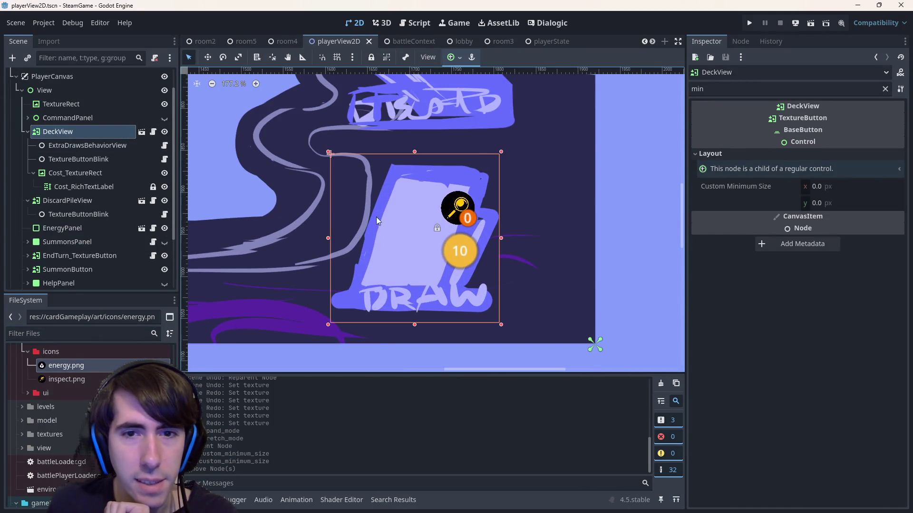
click(106, 188)
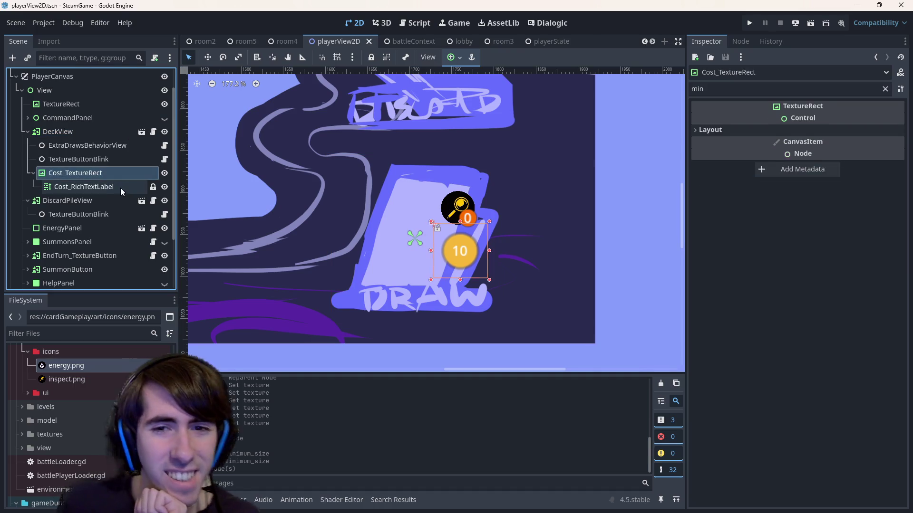
click(103, 176)
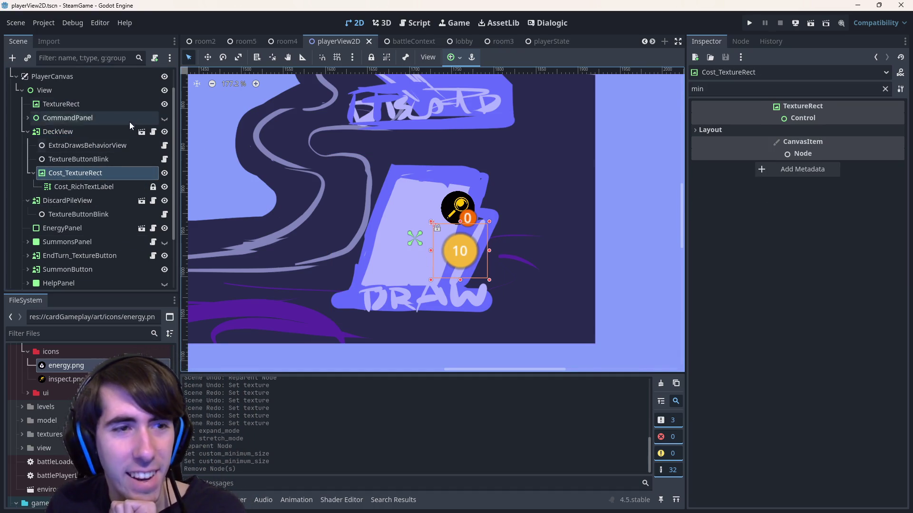
scroll(90, 404, up, 2)
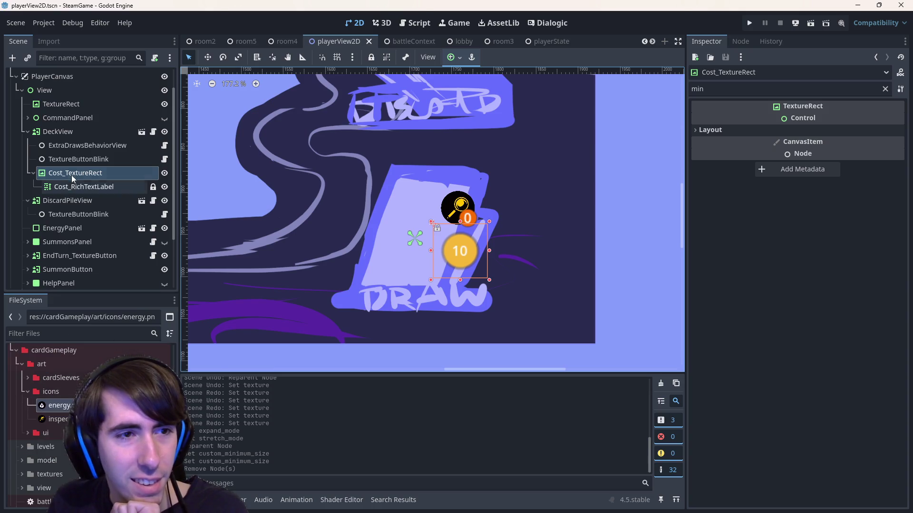
click(142, 132)
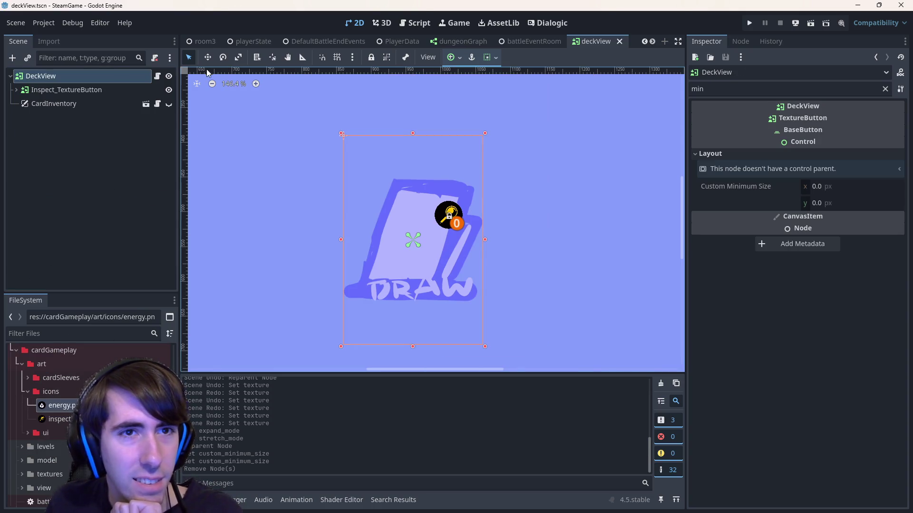
Select Inspect_TextureButton in deckView after checking its CardCounter children
click(71, 90)
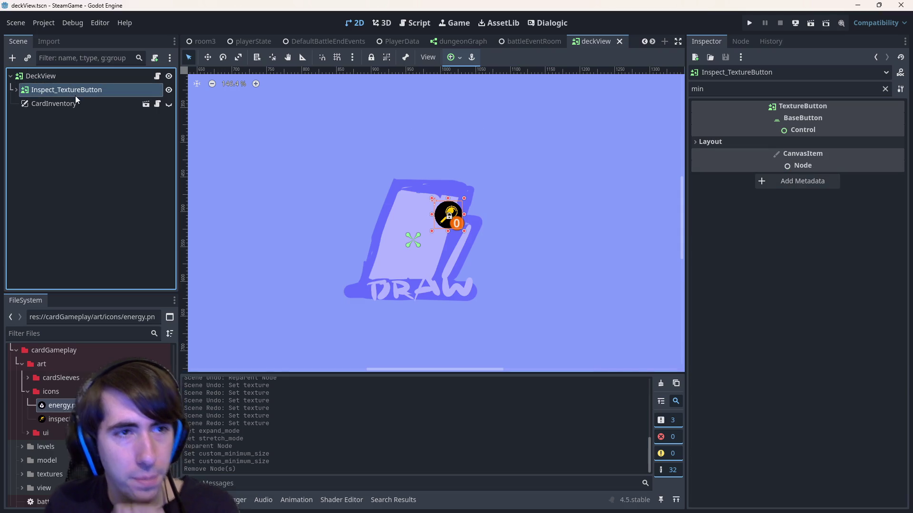
click(16, 90)
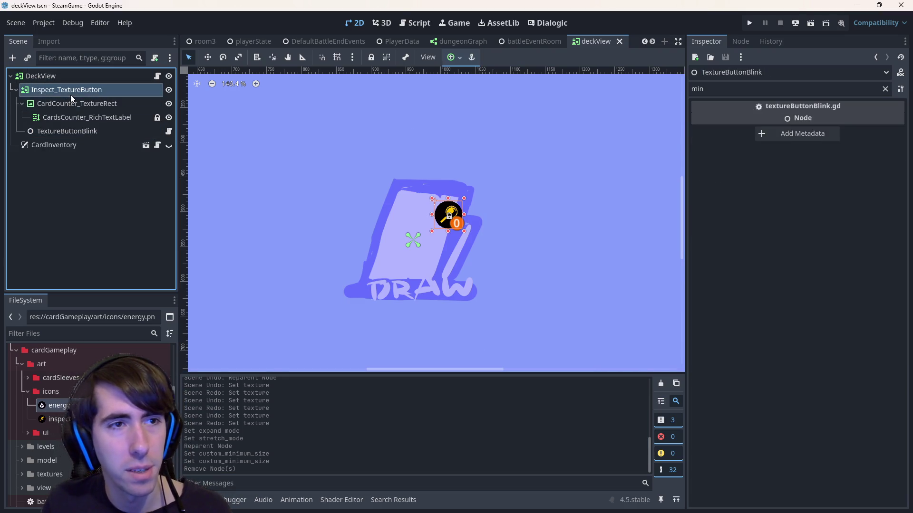
click(28, 104)
click(22, 104)
click(59, 93)
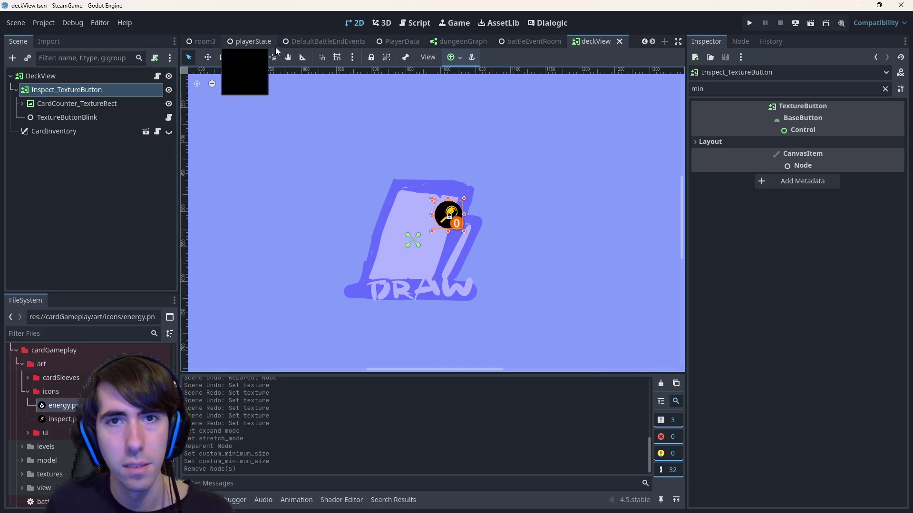
Paste Inspect_TextureButton2 under DeckView in playerView2D, ordered above Cost_TextureRect
scroll(274, 43, up, 8)
click(428, 41)
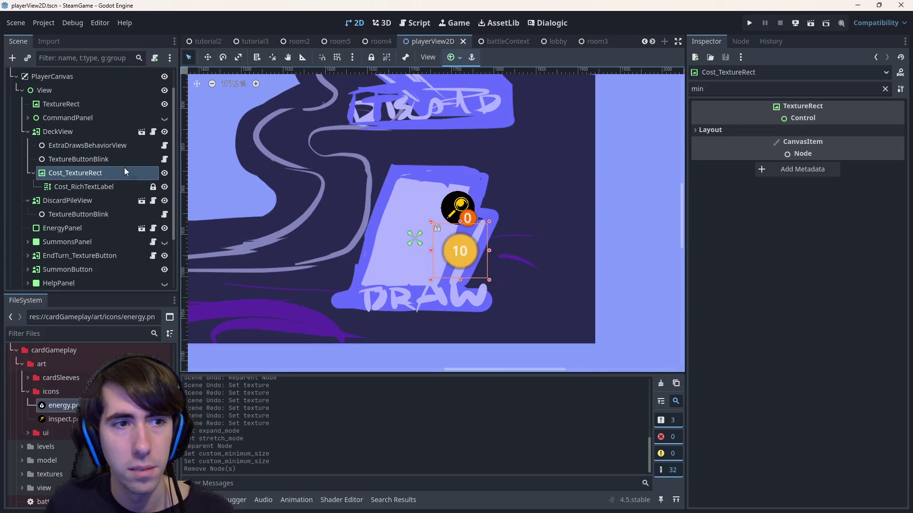
click(58, 131)
key(ctrl+v)
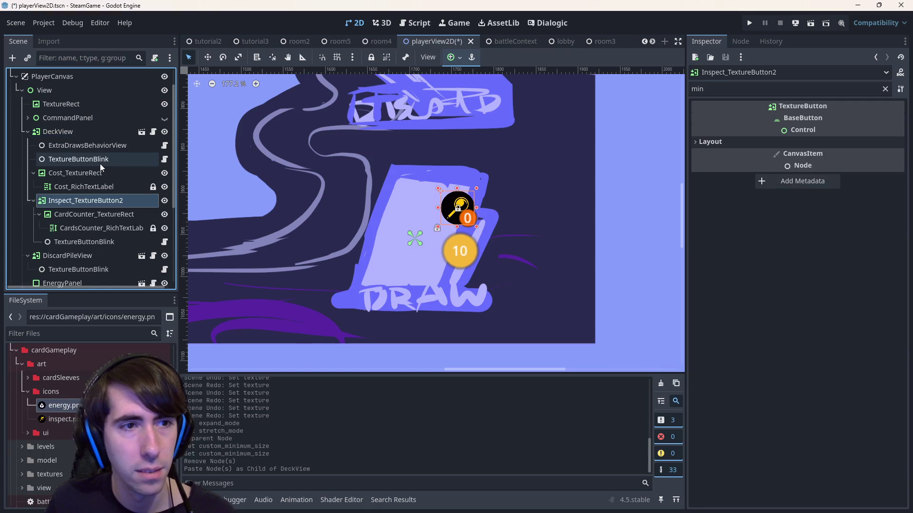
drag(93, 200, 86, 167)
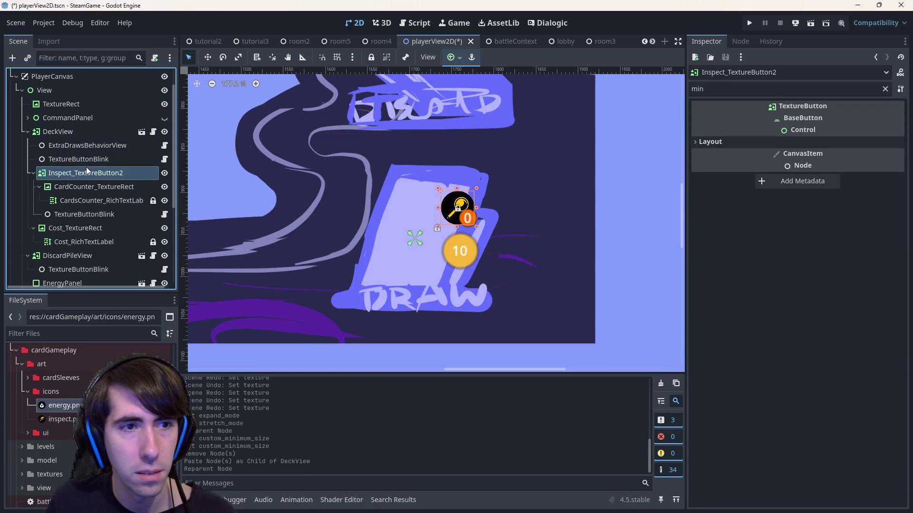
click(73, 229)
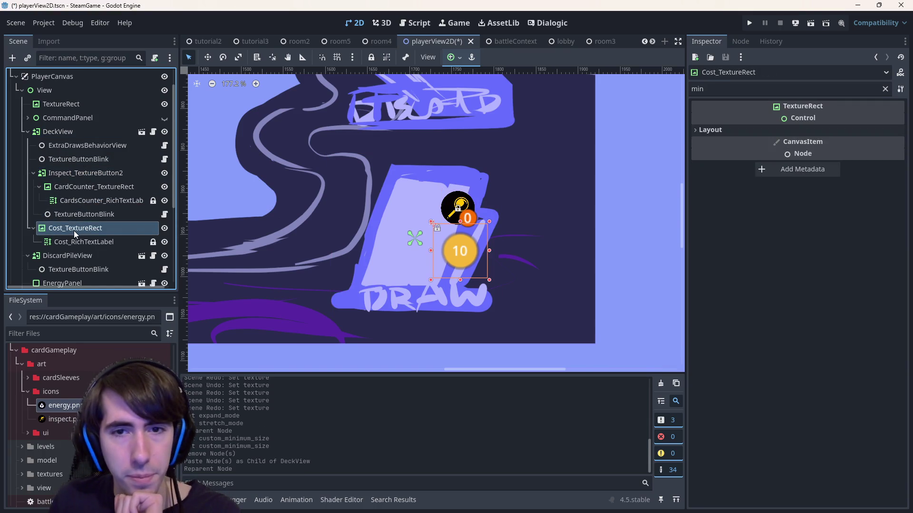
click(73, 174)
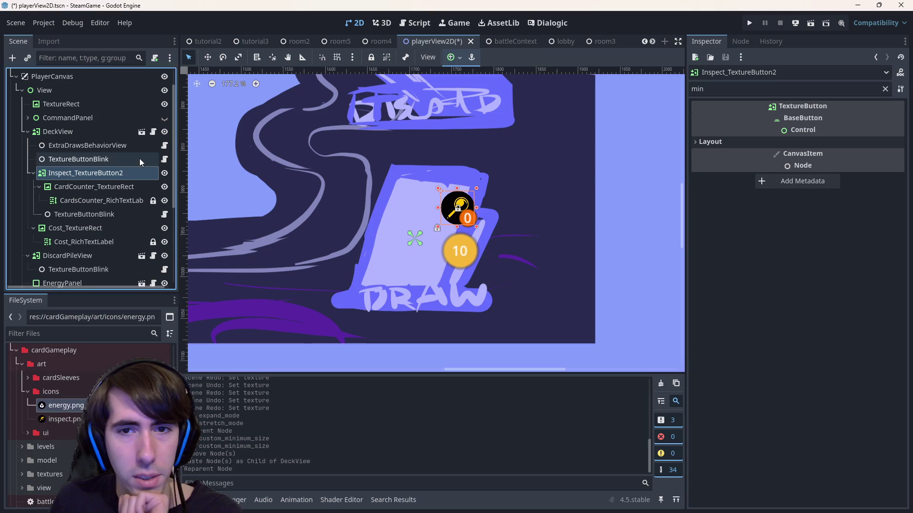
click(885, 89)
click(744, 359)
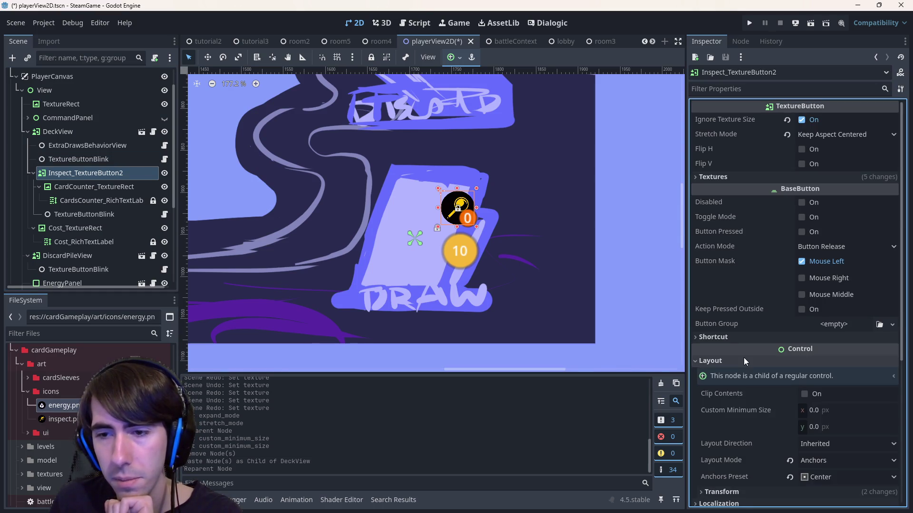
Set Inspect_TextureButton2's Transform position y to 100 px, over the cost coin
scroll(765, 394, down, 1)
click(753, 447)
scroll(773, 442, down, 2)
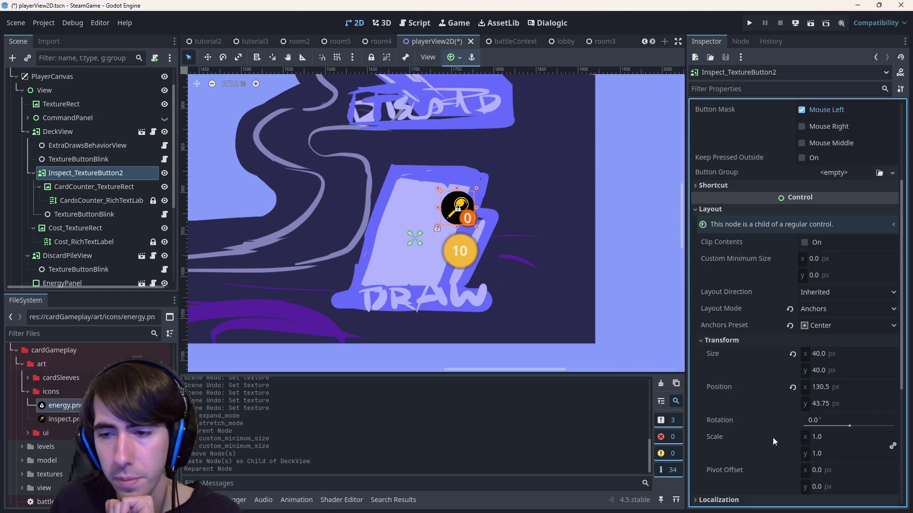
drag(839, 400, 842, 402)
click(841, 404)
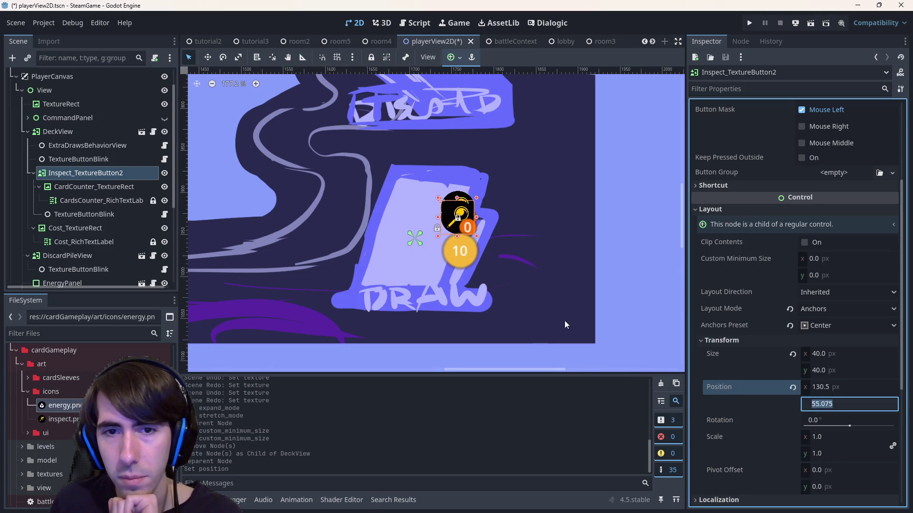
text(1)
key(Return)
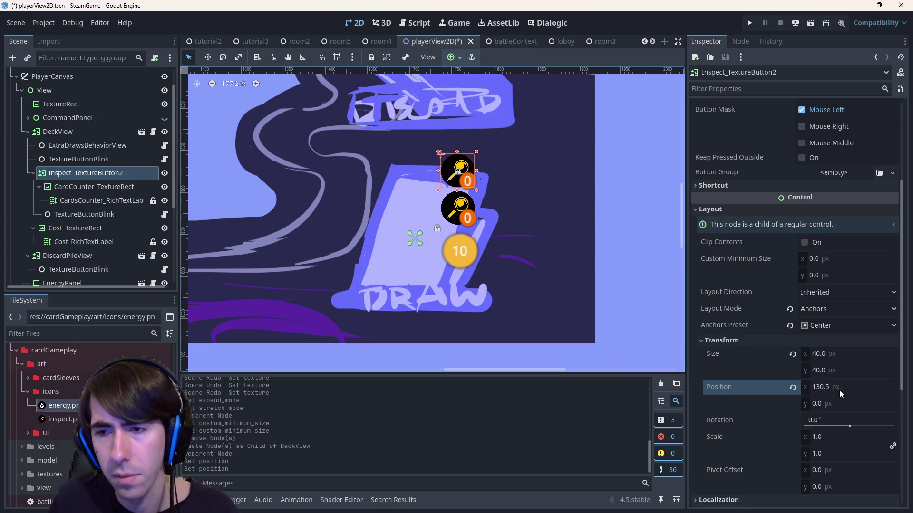
click(840, 405)
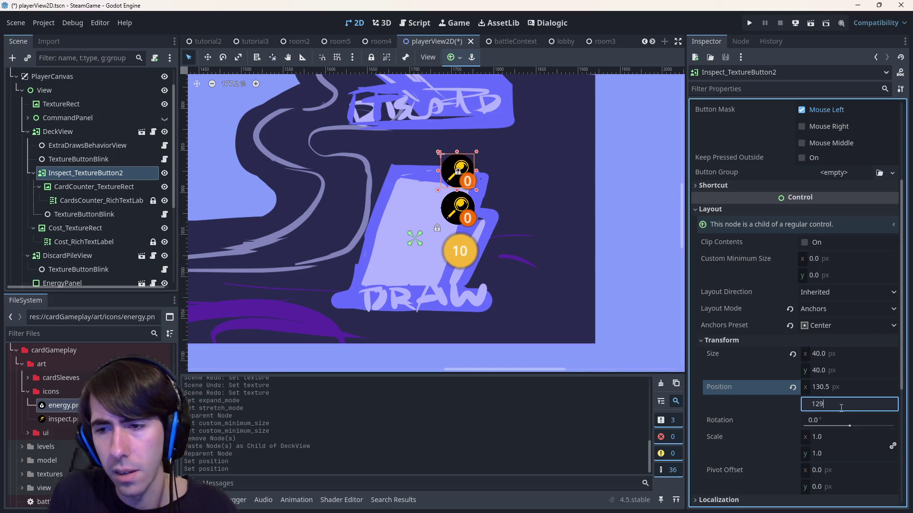
key(Return)
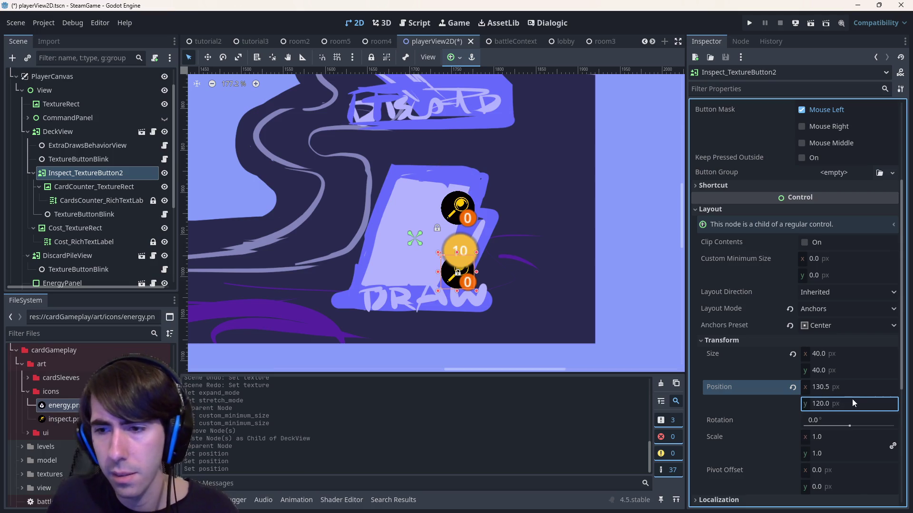
click(852, 403)
text(100)
key(Return)
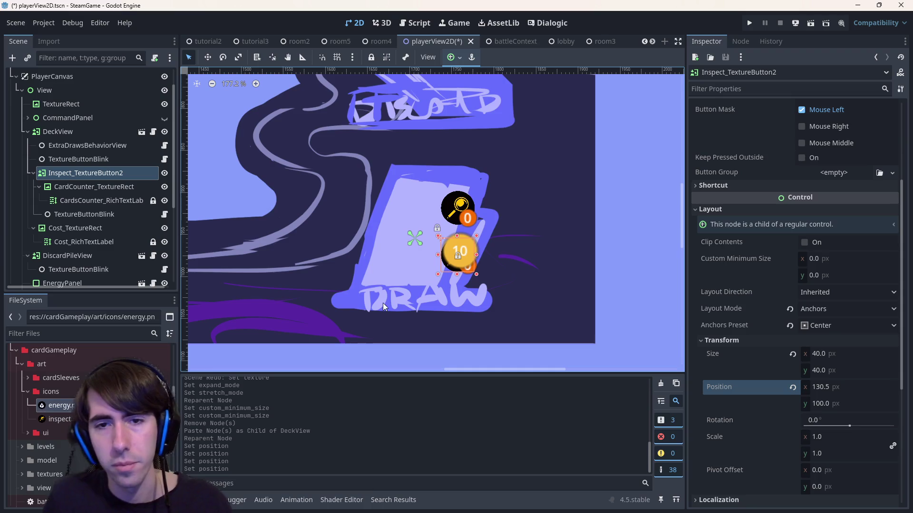
Collapse Inspect_TextureButton2's children and start renaming it
click(33, 173)
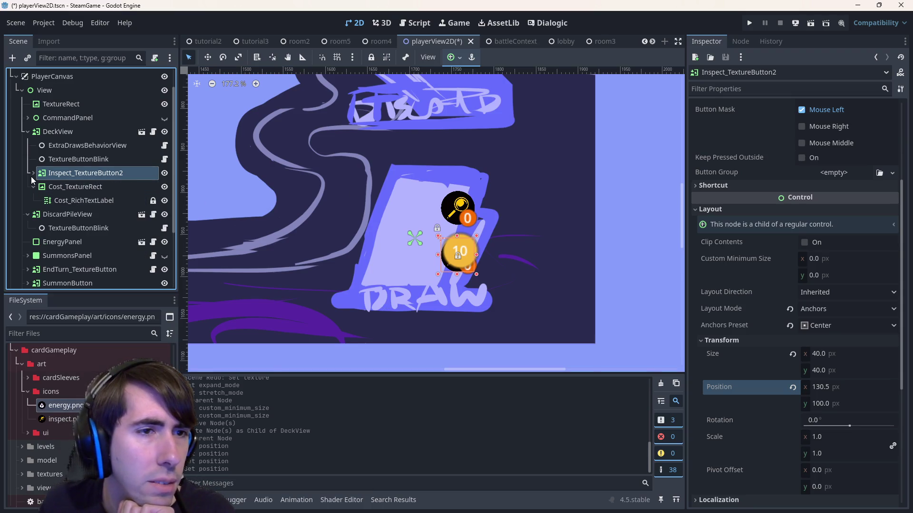
double_click(136, 172)
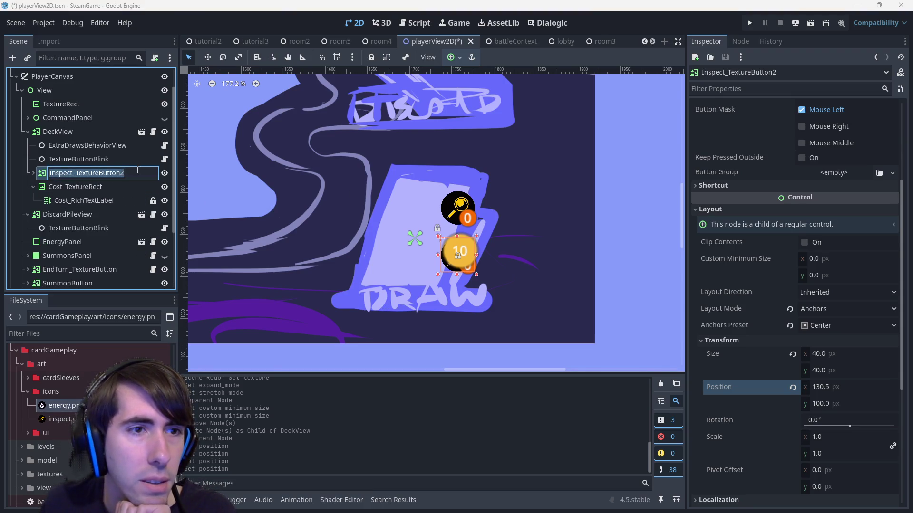
click(128, 169)
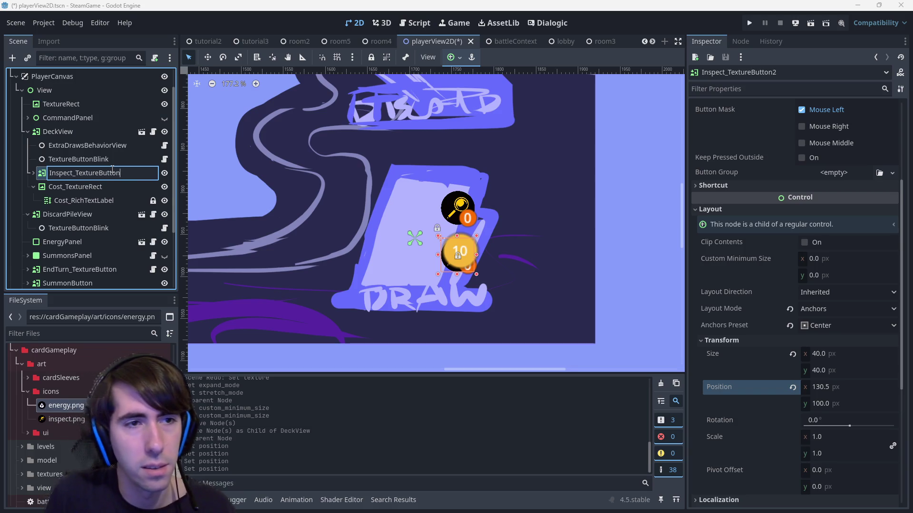
Rename the pasted Inspect button node to Cost_TextureButton
key(Right)
key(Right)
key(Right)
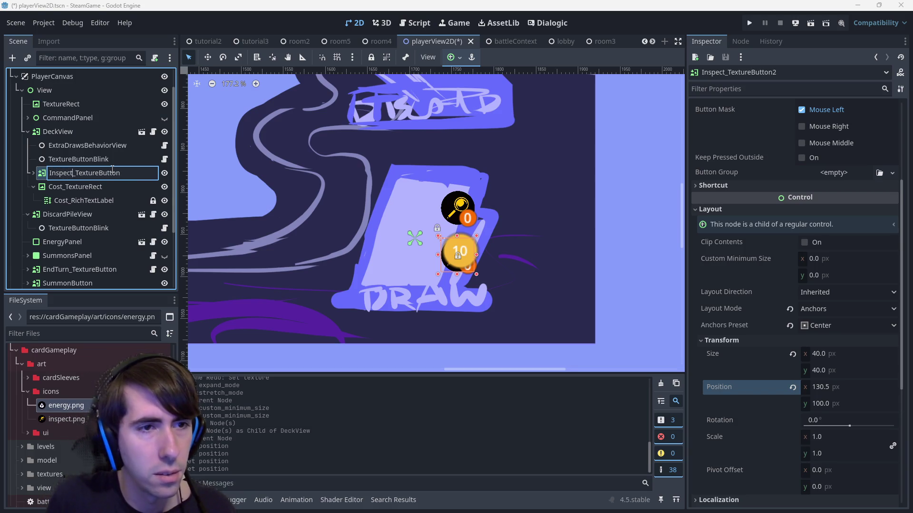
key(BackSpace)
key(BackSpace)
key(BackSpace)
text(Cost)
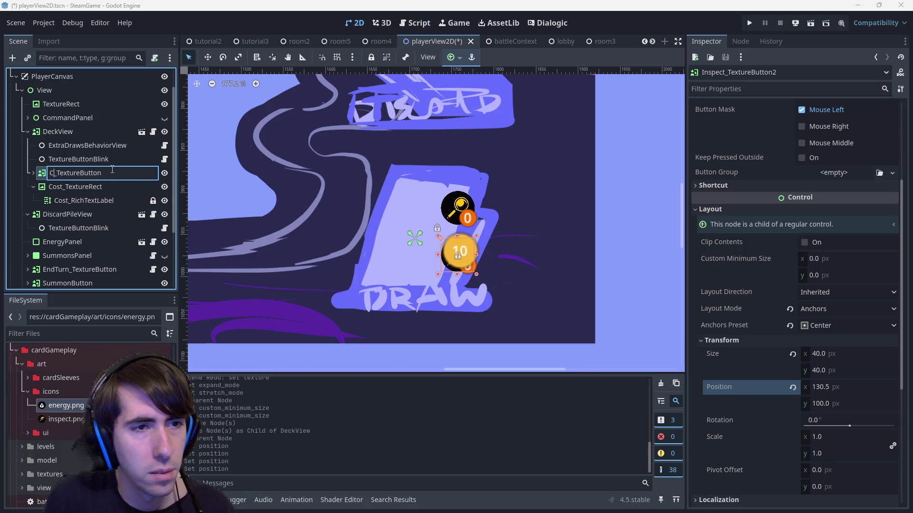
key(Return)
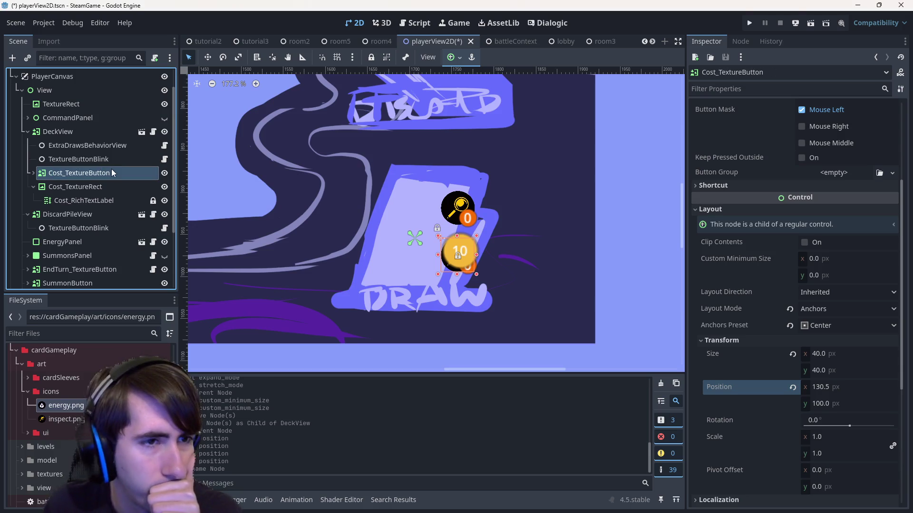
Hide the Cost_TextureRect node so the yellow 10 coin no longer shows
click(84, 184)
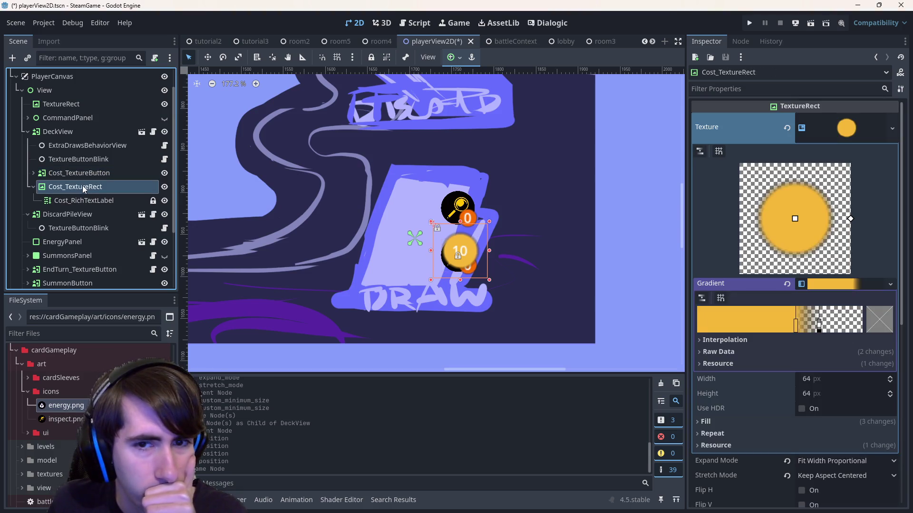
click(75, 201)
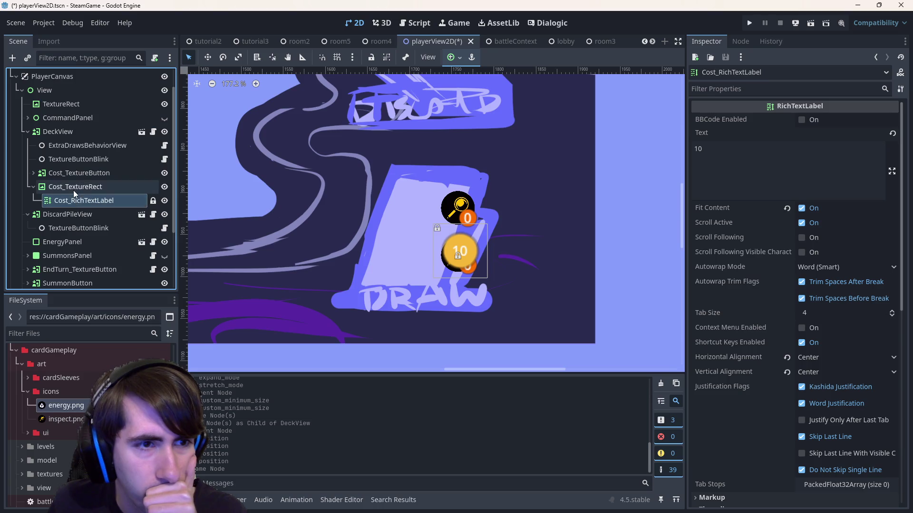
click(73, 188)
click(162, 190)
click(163, 191)
click(163, 190)
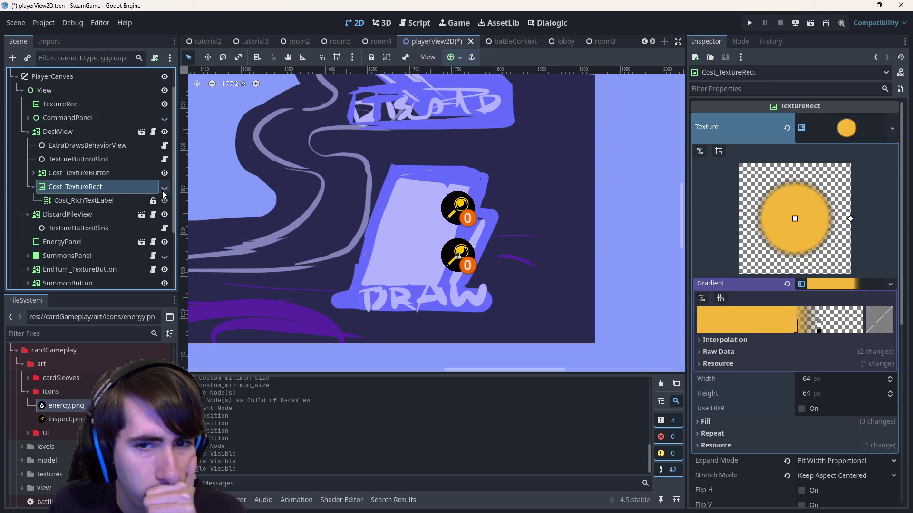
click(163, 191)
click(162, 189)
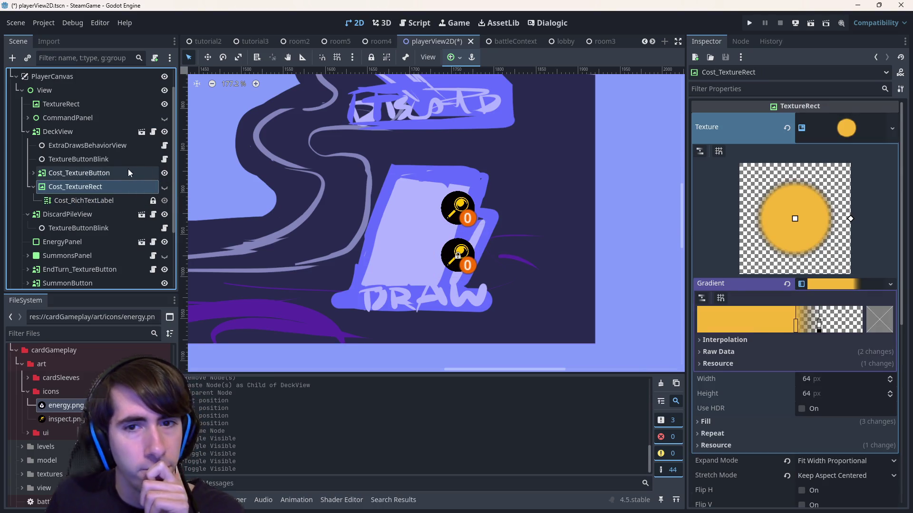
Select Cost_TextureButton and expand its Textures section in the Inspector
click(112, 173)
click(33, 168)
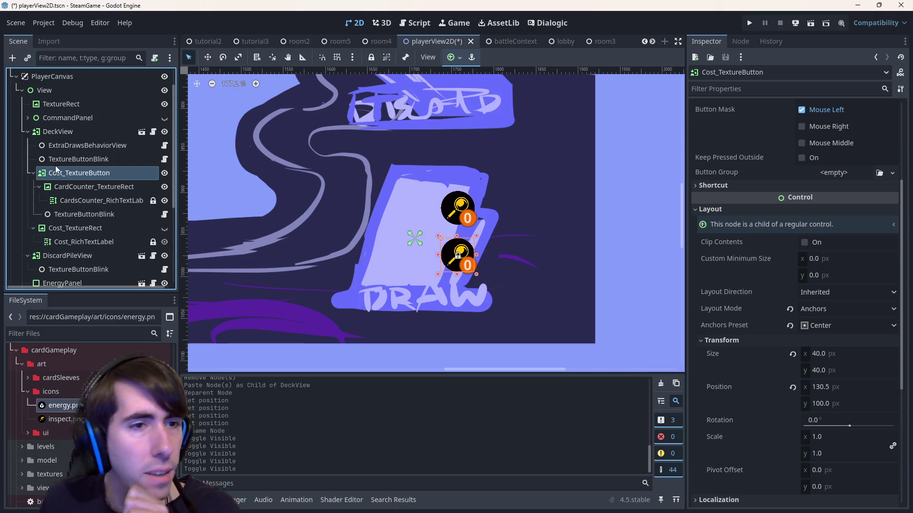
scroll(55, 165, down, 2)
click(74, 163)
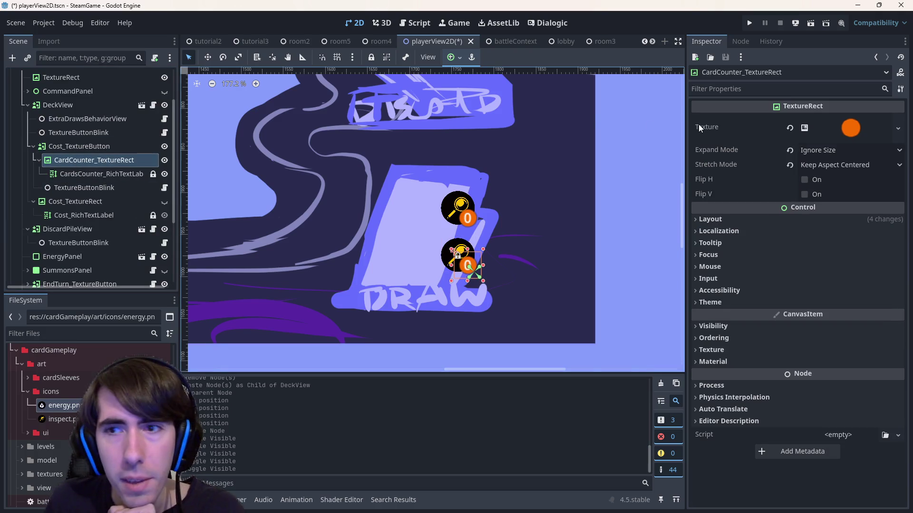
click(78, 146)
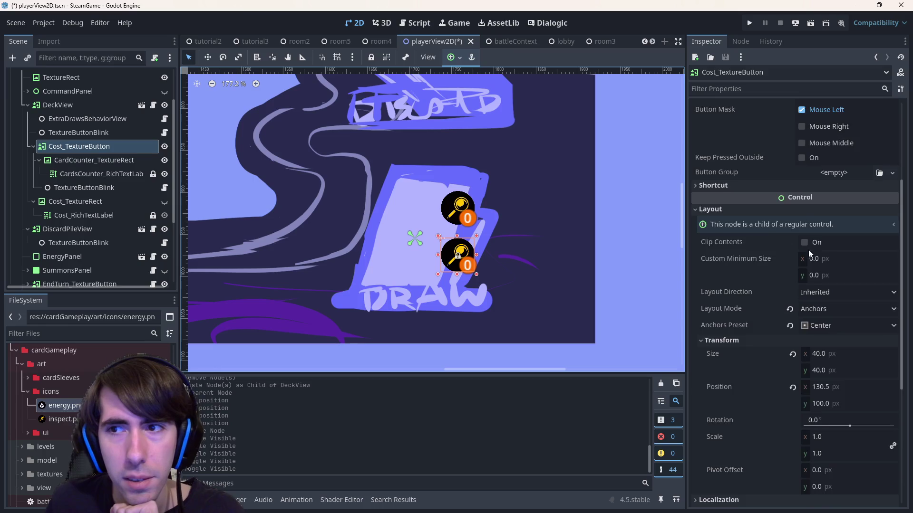
scroll(810, 253, up, 5)
click(813, 179)
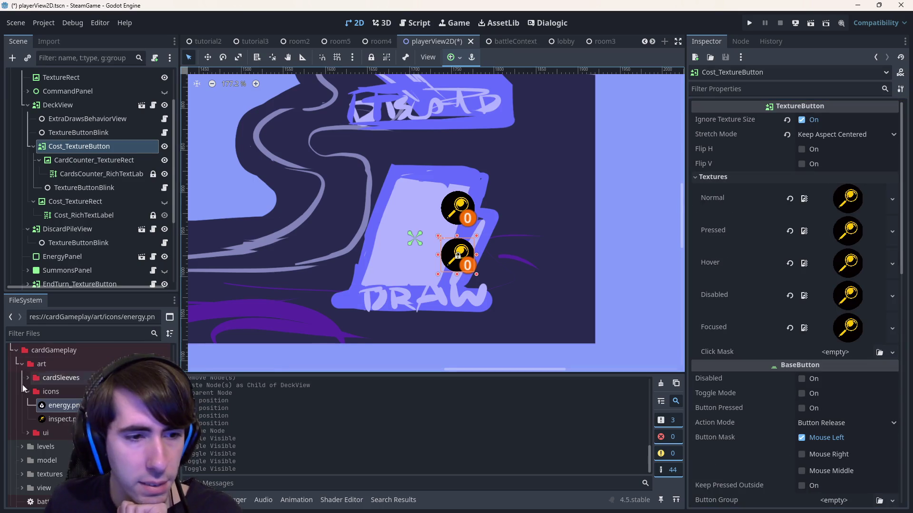
Put energy.png into the Normal, Pressed, Hover, Disabled and Focused texture slots
drag(62, 406, 858, 206)
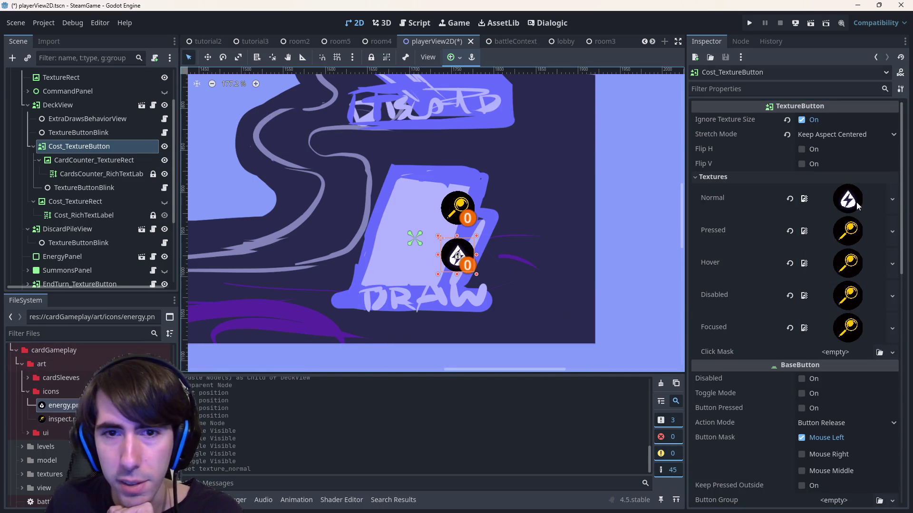
mouse_move(61, 406)
mouse_down()
mouse_move(851, 257)
mouse_move(847, 231)
mouse_up()
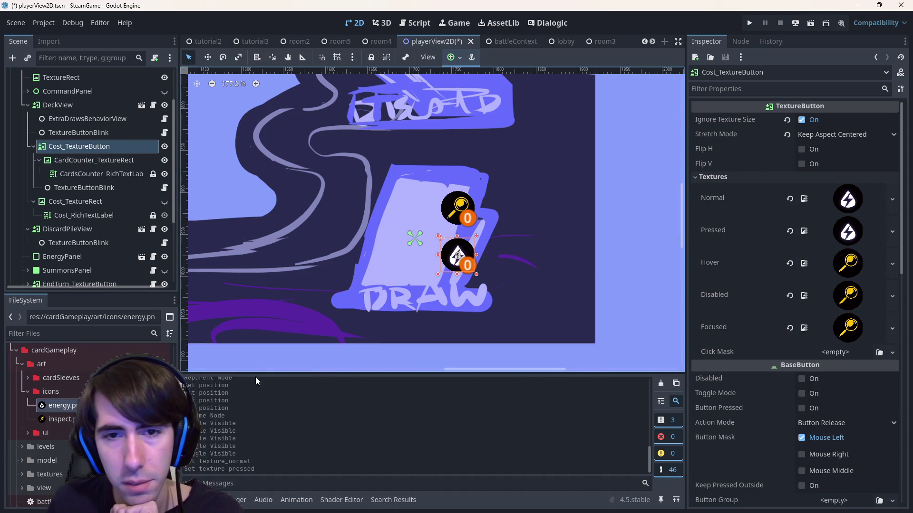
drag(62, 405, 847, 263)
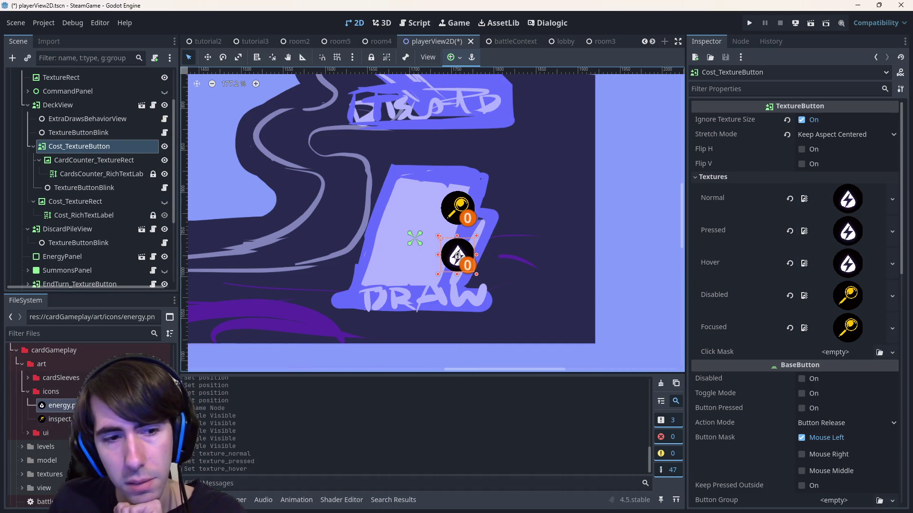
mouse_move(62, 406)
mouse_down()
mouse_move(851, 291)
mouse_move(860, 309)
mouse_up()
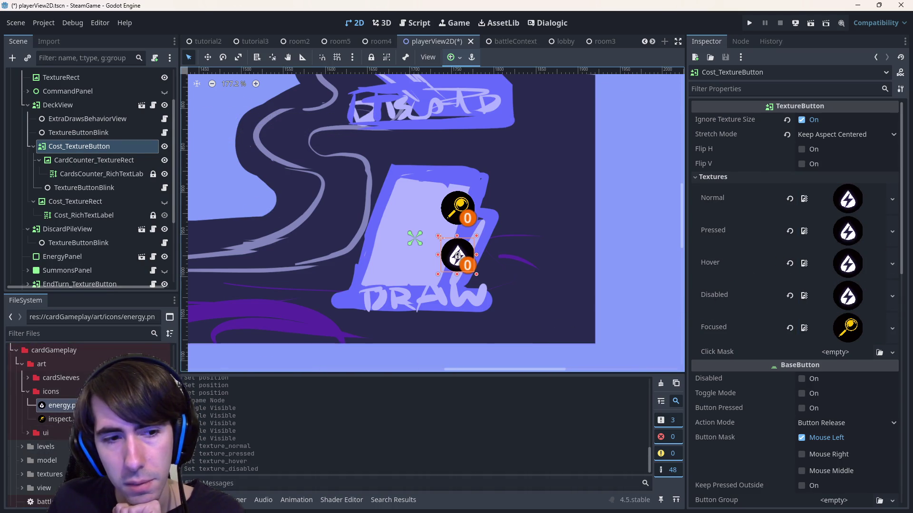
mouse_move(61, 406)
mouse_down()
mouse_move(475, 285)
mouse_move(861, 344)
mouse_move(847, 328)
mouse_up()
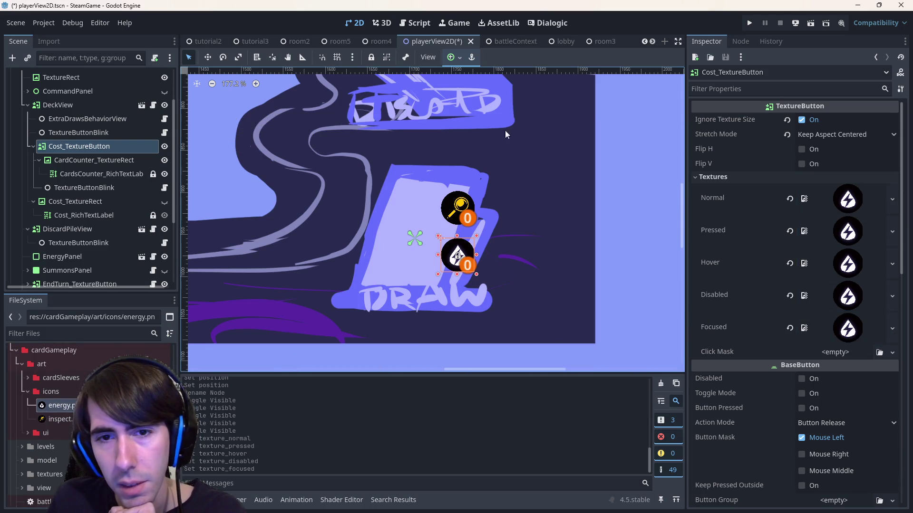
Save the playerView2D scene and switch to the Bolt drop icon page
scroll(451, 271, up, 6)
scroll(450, 282, down, 2)
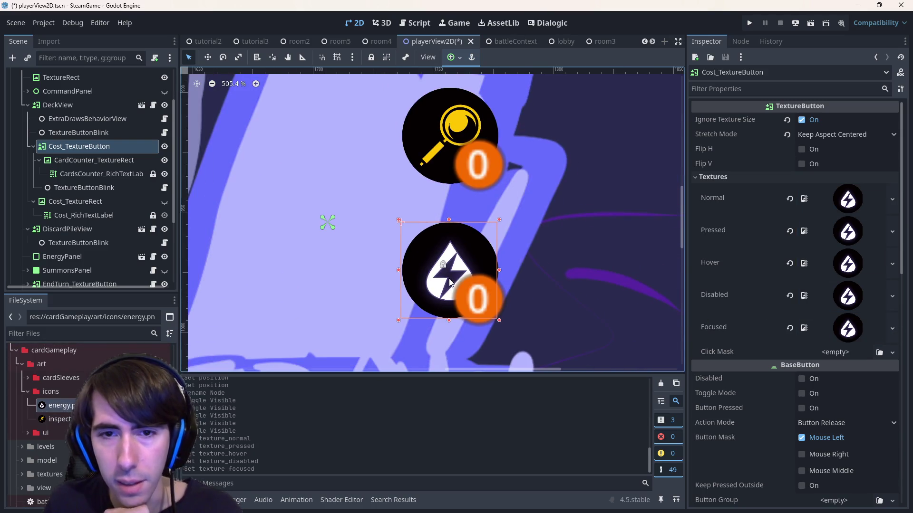
key(ctrl+s)
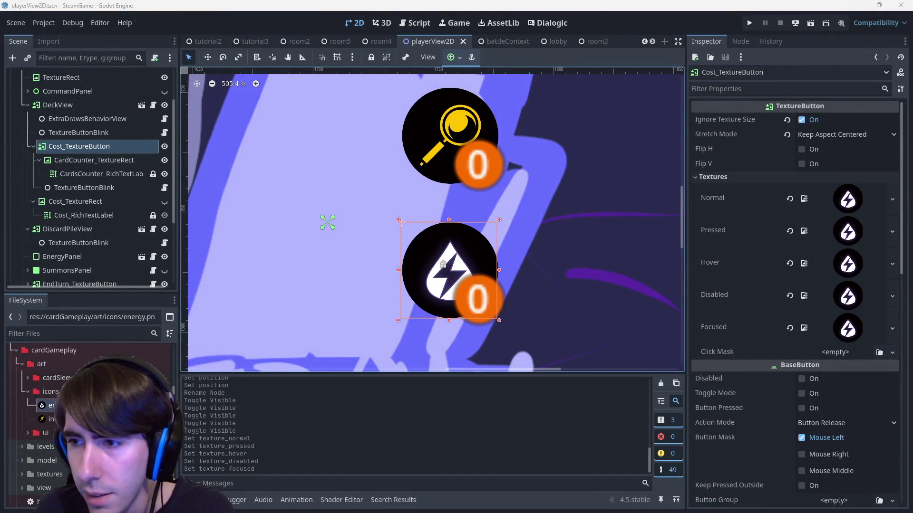
key(alt+Tab)
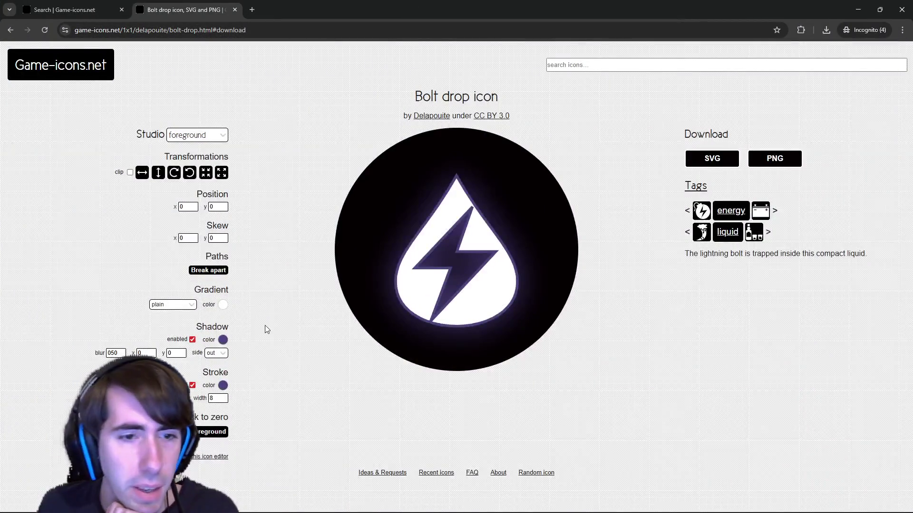
Raise the Bolt drop icon's purple stroke width from 8 to 15
click(224, 396)
click(224, 396)
click(223, 396)
click(223, 396)
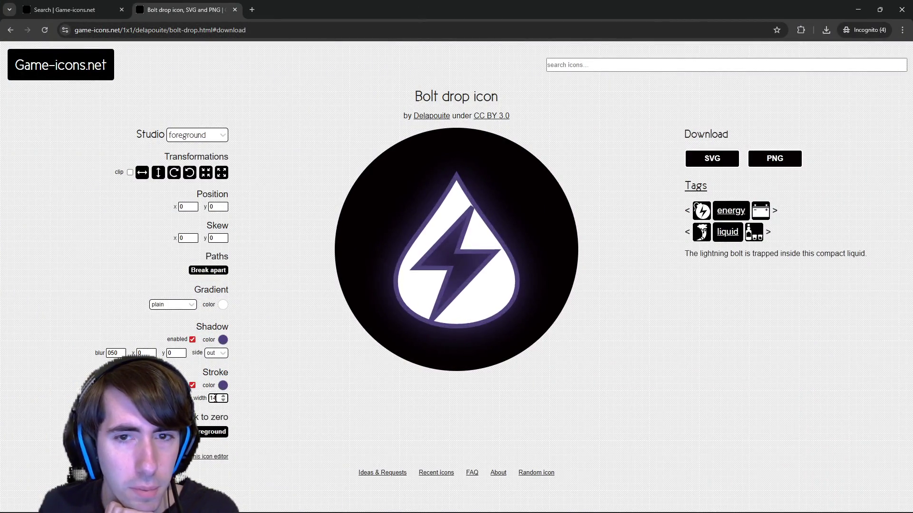
click(224, 396)
click(224, 396)
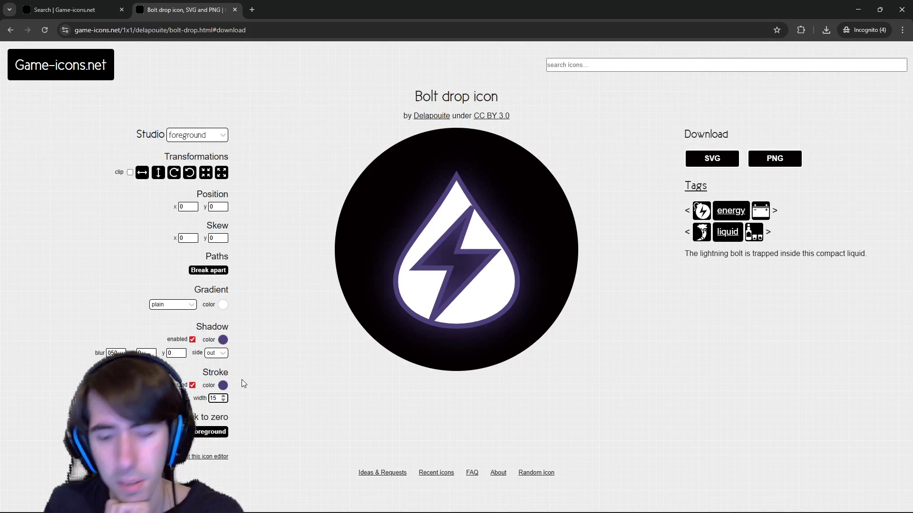
key(BackSpace)
key(BackSpace)
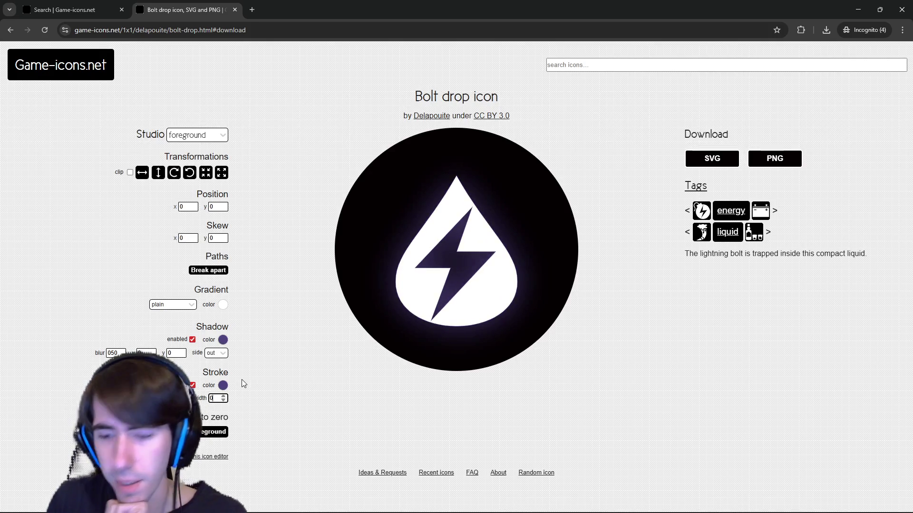
text(08)
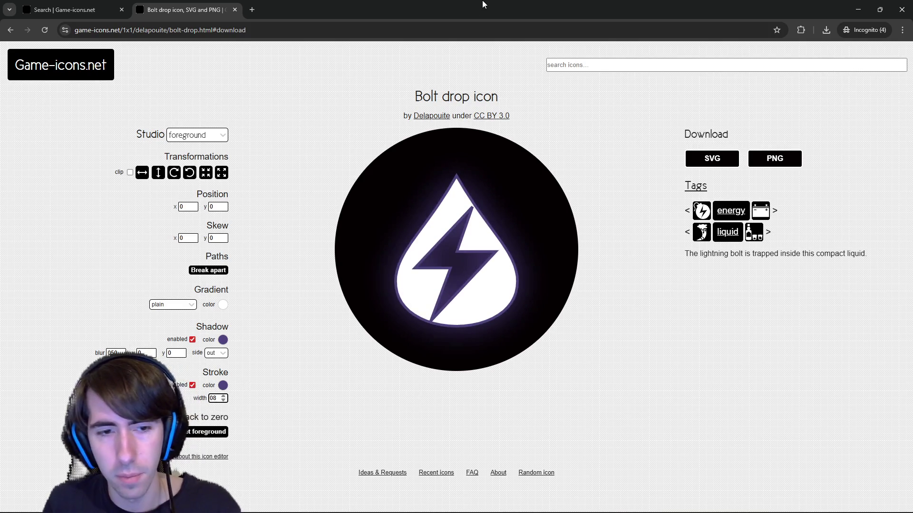
key(BackSpace)
text(15)
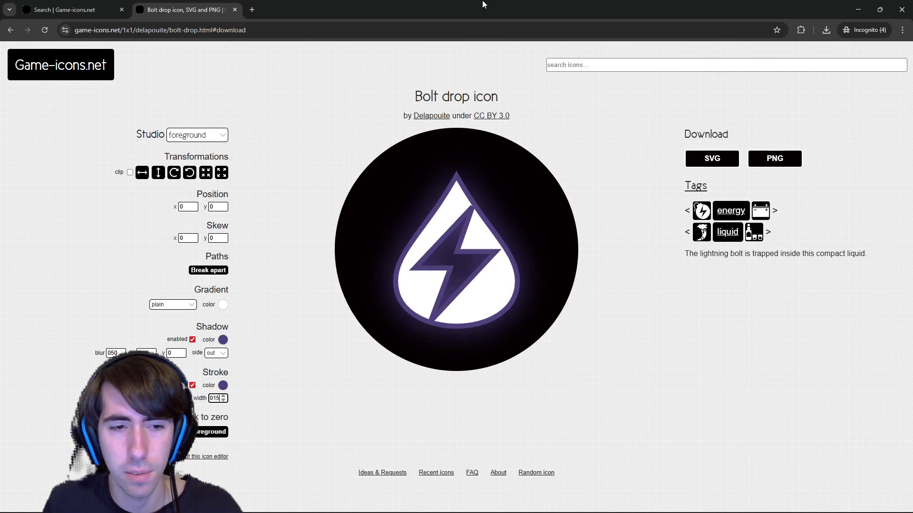
key(BackSpace)
key(BackSpace)
text(20)
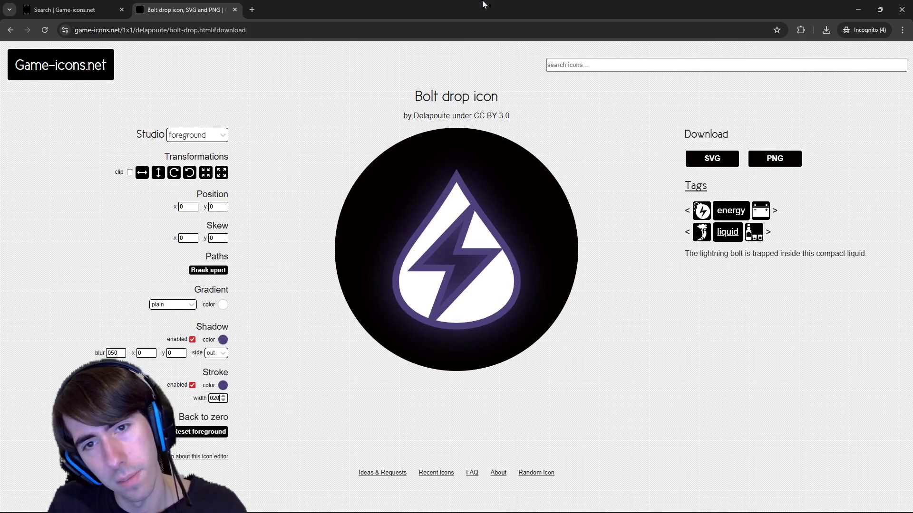
key(BackSpace)
text(15)
key(BackSpace)
key(BackSpace)
key(BackSpace)
text(15)
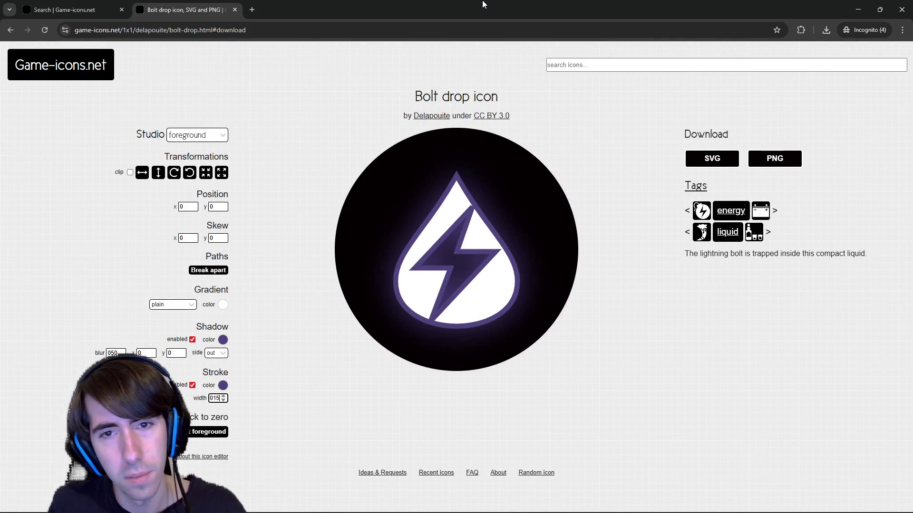
Position the smaller browser window over Godot and raise the stroke width to 20
double_click(436, 4)
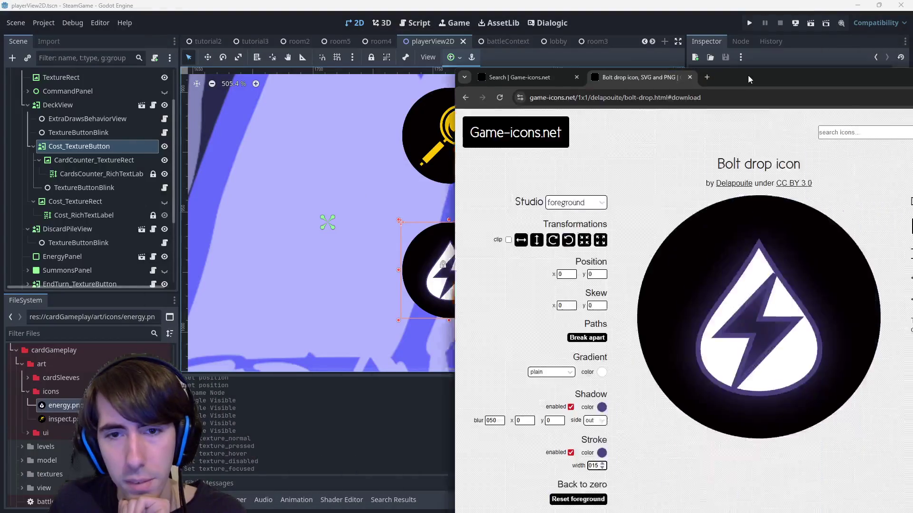
drag(746, 75, 849, 84)
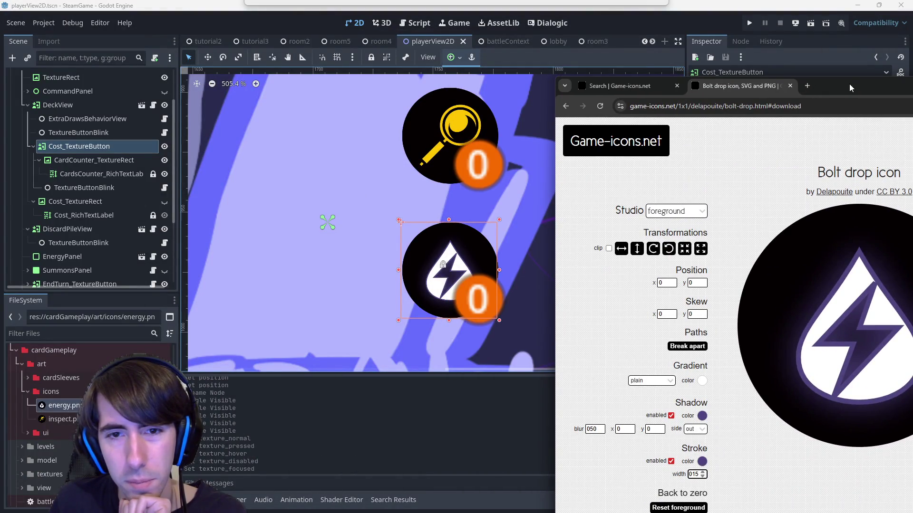
drag(849, 84, 755, 81)
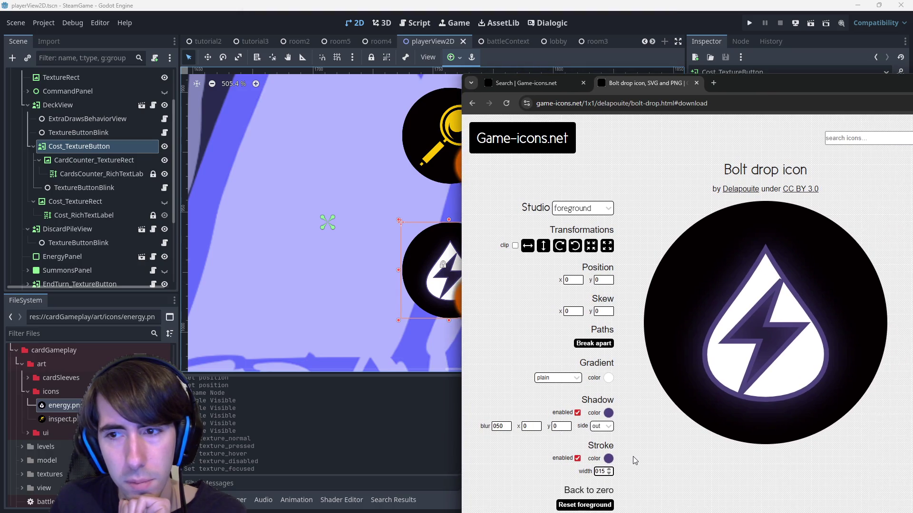
key(Up)
key(Up)
key(Up)
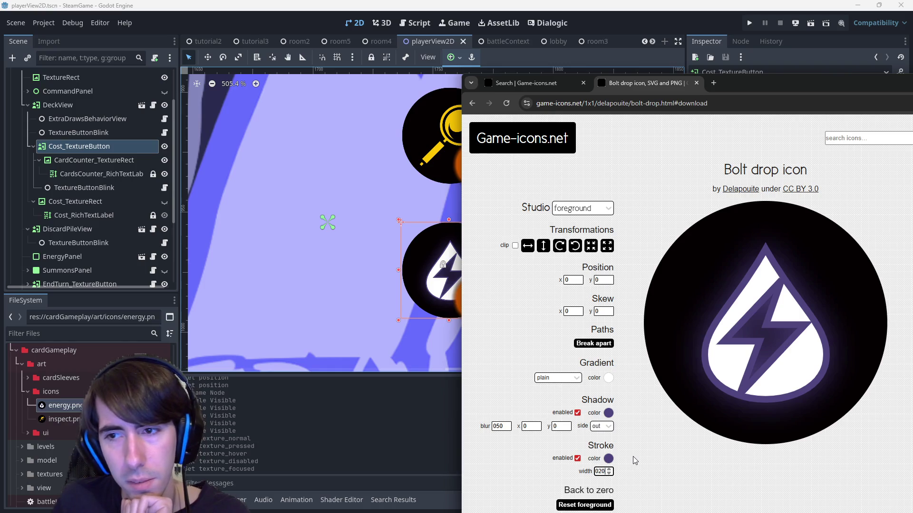
drag(730, 80, 761, 70)
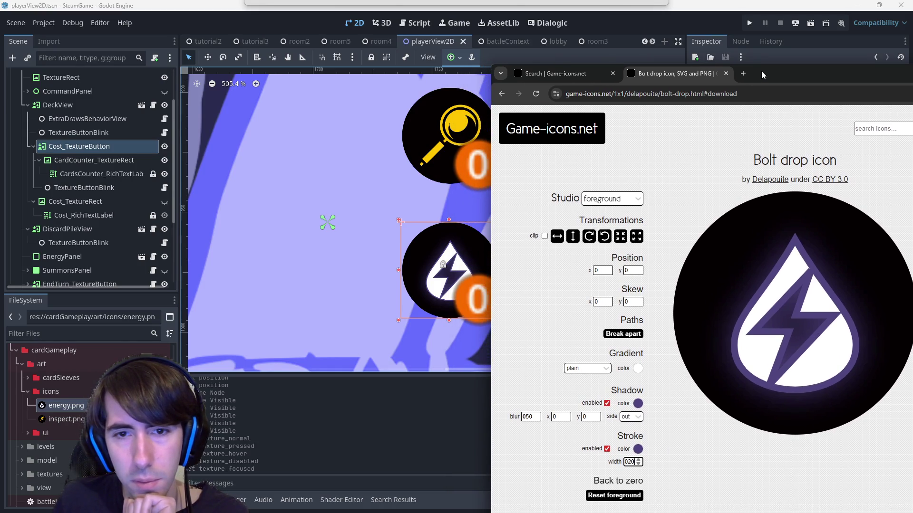
mouse_move(761, 70)
mouse_down()
mouse_move(742, 74)
mouse_move(912, 126)
mouse_up()
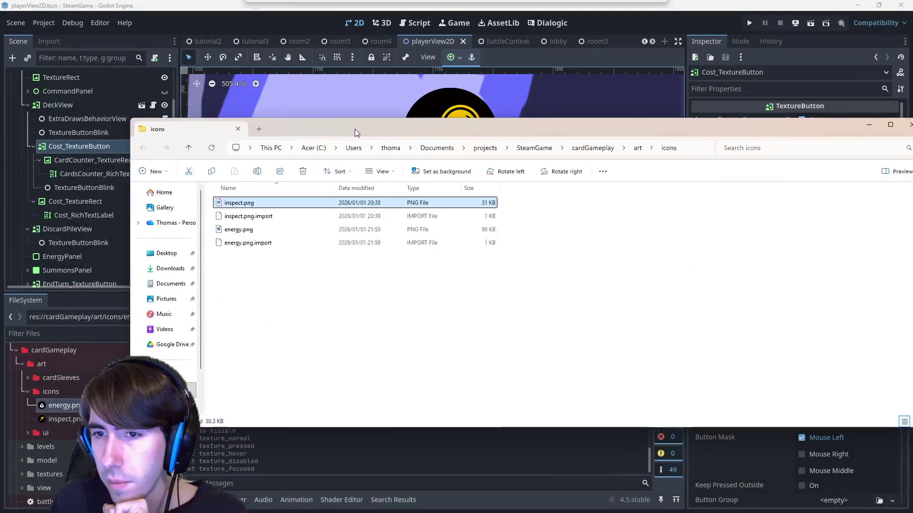
Replace energy.png in art/icons with the downloaded version and return to Godot
drag(355, 129, 329, 126)
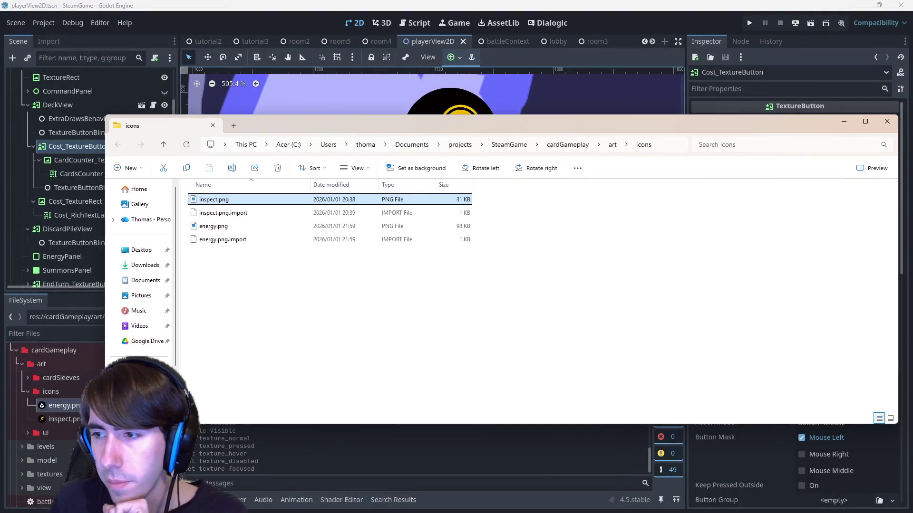
drag(903, 285, 395, 332)
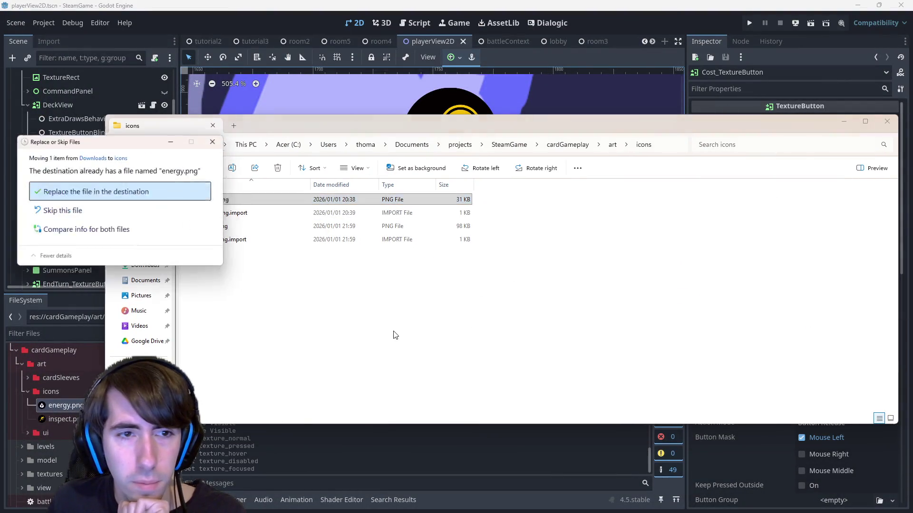
click(141, 184)
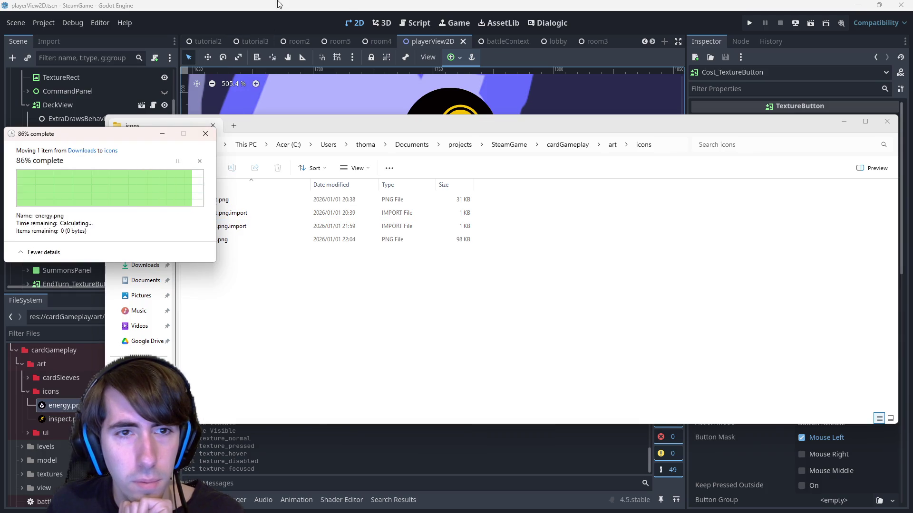
click(329, 5)
scroll(447, 307, down, 8)
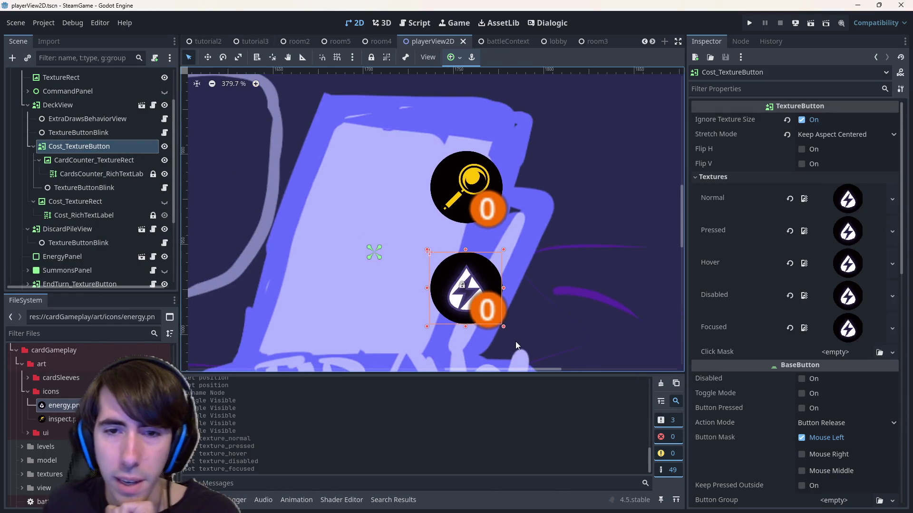
scroll(446, 299, down, 3)
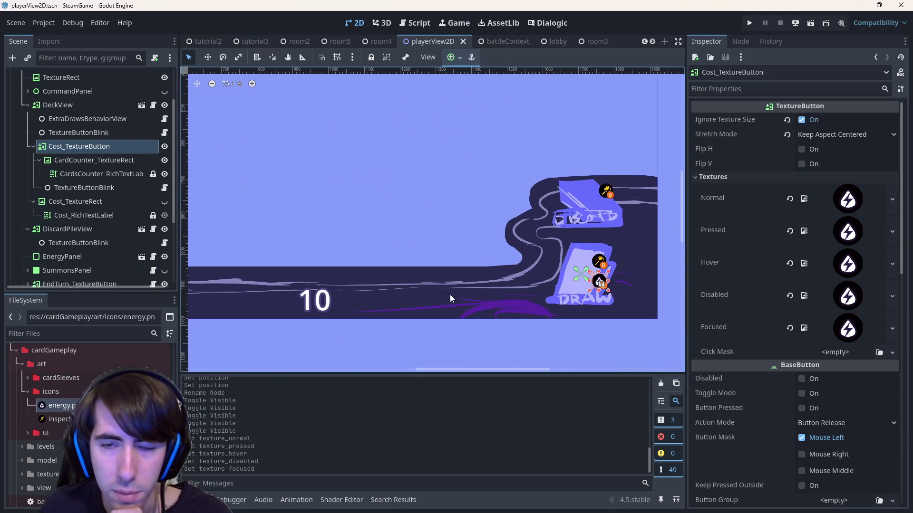
scroll(504, 297, up, 8)
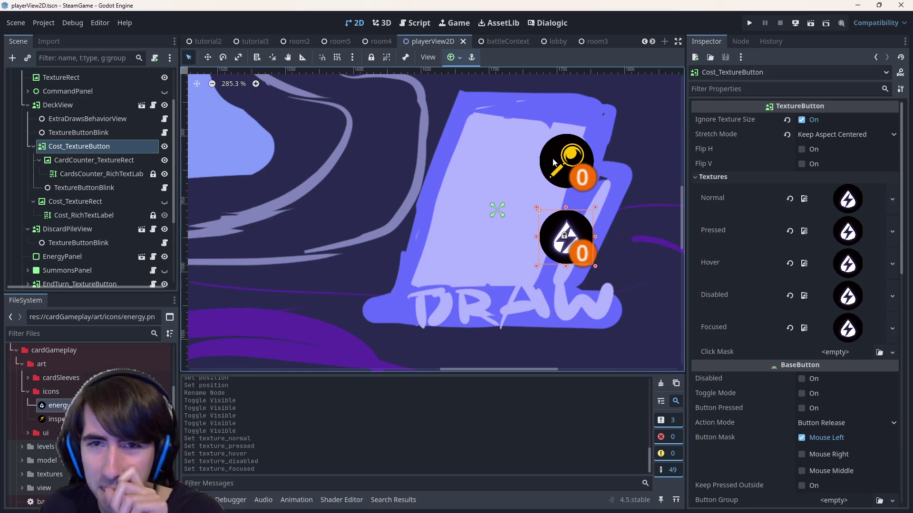
key(ctrl+s)
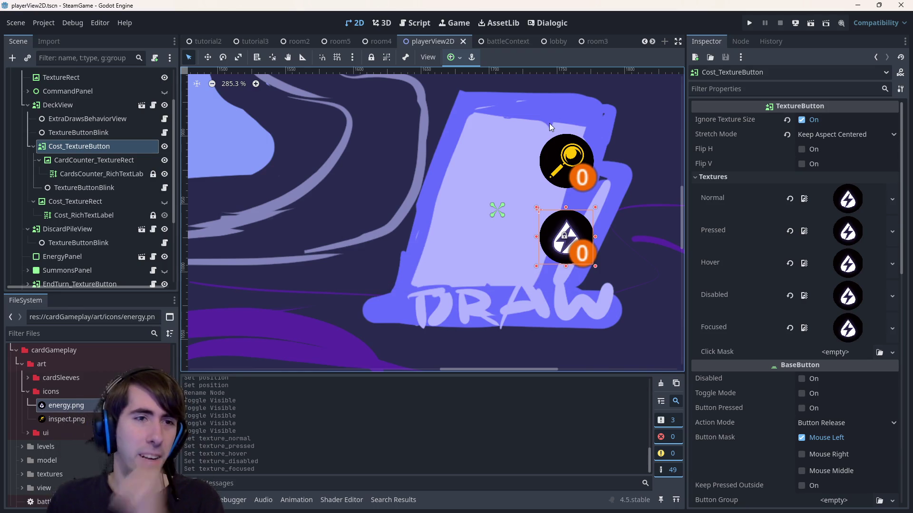
click(255, 42)
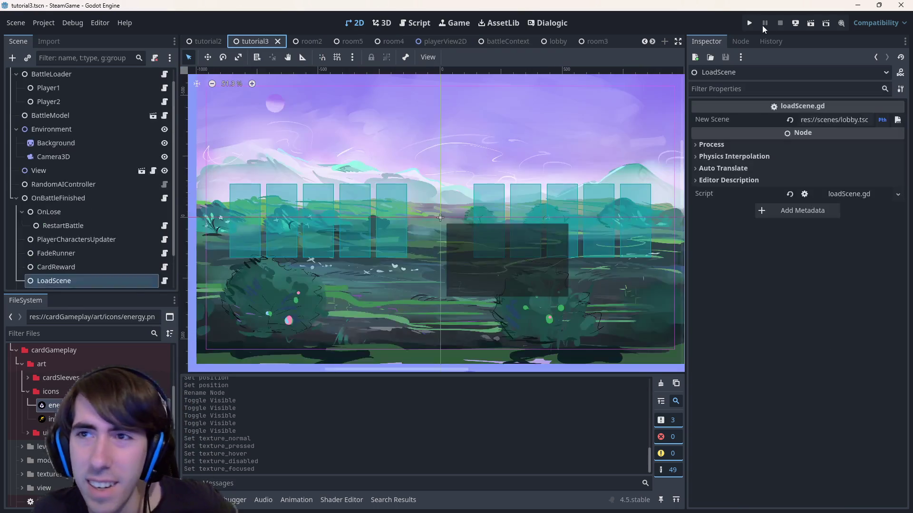
Run the tutorial3 battle scene to test it, then return to the Bolt drop page
click(810, 23)
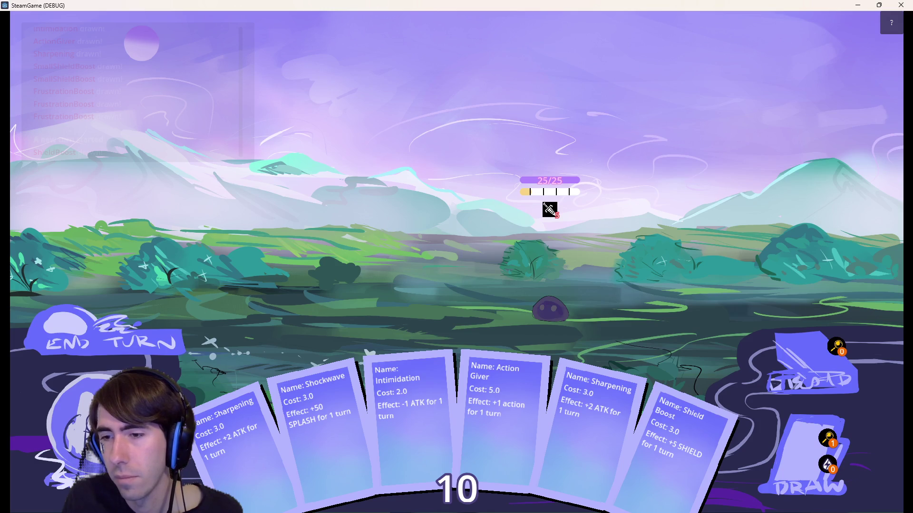
key(alt+Tab)
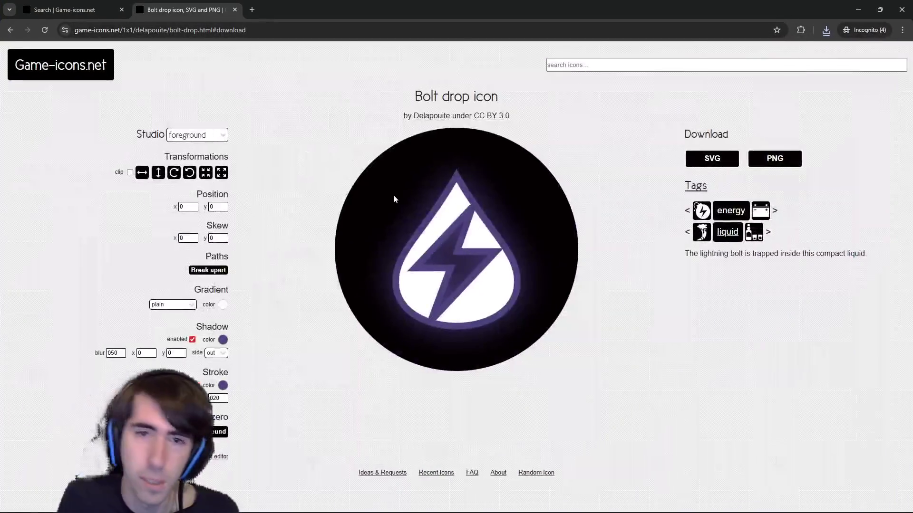
Switch to background editing and make the circle's gradient colour white
click(205, 137)
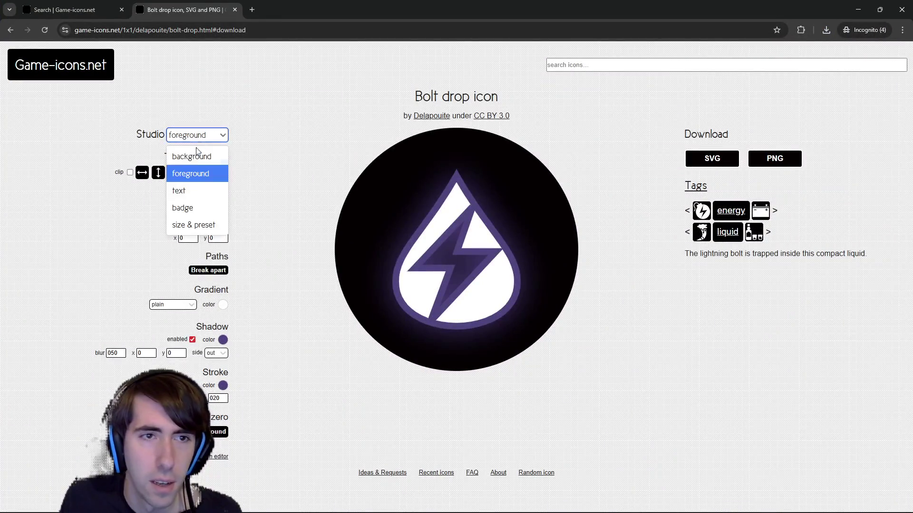
click(192, 157)
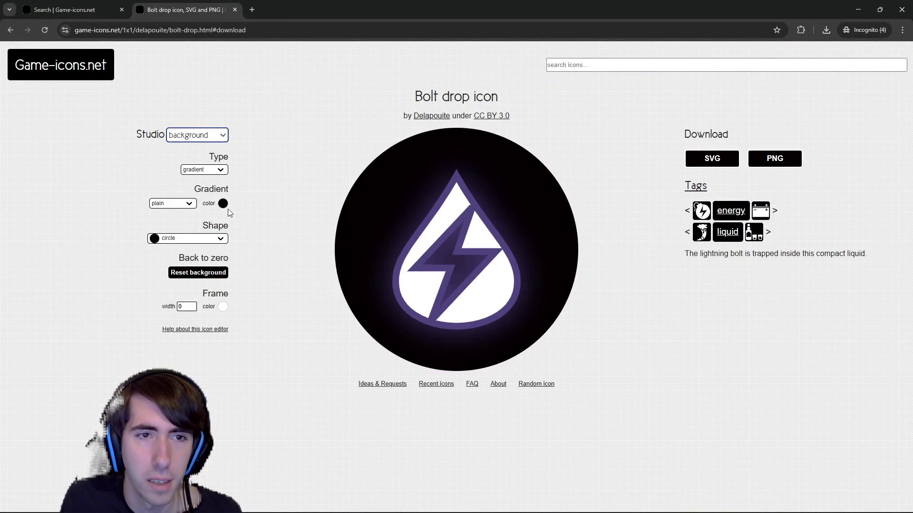
click(226, 205)
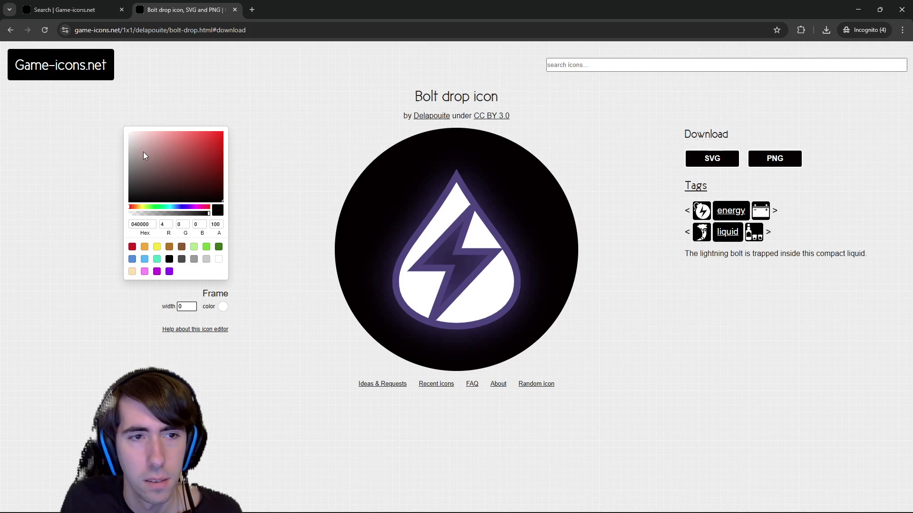
click(218, 259)
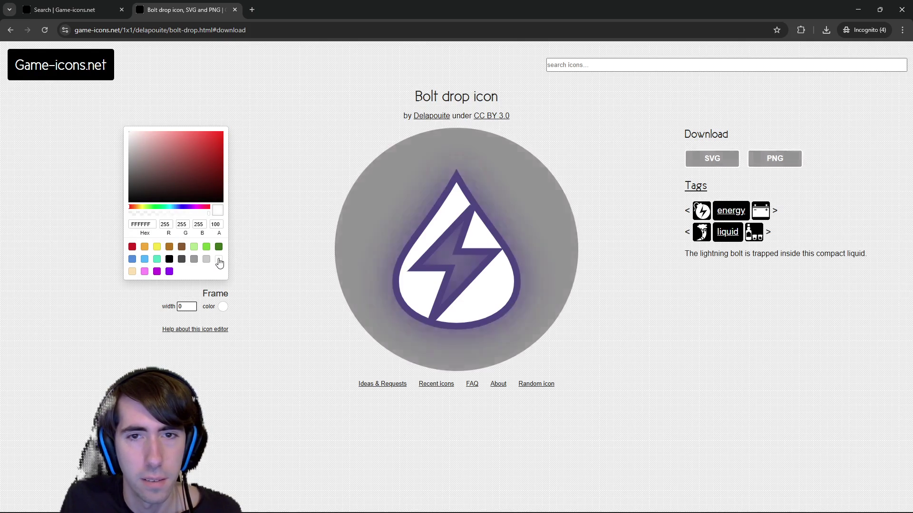
click(287, 138)
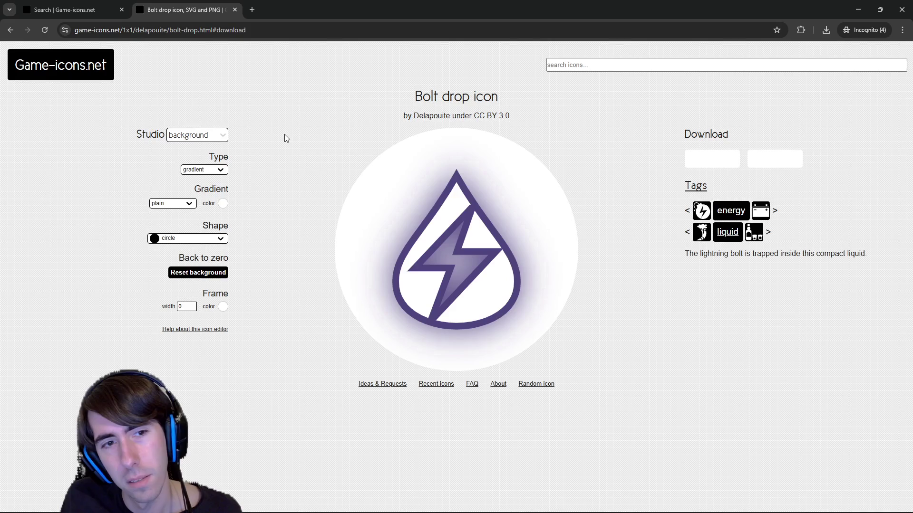
Browse the background gradient styles and shapes, keeping the plain gradient circle
click(204, 136)
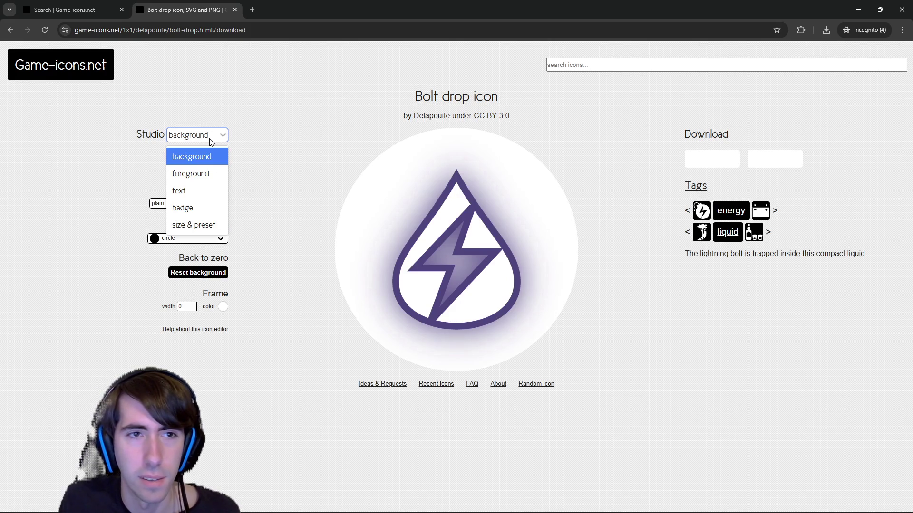
click(209, 138)
click(201, 140)
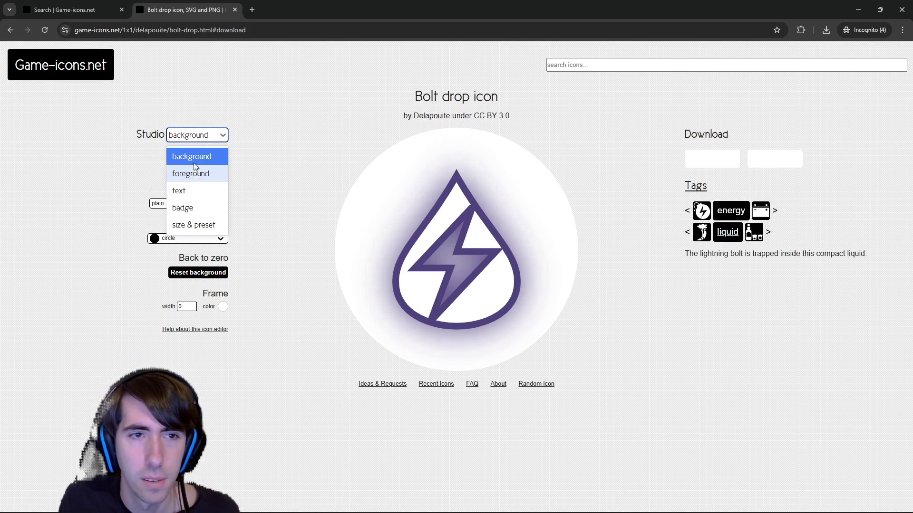
click(190, 155)
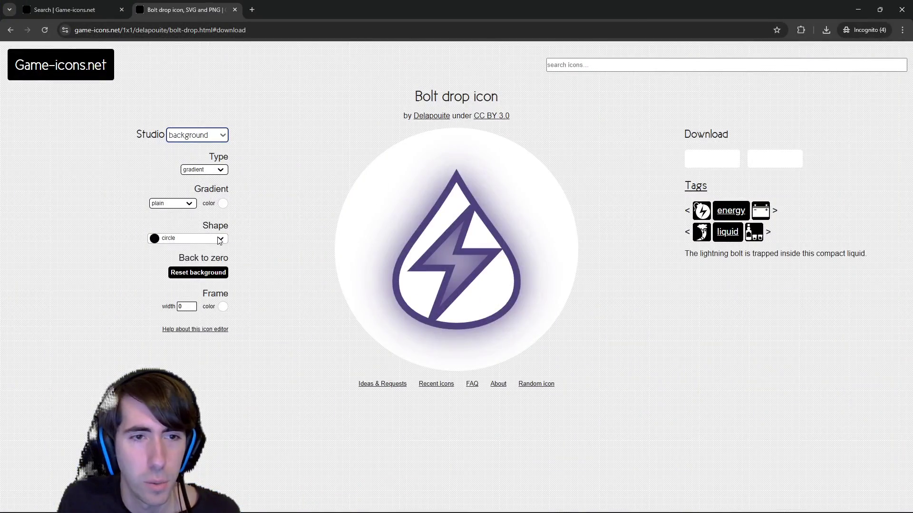
click(181, 204)
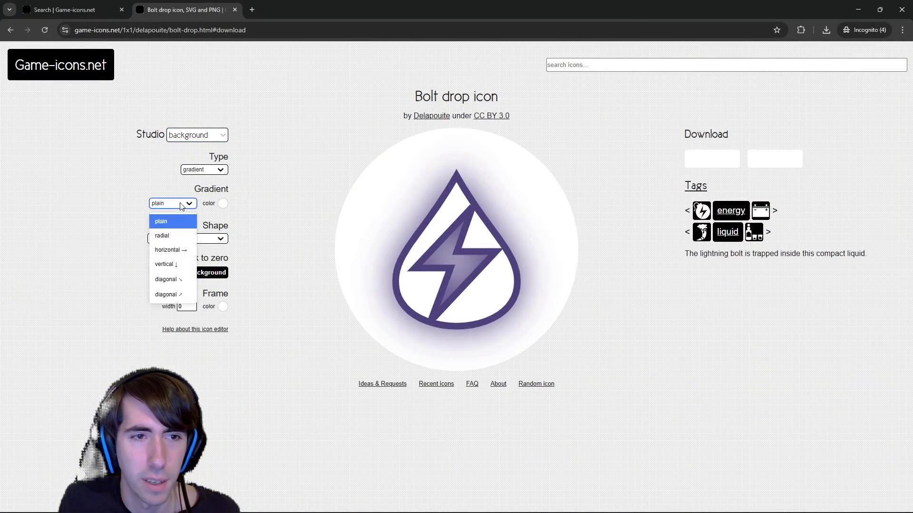
click(181, 204)
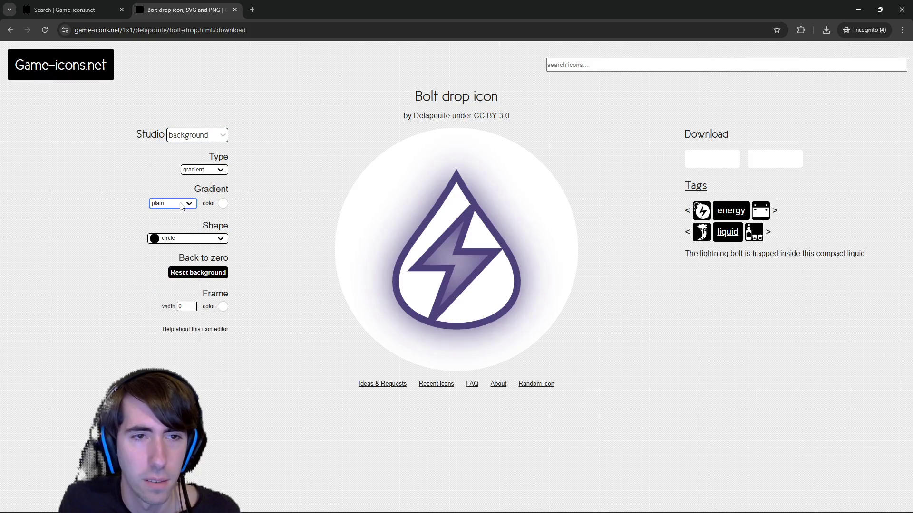
click(217, 241)
click(217, 241)
click(217, 241)
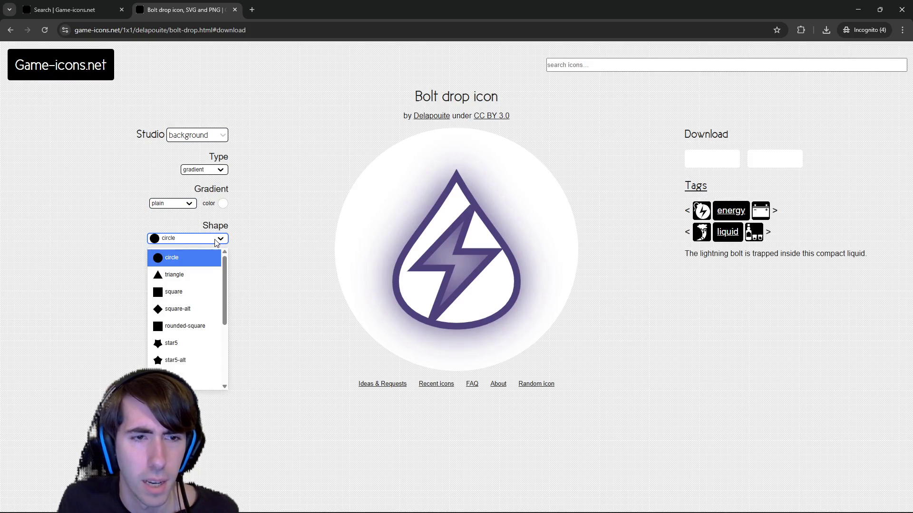
scroll(207, 285, down, 3)
click(271, 196)
Set the background type to none, removing the circle behind the drop
click(218, 170)
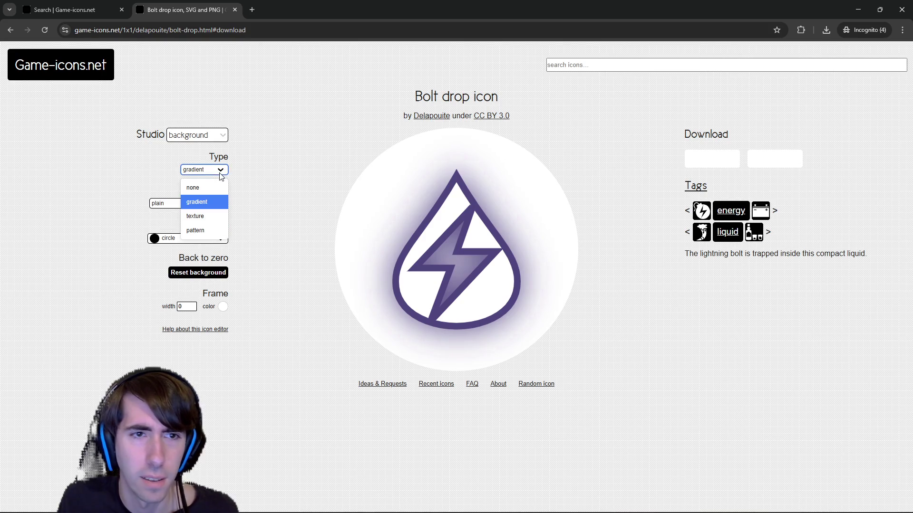
click(215, 188)
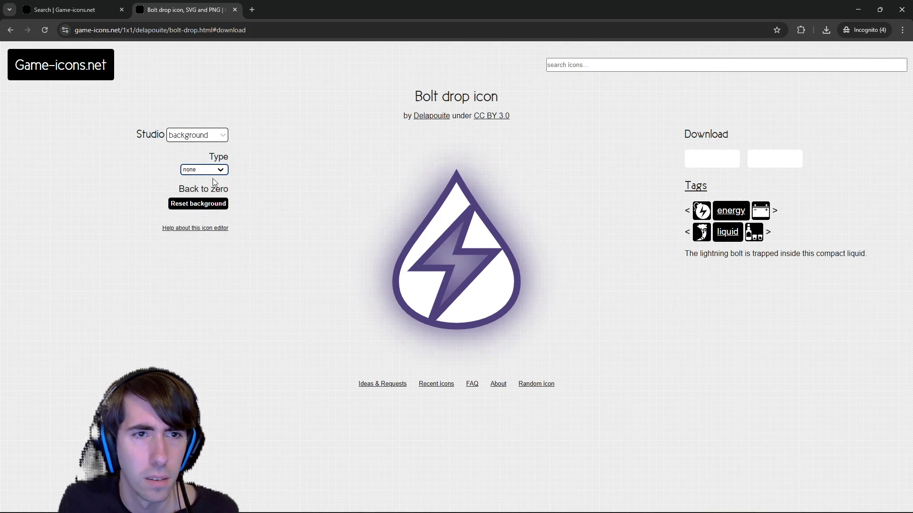
click(216, 171)
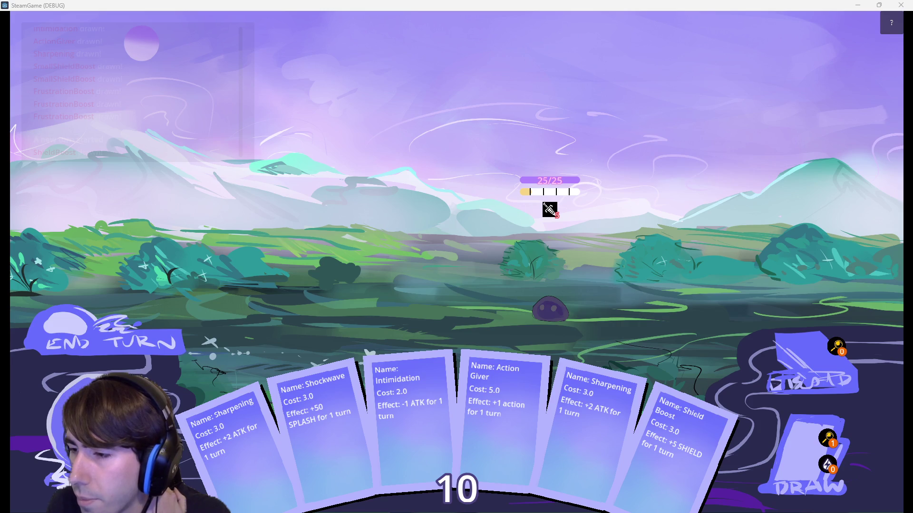
Bring up File Explorer at the cardGameplay/art/icons folder holding energy.png
key(alt+Tab)
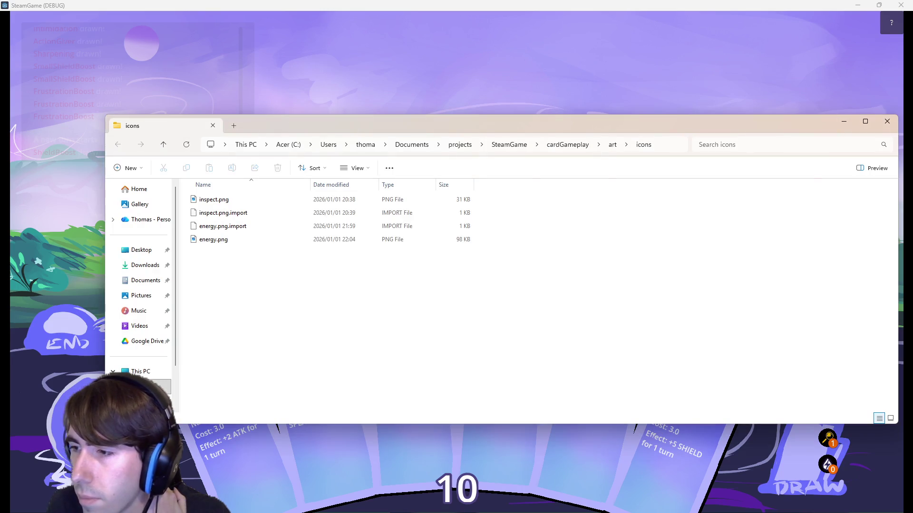
Copy the downloaded energy.png into icons, replacing the existing file
mouse_move(912, 266)
mouse_down()
mouse_move(591, 286)
mouse_move(528, 302)
mouse_up()
click(557, 318)
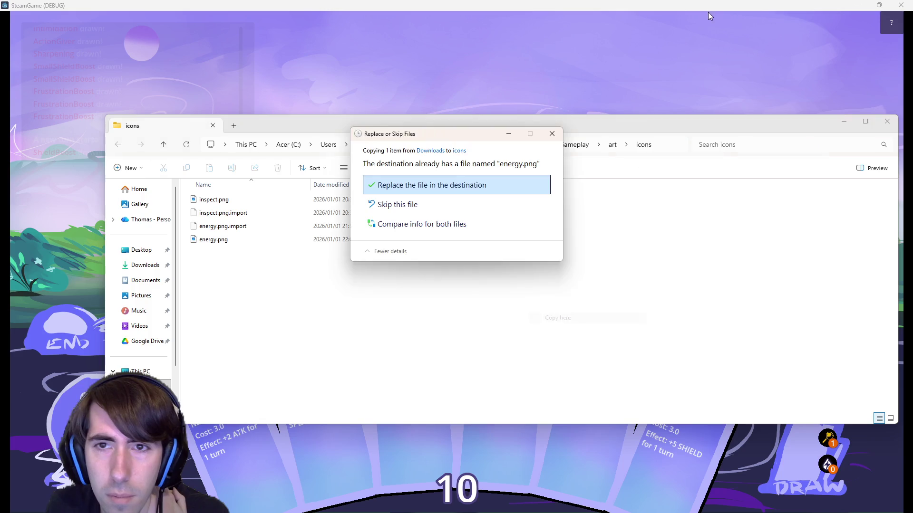
click(901, 6)
Rerun the scene, try the draw pile's energy button, then return to the icon page
click(474, 190)
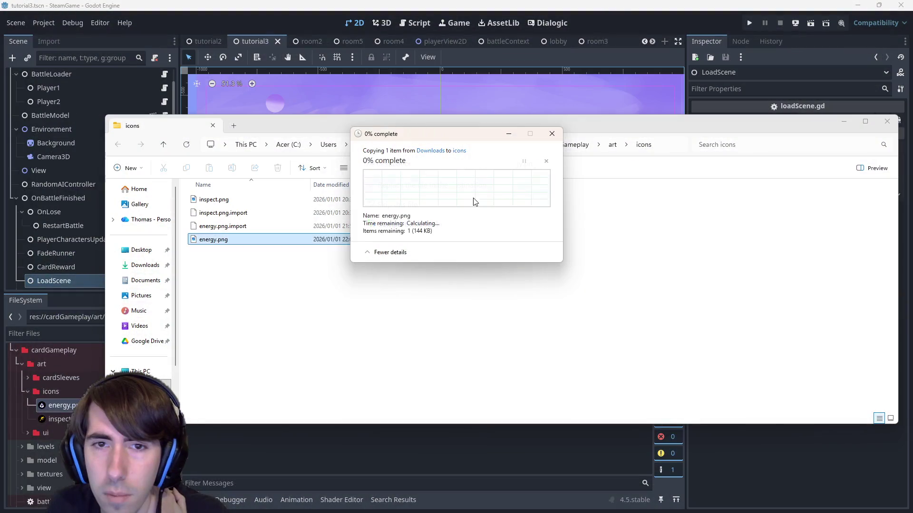
click(812, 24)
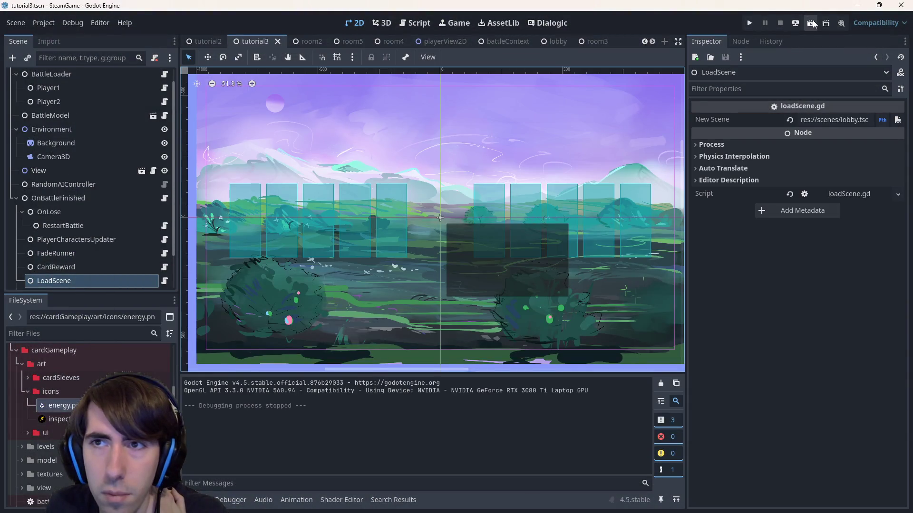
click(812, 23)
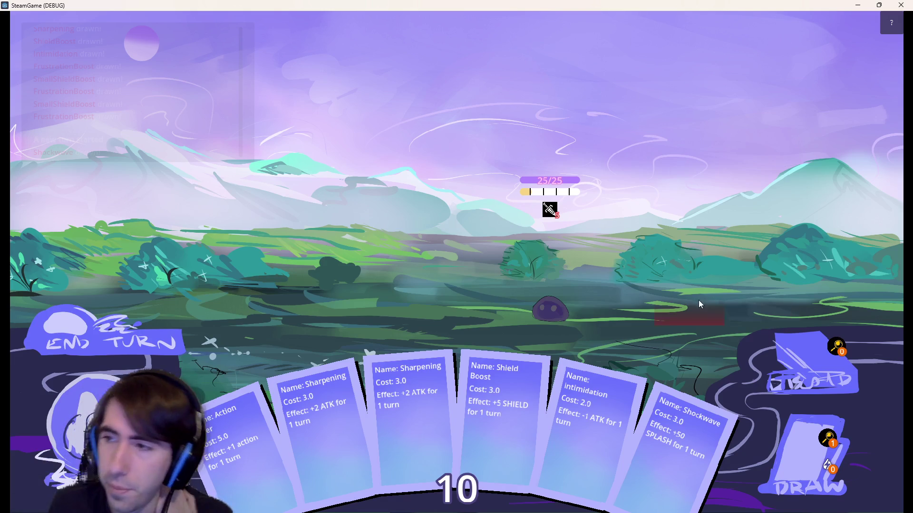
click(836, 471)
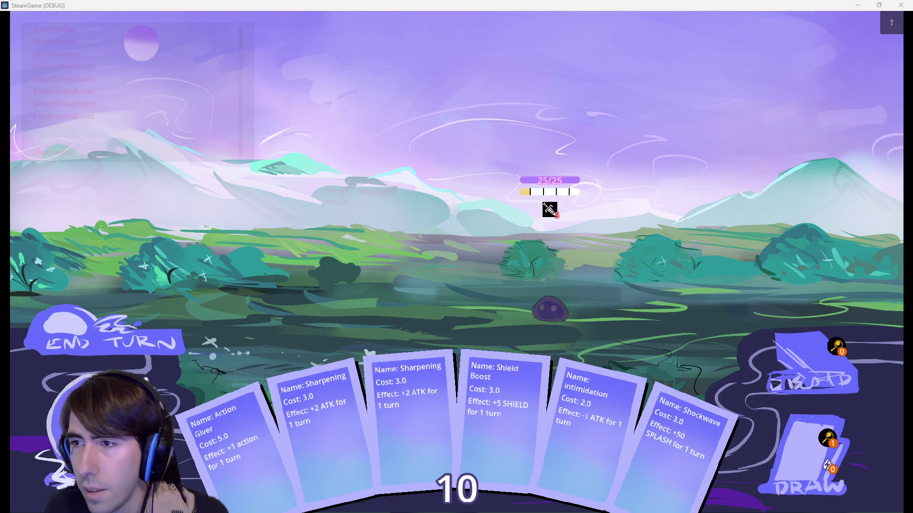
key(alt+Tab)
click(193, 135)
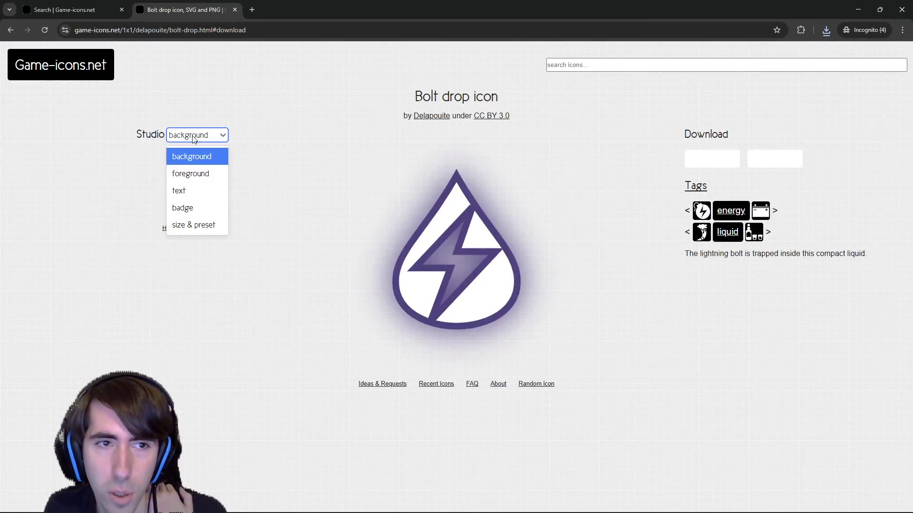
Restore a white gradient circle background behind the Bolt drop
click(192, 157)
click(204, 170)
click(216, 203)
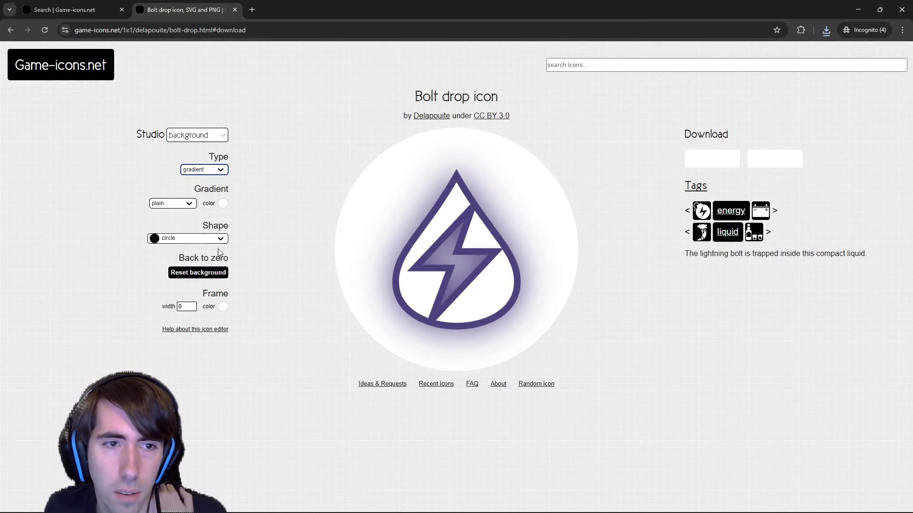
click(223, 203)
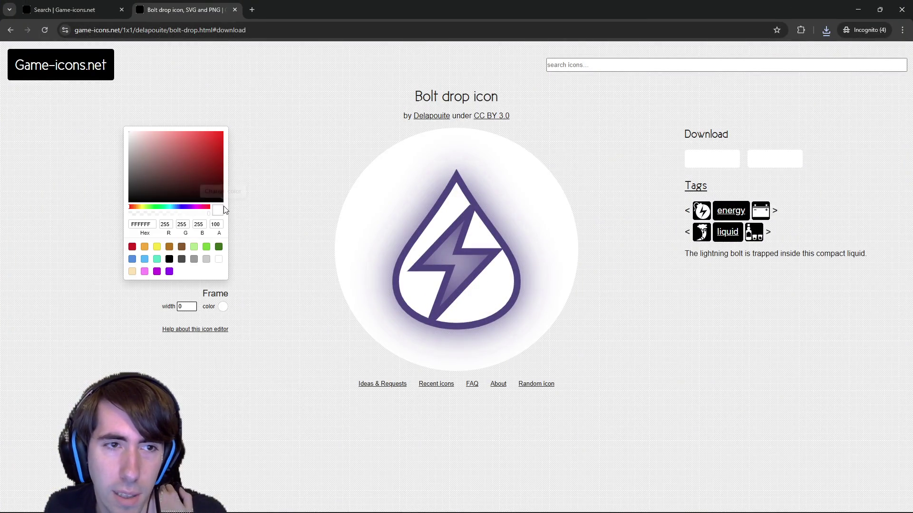
click(141, 225)
click(257, 202)
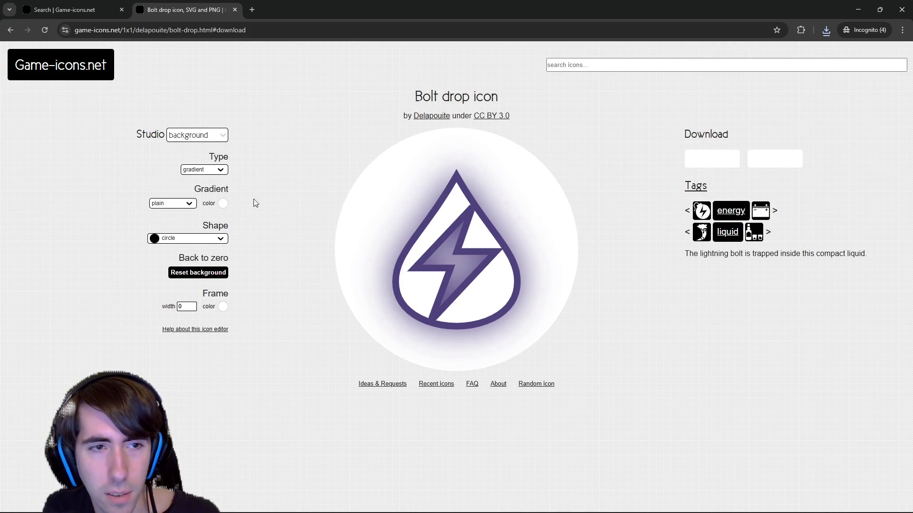
Look up the foreground shadow colour value 4D4582
click(223, 137)
click(192, 173)
click(223, 341)
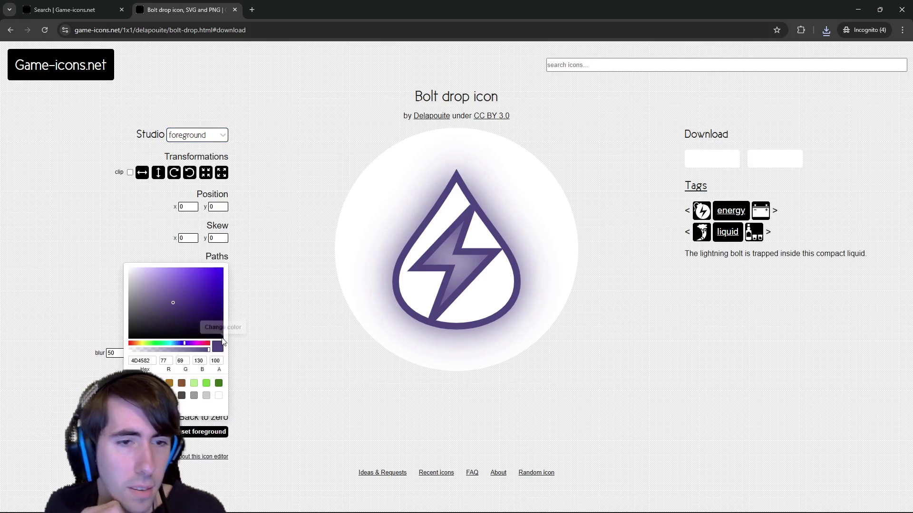
Paste 4D4582 as the background colour to make the circle purple
click(198, 135)
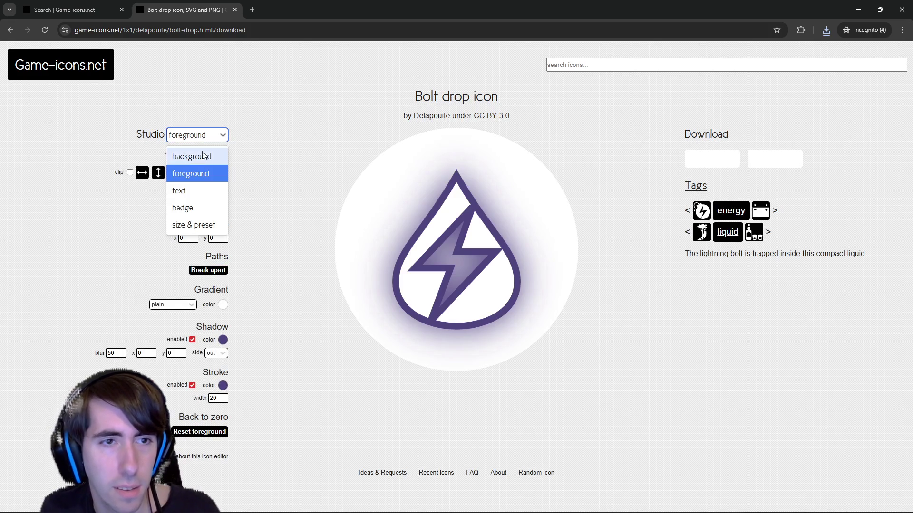
click(190, 153)
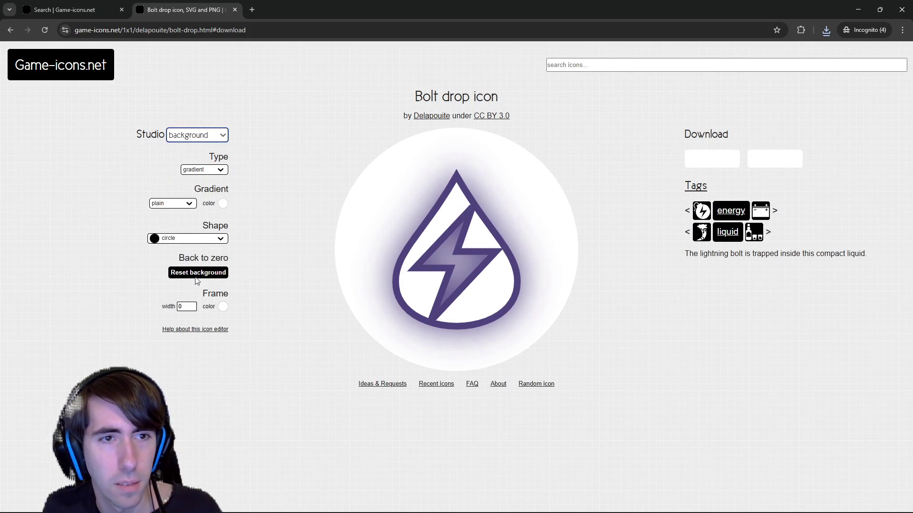
click(220, 209)
click(222, 204)
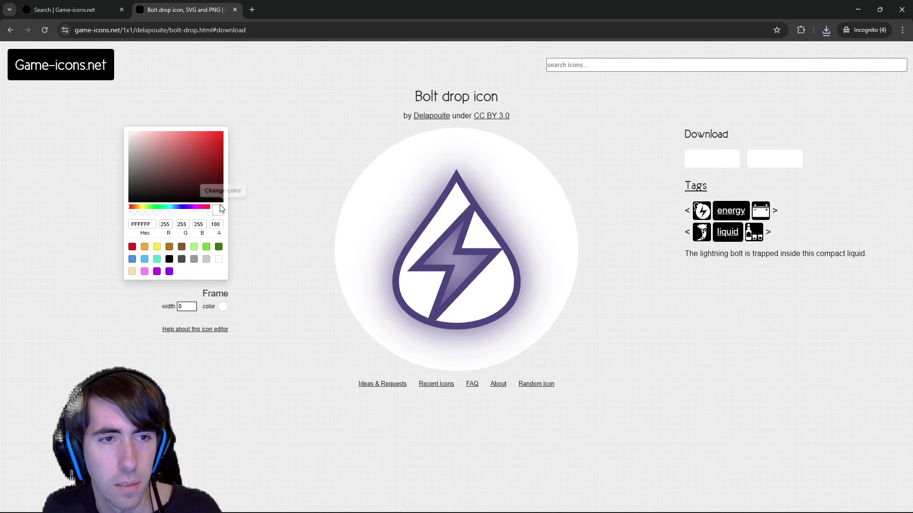
click(143, 224)
text(4D4582)
click(307, 145)
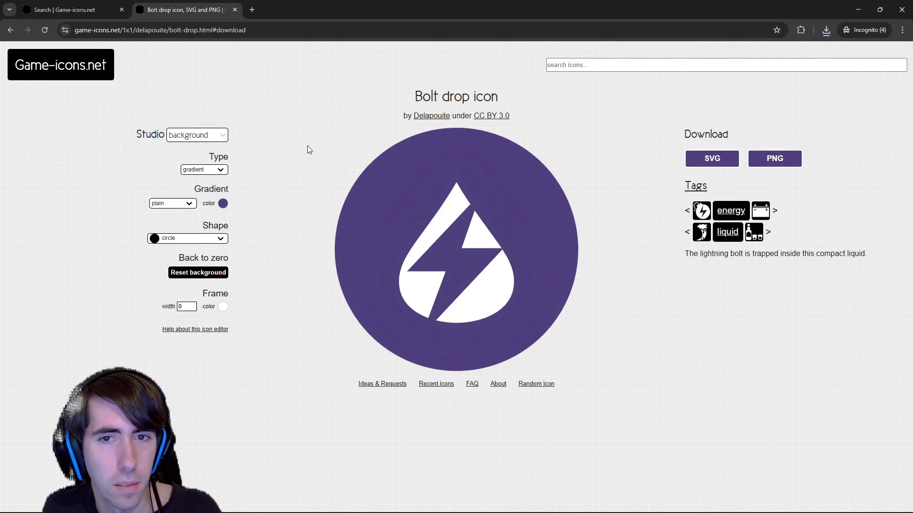
Switch the icon editor to the foreground settings
click(217, 174)
click(216, 175)
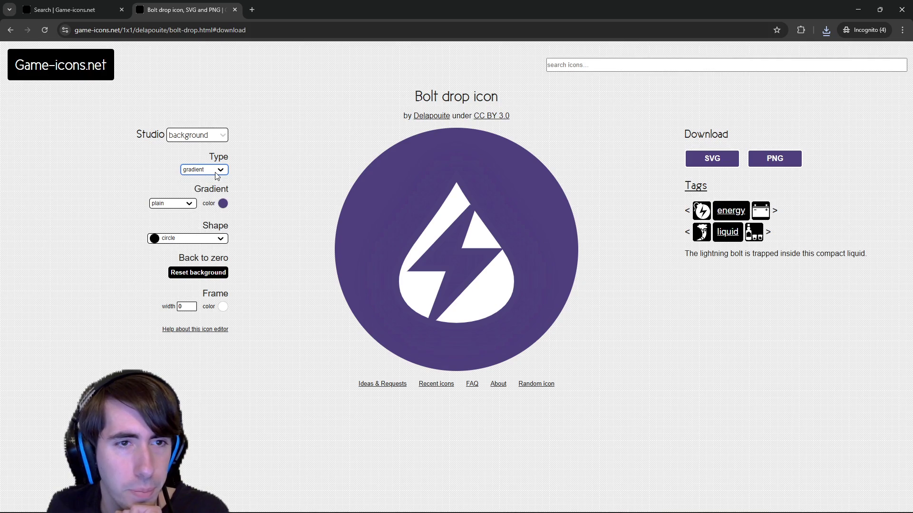
click(212, 135)
click(209, 172)
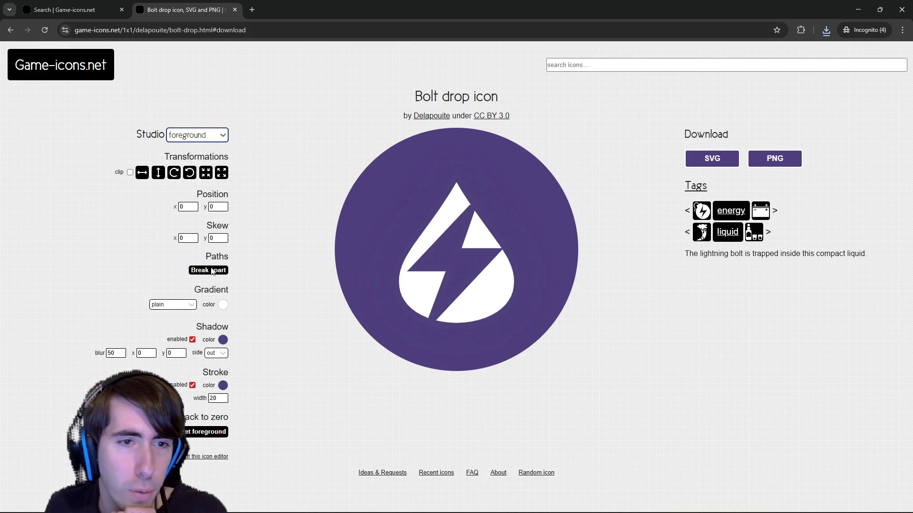
Turn off the bolt drop's outline (stroke)
click(192, 339)
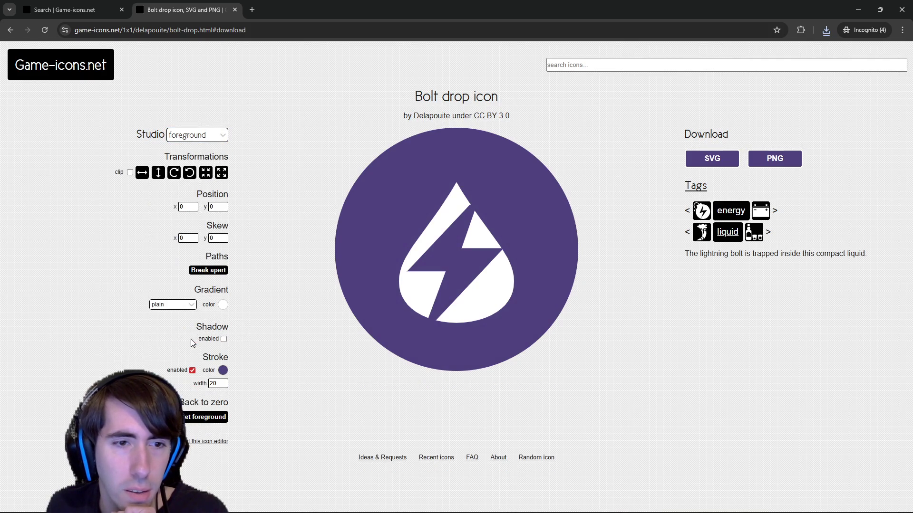
click(192, 370)
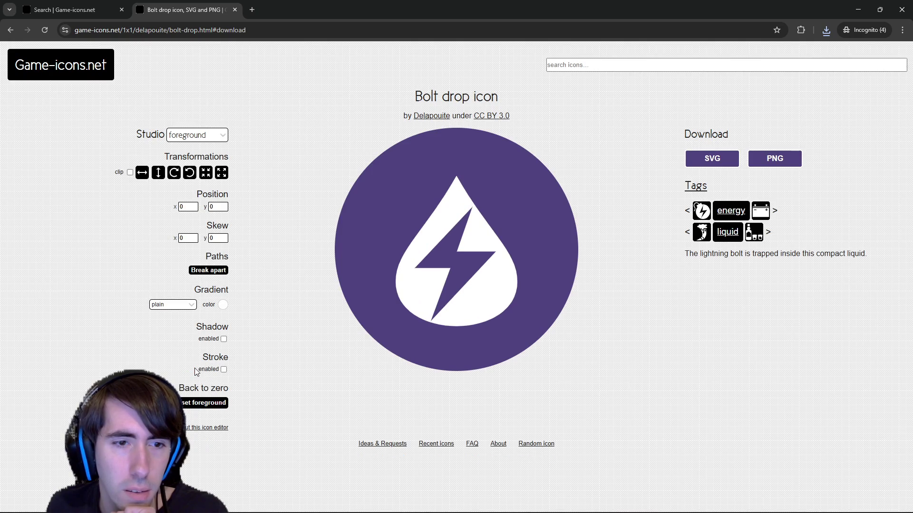
click(223, 370)
click(224, 371)
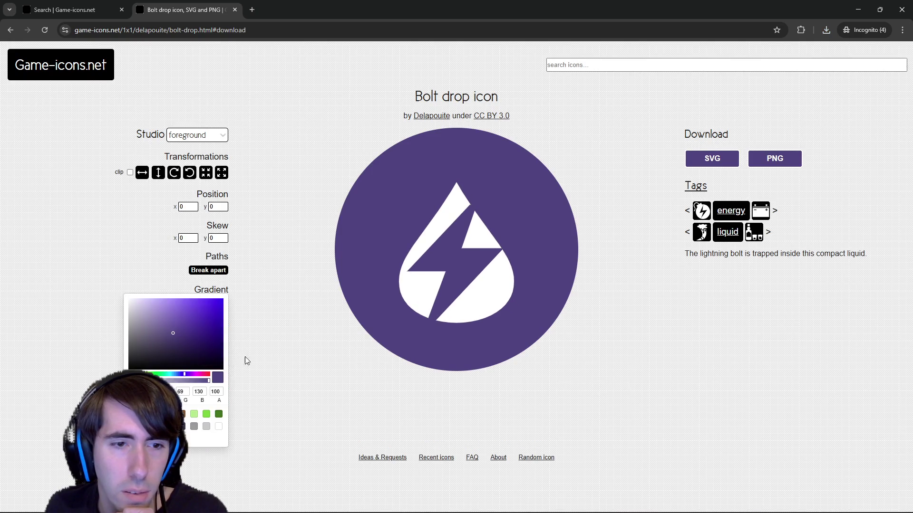
click(194, 371)
click(194, 371)
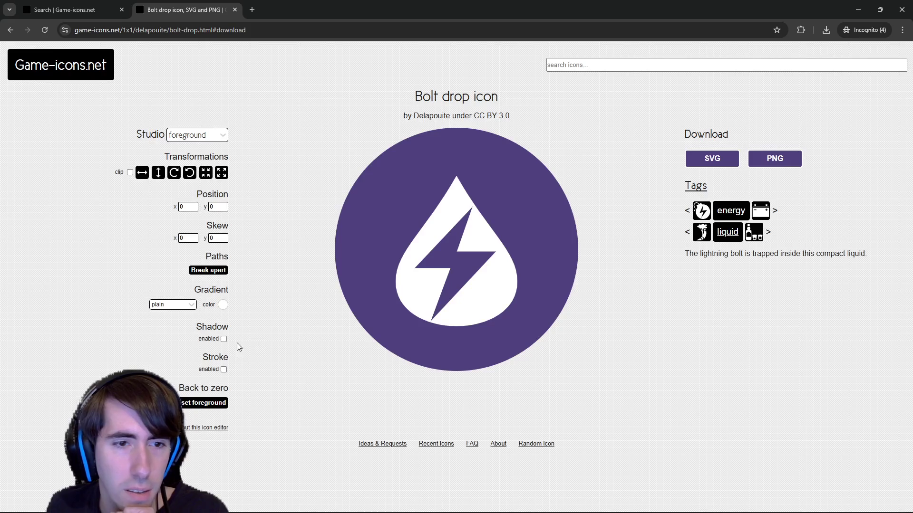
Re-enable the shadow and set its colour to white FFFFFF
click(224, 339)
click(223, 340)
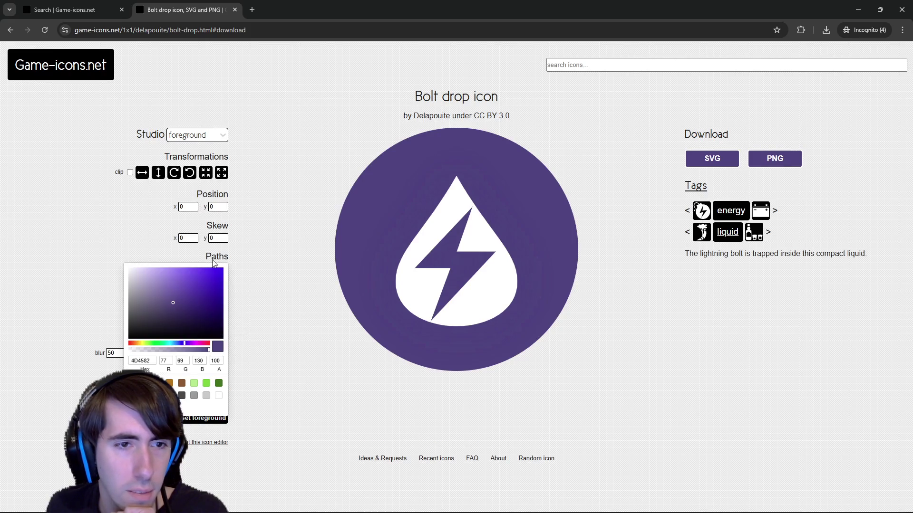
click(129, 270)
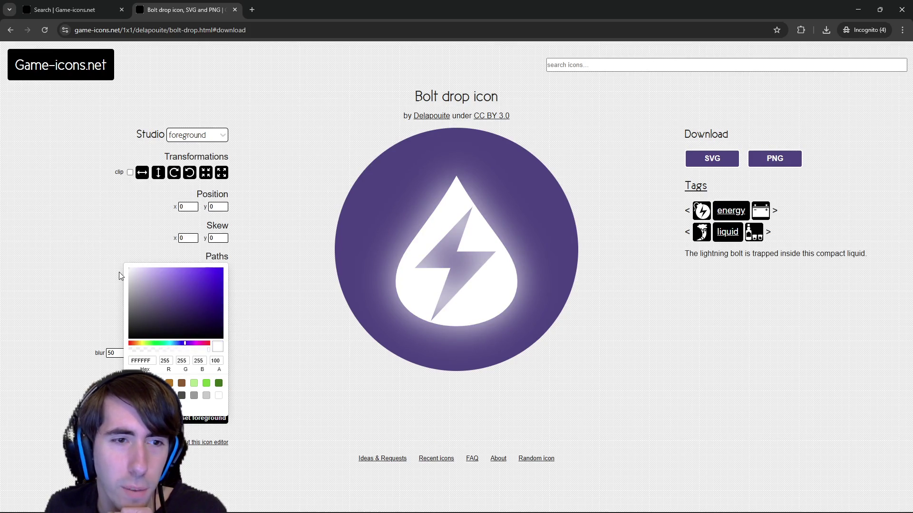
drag(165, 299, 124, 274)
click(236, 271)
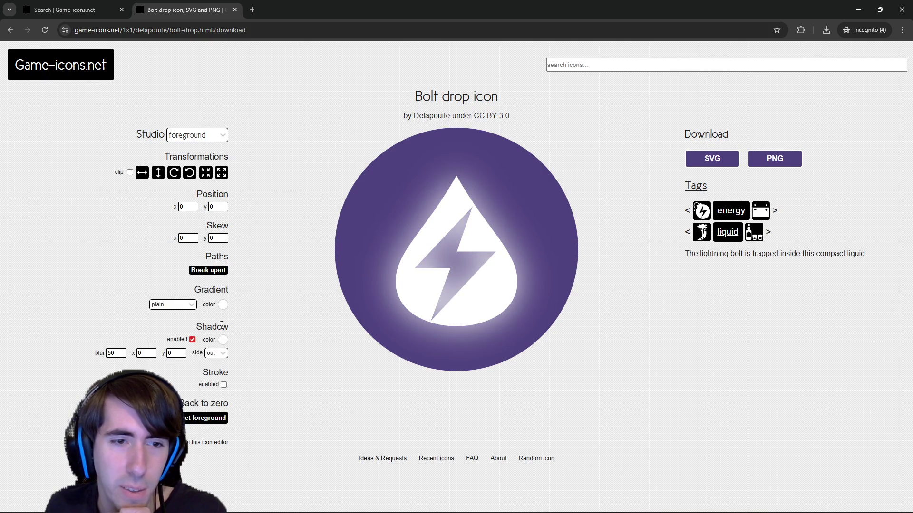
Set the shadow blur to 5
click(122, 356)
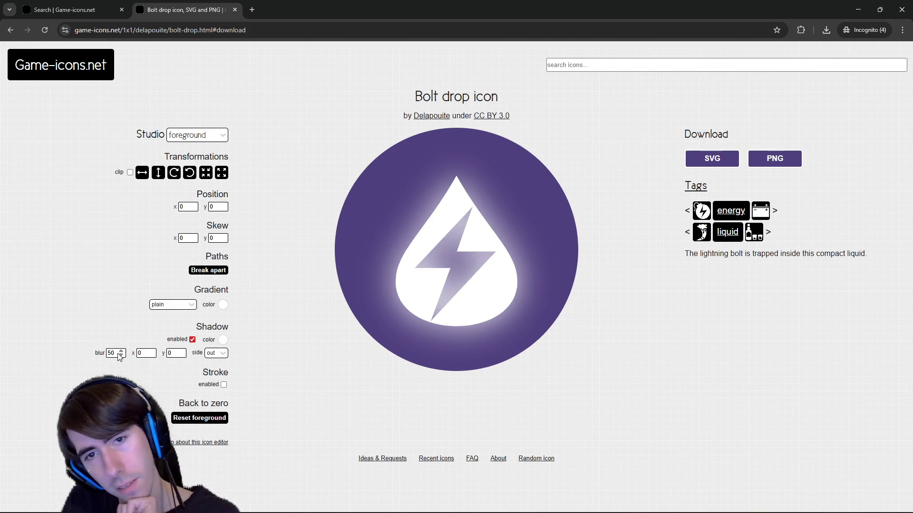
key(BackSpace)
key(BackSpace)
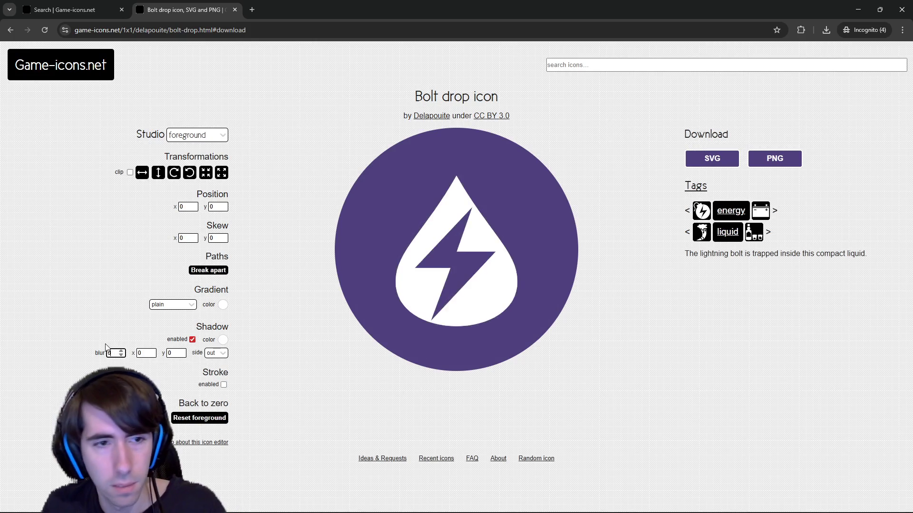
text(010)
key(BackSpace)
key(BackSpace)
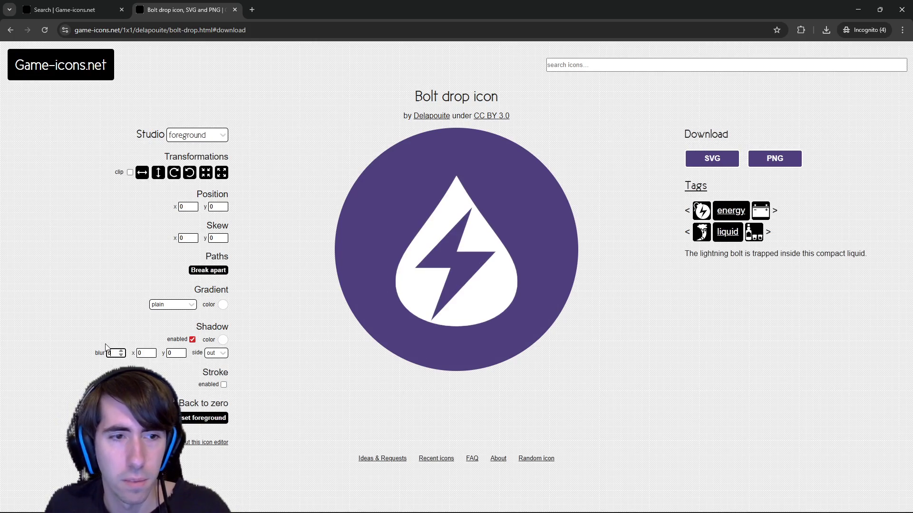
text(5)
key(BackSpace)
text(10)
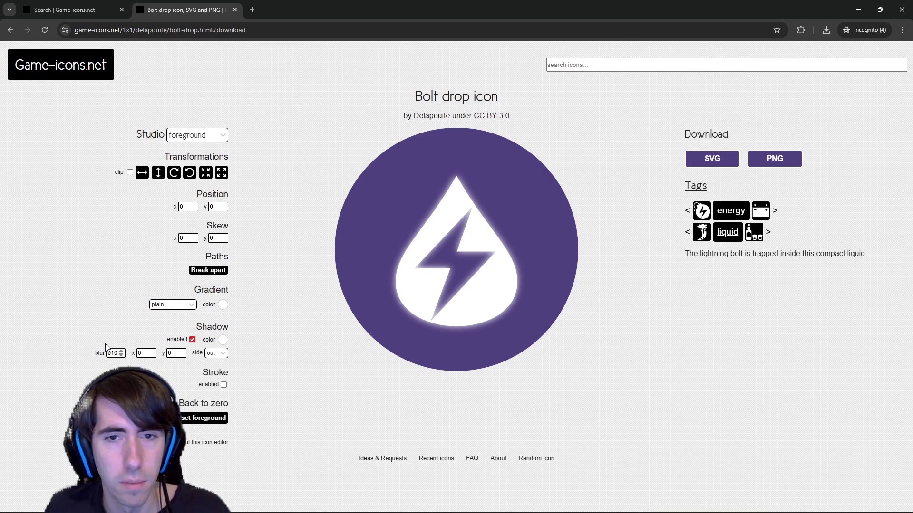
key(BackSpace)
key(BackSpace)
text(5)
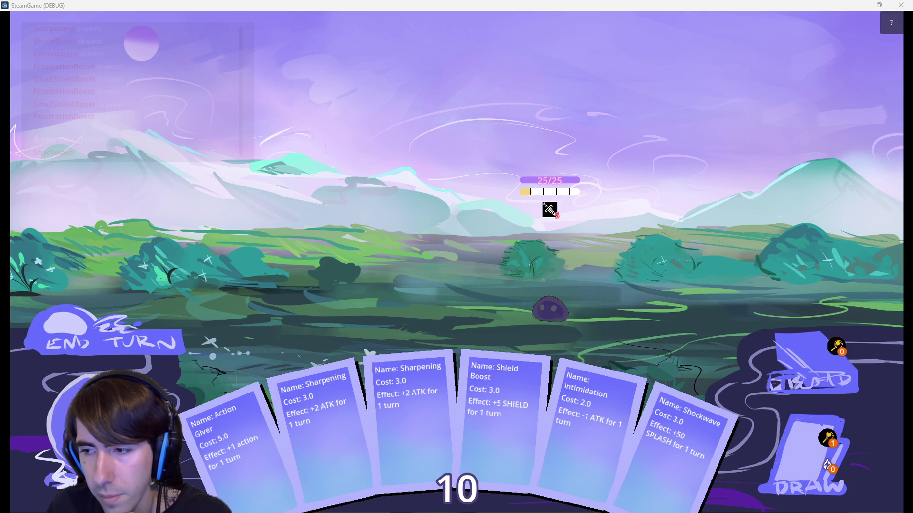
Copy energy.png into the icons folder, then close the running test game
key(alt+Tab)
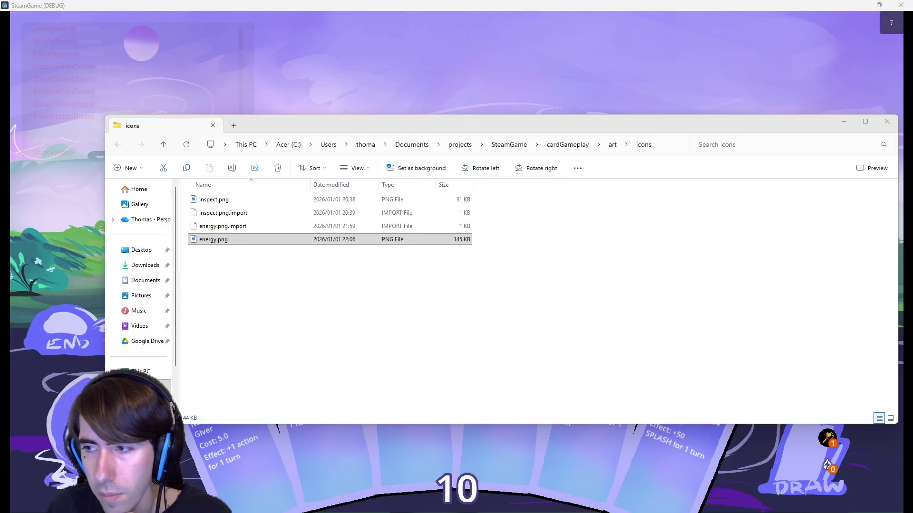
mouse_move(827, 463)
mouse_down()
mouse_move(650, 282)
mouse_move(527, 297)
mouse_up()
click(555, 316)
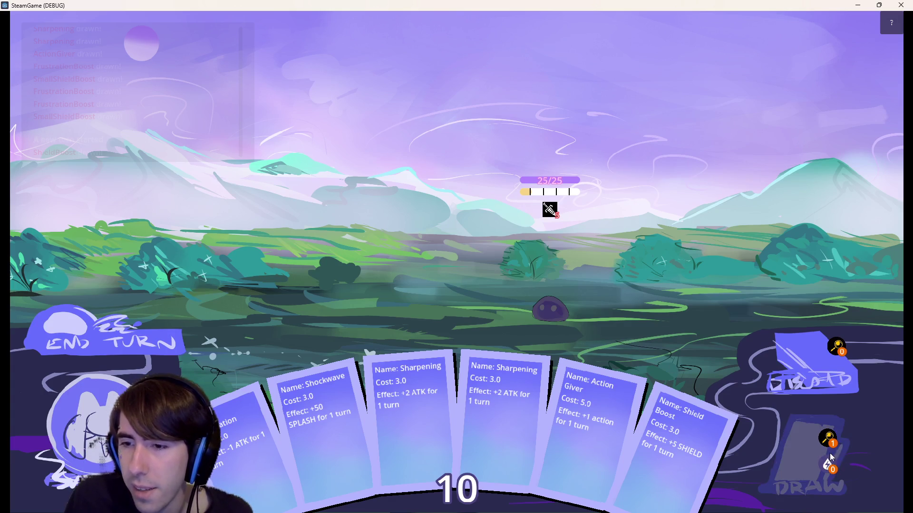
click(901, 5)
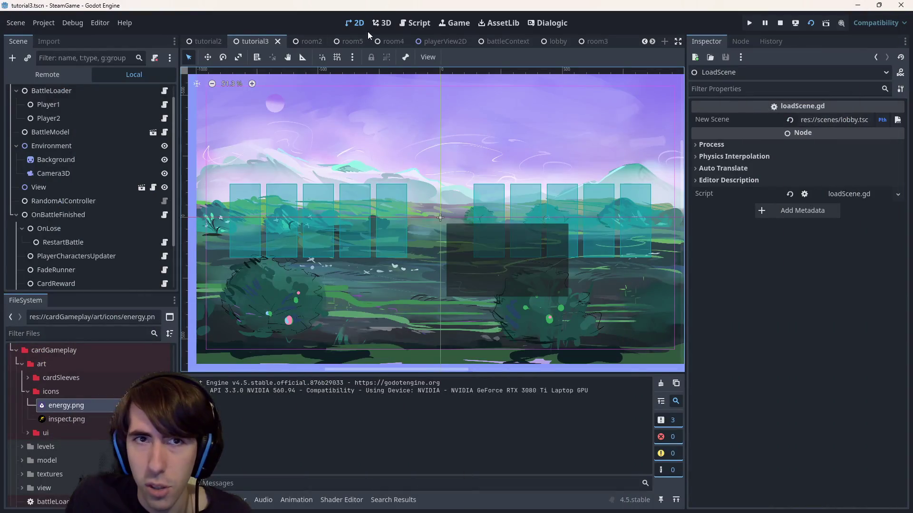
Open the playerView2D scene and select the energy button's CardCounter_TextureRect
click(418, 23)
click(355, 22)
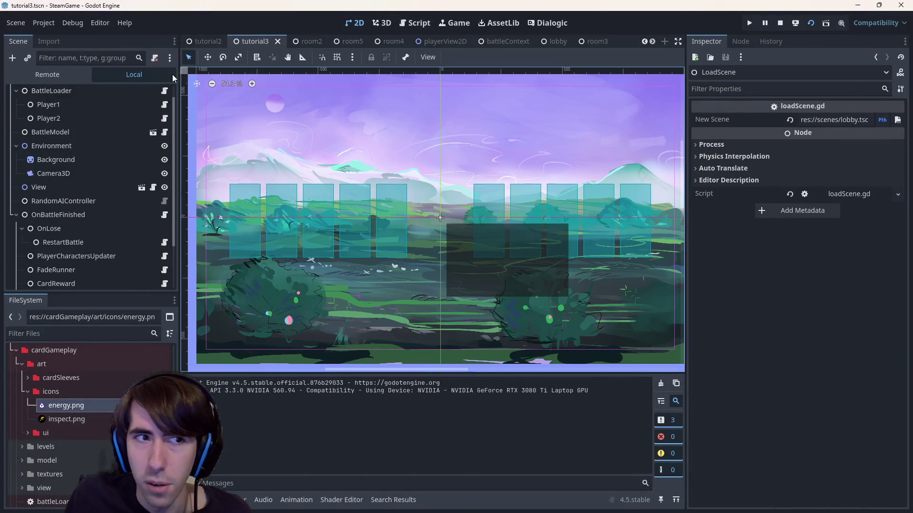
scroll(107, 180, up, 1)
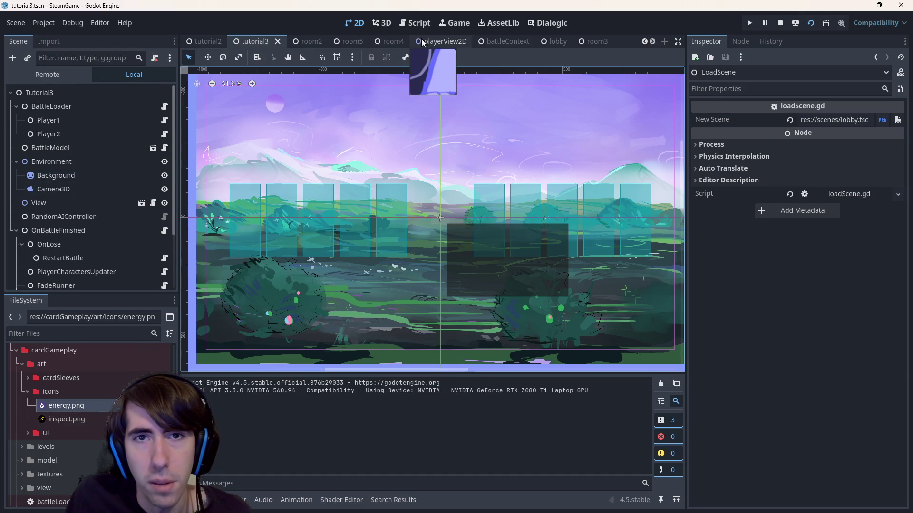
click(459, 22)
click(354, 23)
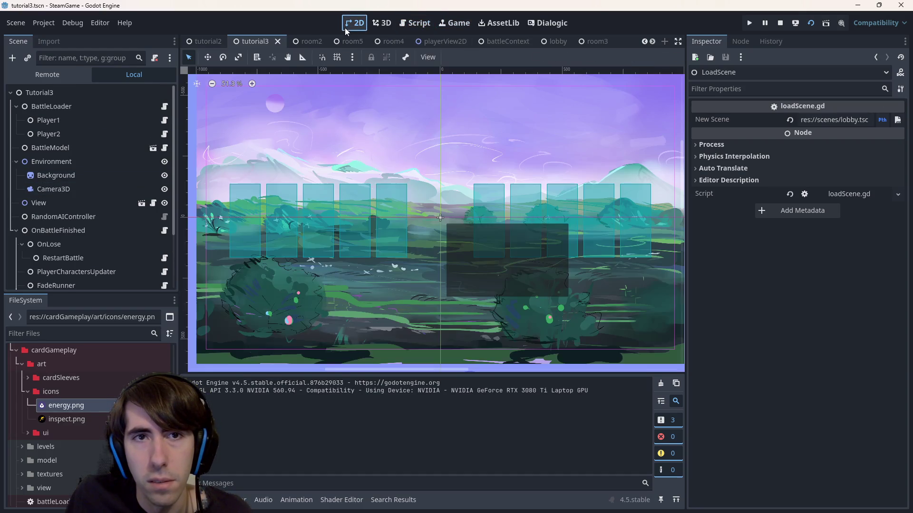
click(432, 41)
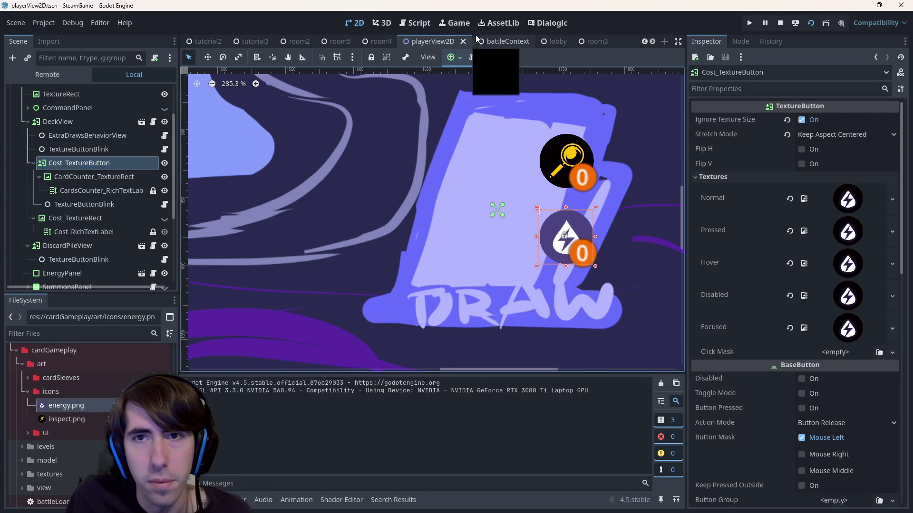
click(583, 245)
click(104, 165)
click(120, 176)
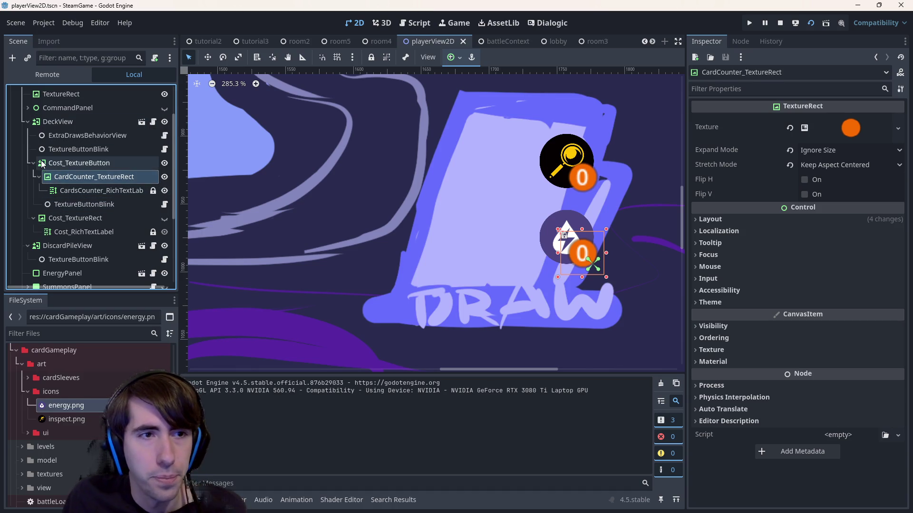
Briefly view deckView, then return to playerView2D and select the energy icon's orange badge
click(141, 122)
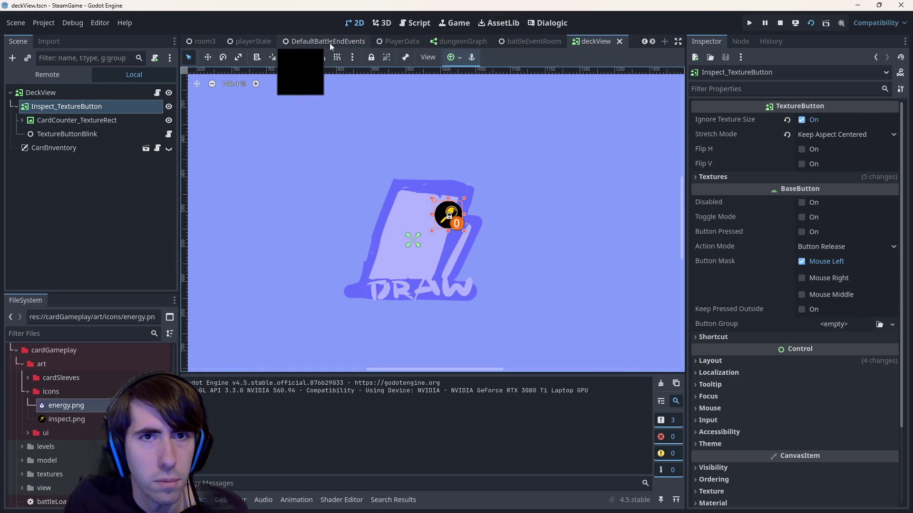
scroll(310, 47, up, 2)
click(303, 45)
click(96, 219)
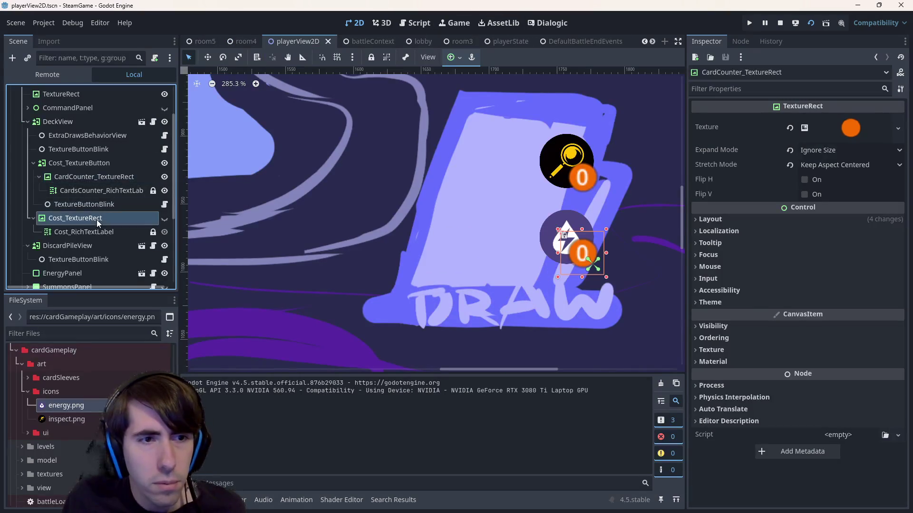
click(142, 204)
click(610, 264)
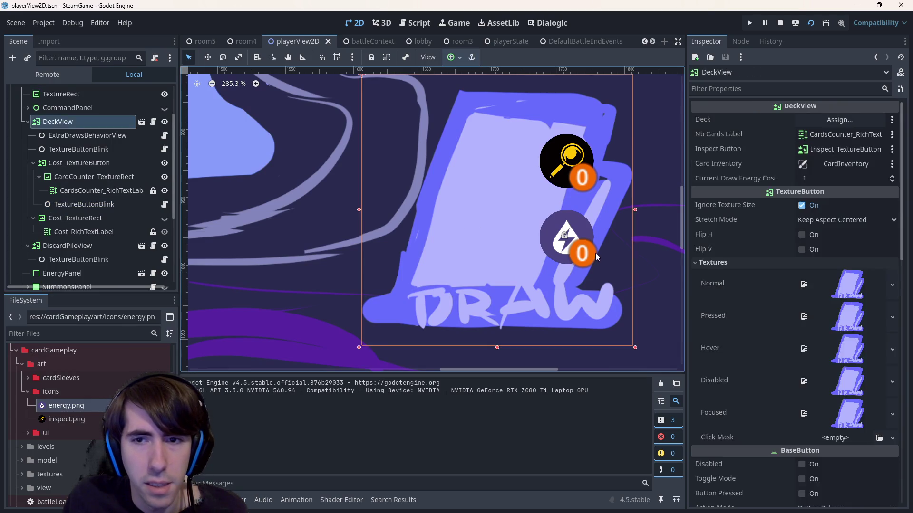
click(595, 253)
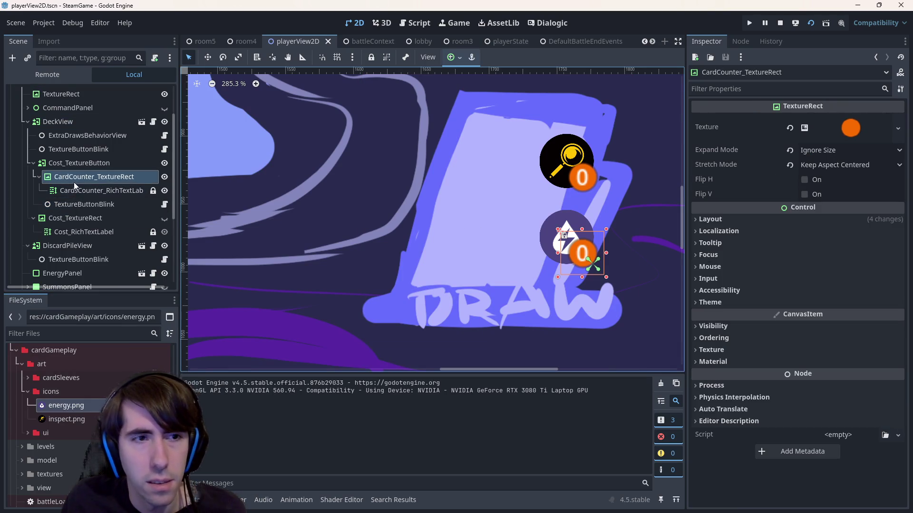
Expand the badge's gradient texture and paste 4D4582 into the orange stop's colour
click(898, 128)
click(842, 115)
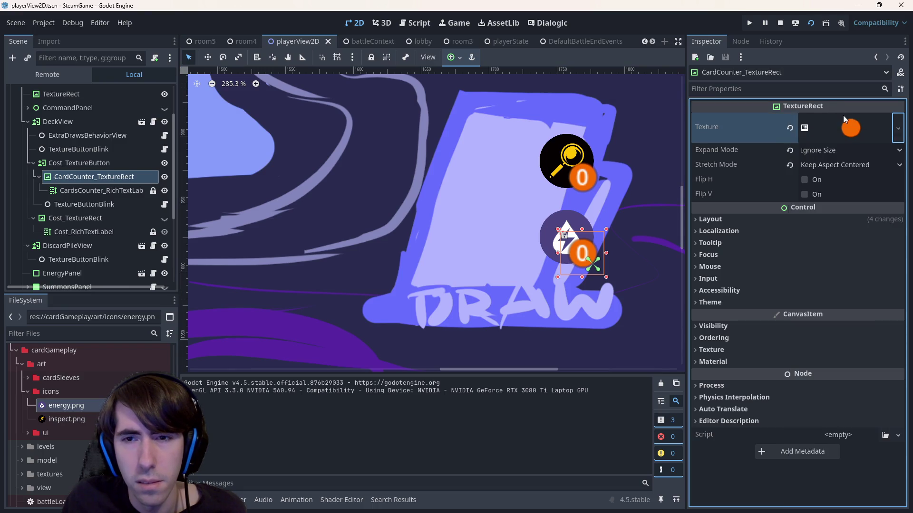
click(842, 115)
click(857, 285)
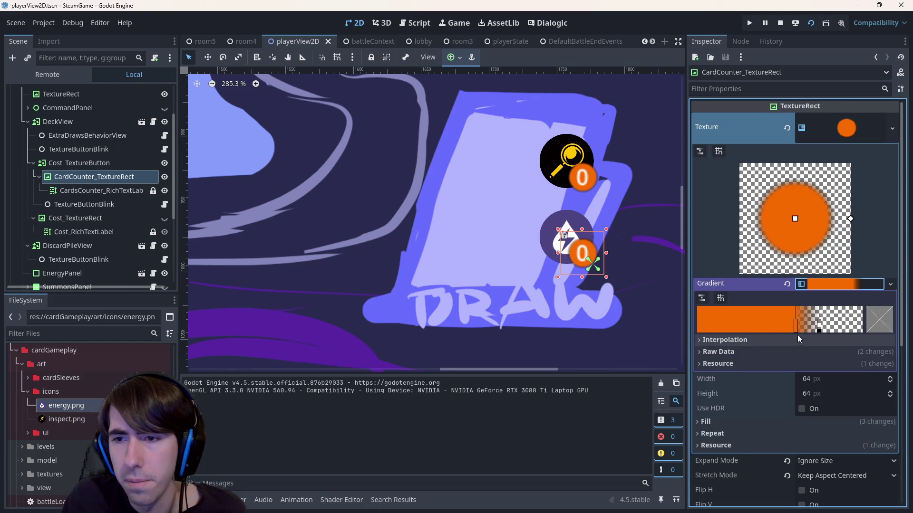
click(878, 328)
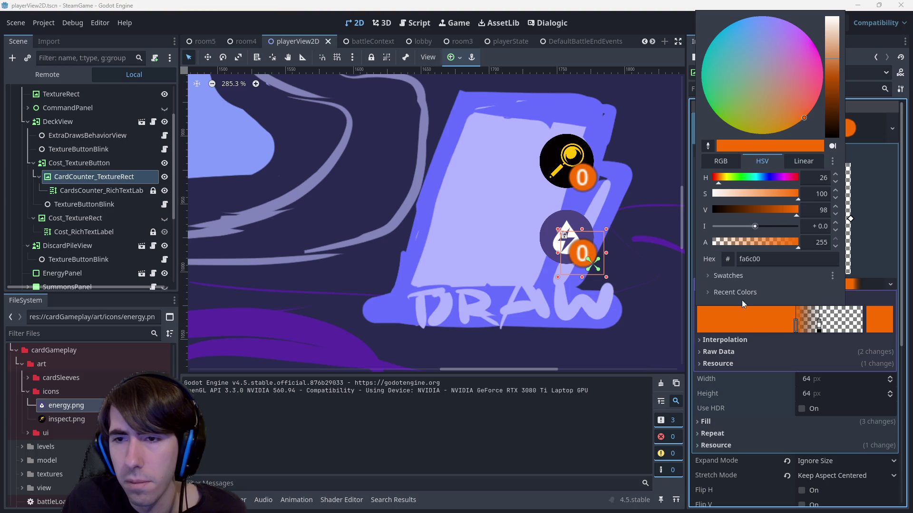
click(763, 259)
text(4D4582)
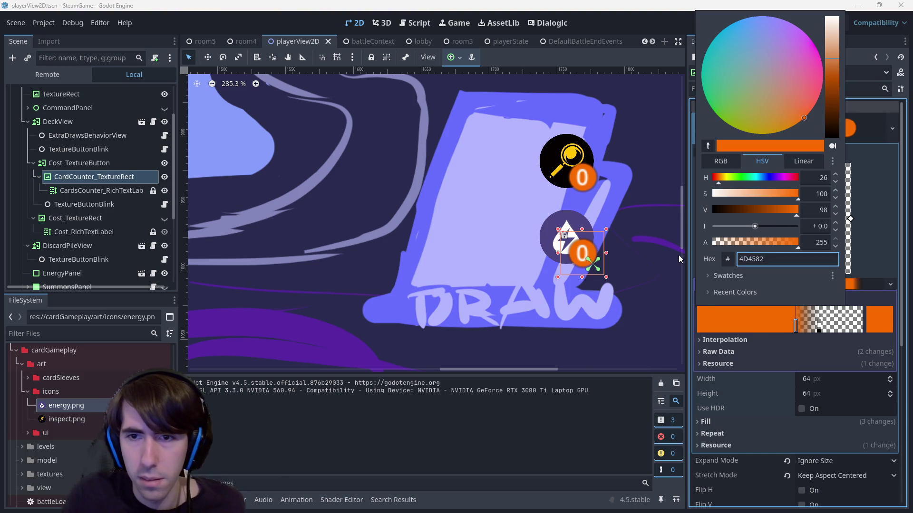
click(678, 255)
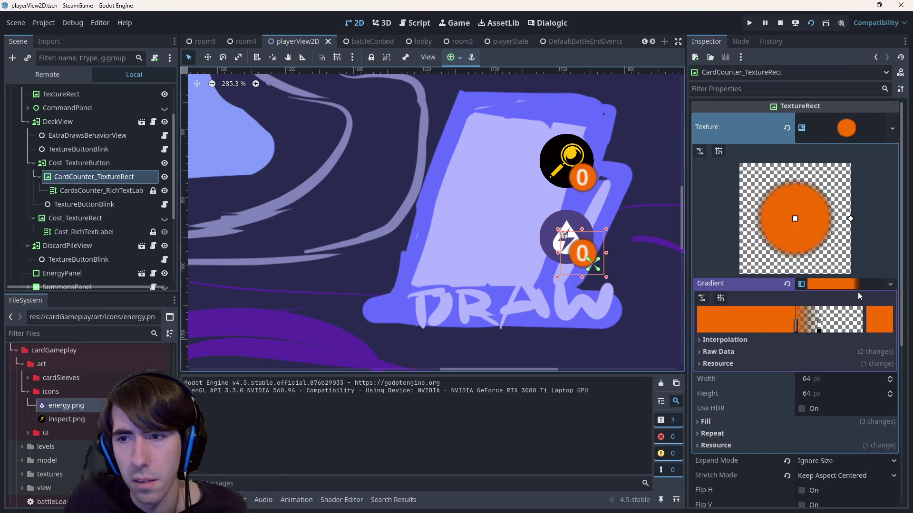
Apply purple 4D4582 to the gradient stop and select Cost_TextureButton
click(881, 320)
click(754, 260)
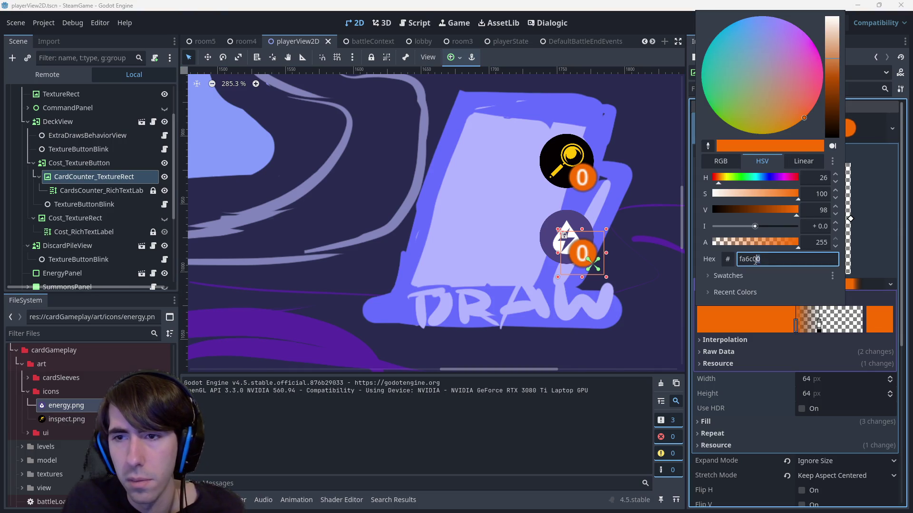
text(4D4582)
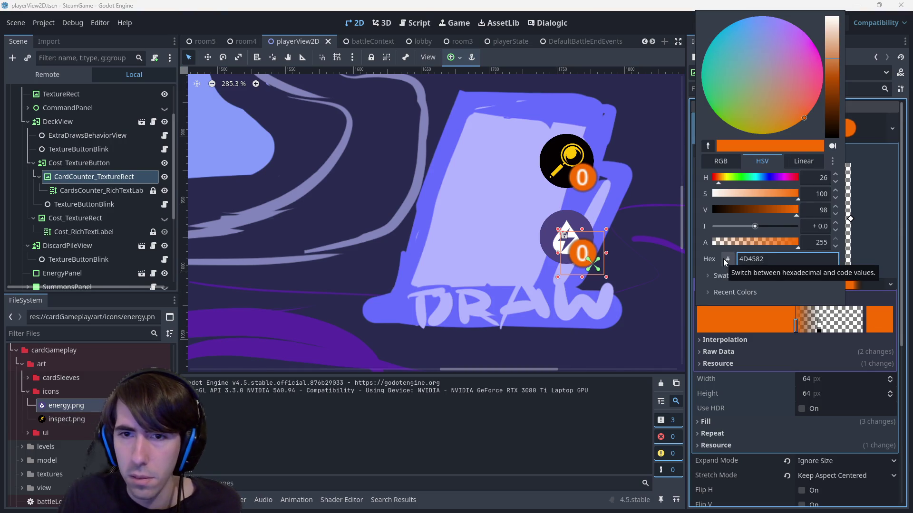
key(Return)
click(587, 129)
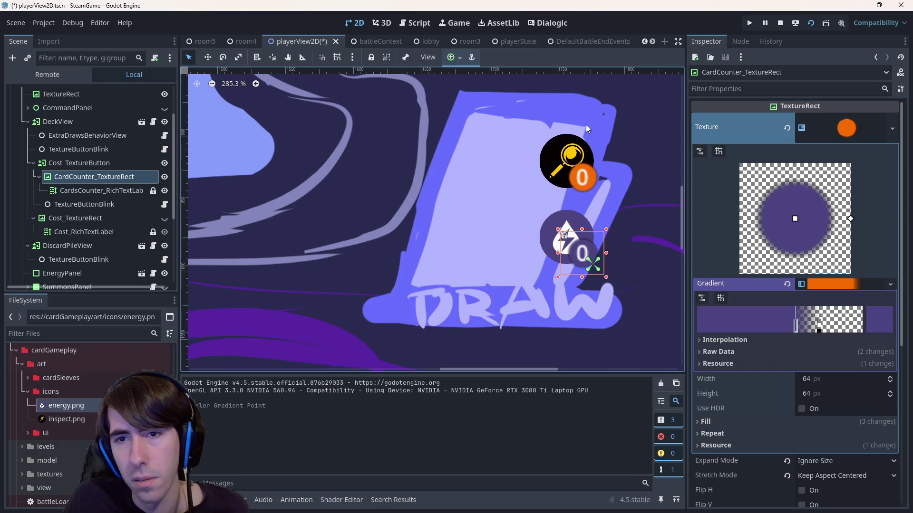
click(579, 222)
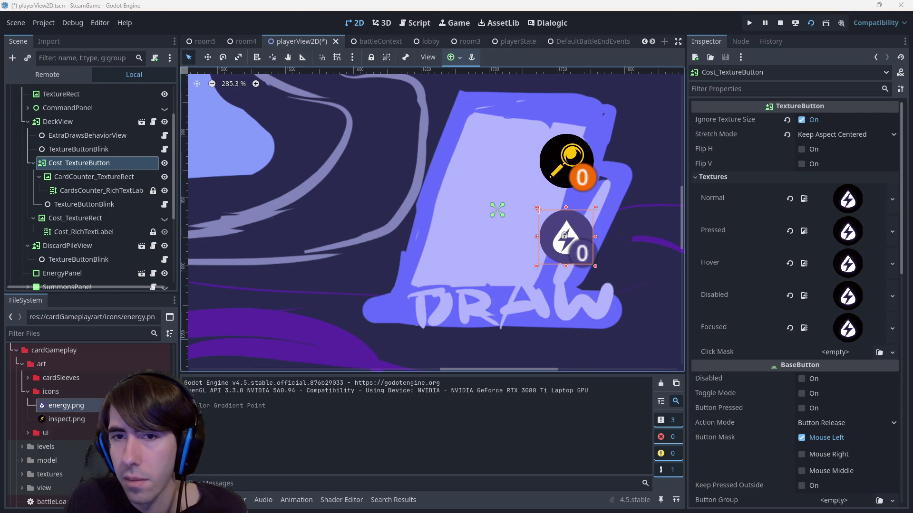
In the Studio background settings, set the bolt drop's circle background colour to black
key(alt+Tab)
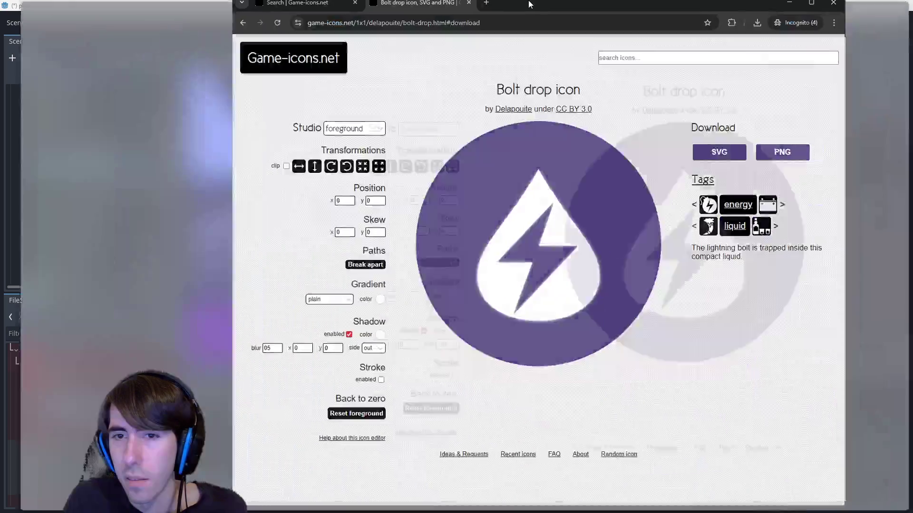
click(197, 135)
click(190, 157)
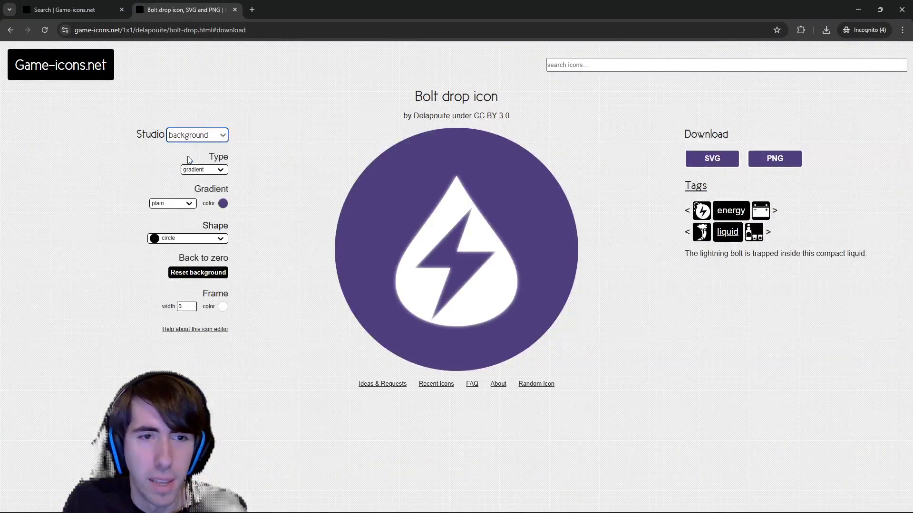
click(221, 203)
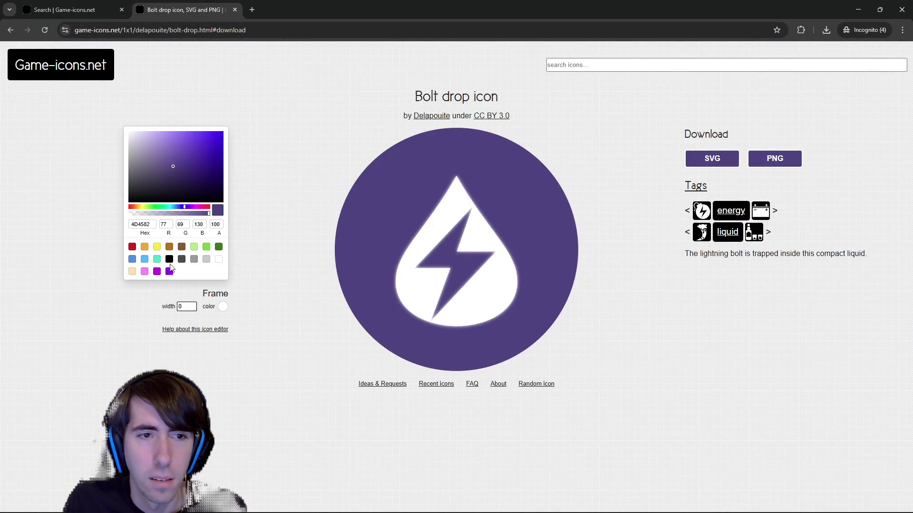
click(170, 259)
click(334, 147)
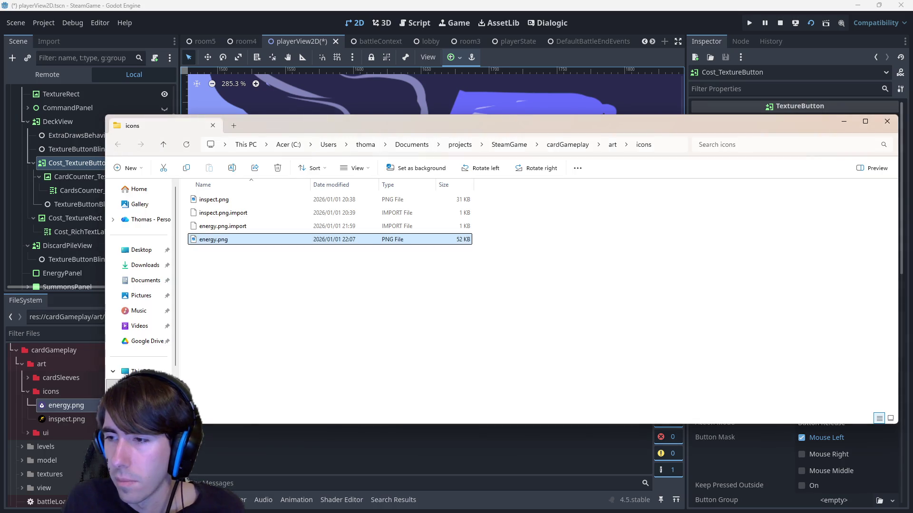
Replace energy.png in the icons folder with the black-background icon and run the current scene
mouse_move(213, 239)
mouse_down()
mouse_move(832, 333)
mouse_move(606, 264)
mouse_up()
click(628, 275)
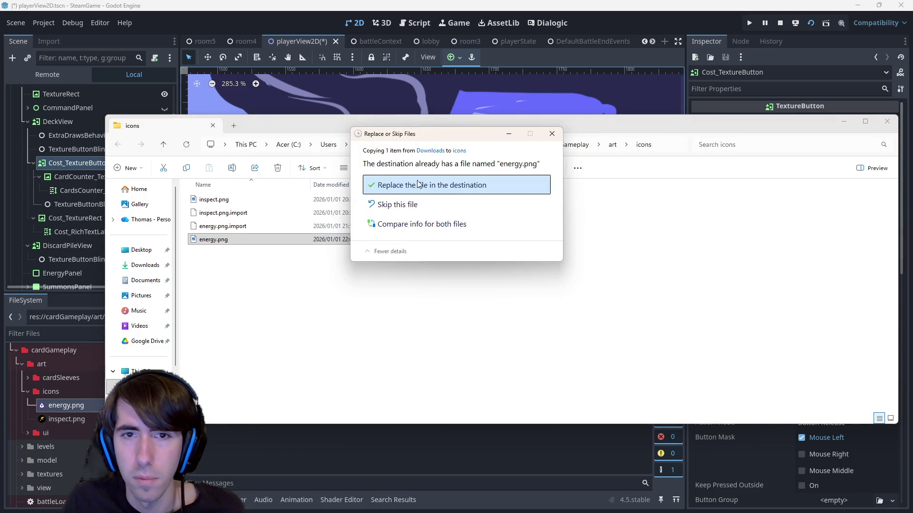
click(418, 184)
click(424, 4)
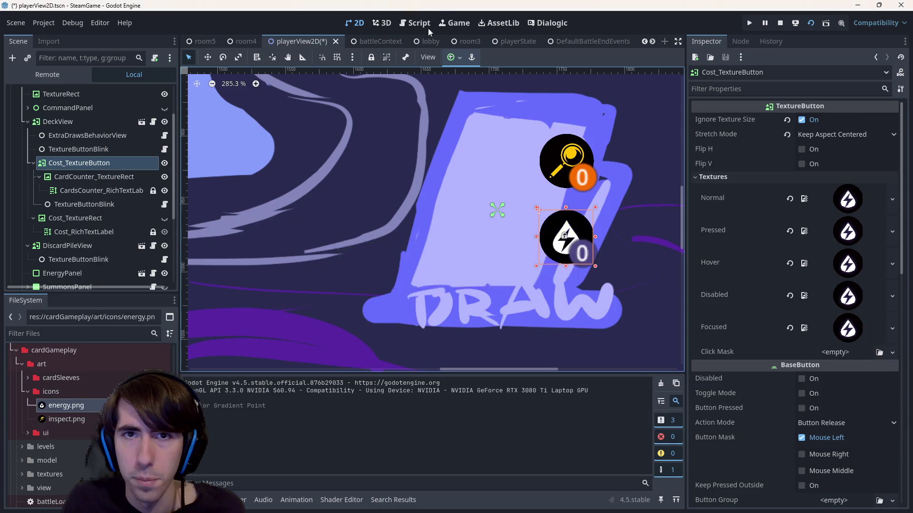
click(809, 24)
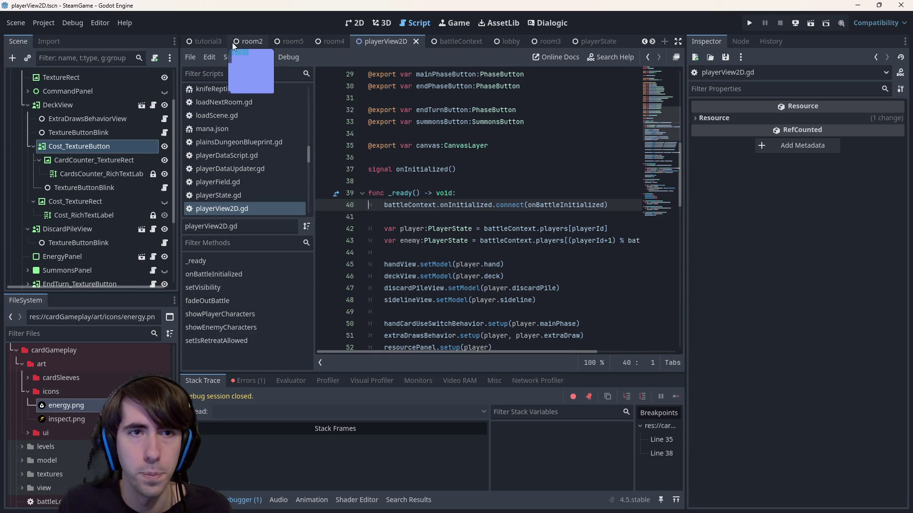
Run the tutorial3 scene to check the black energy icon on the draw pile, then close it
scroll(208, 40, up, 2)
click(208, 40)
click(813, 25)
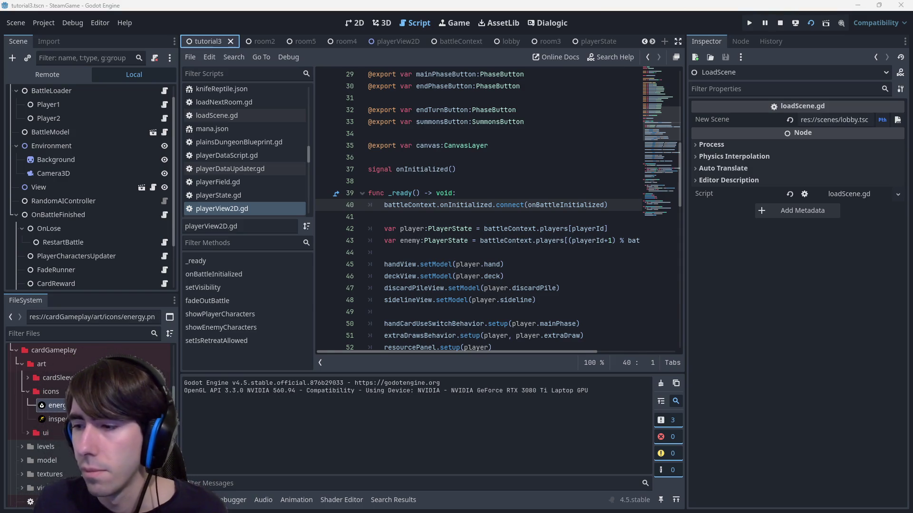
click(564, 509)
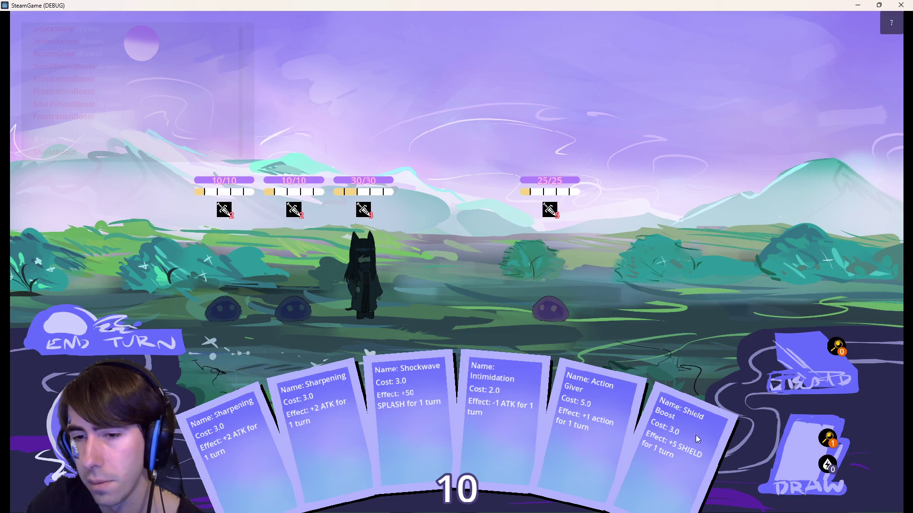
click(901, 5)
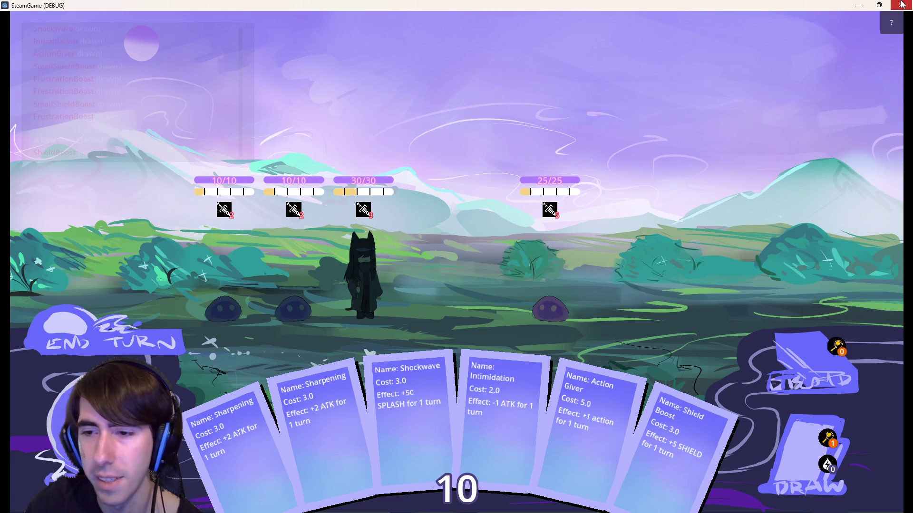
scroll(79, 227, down, 2)
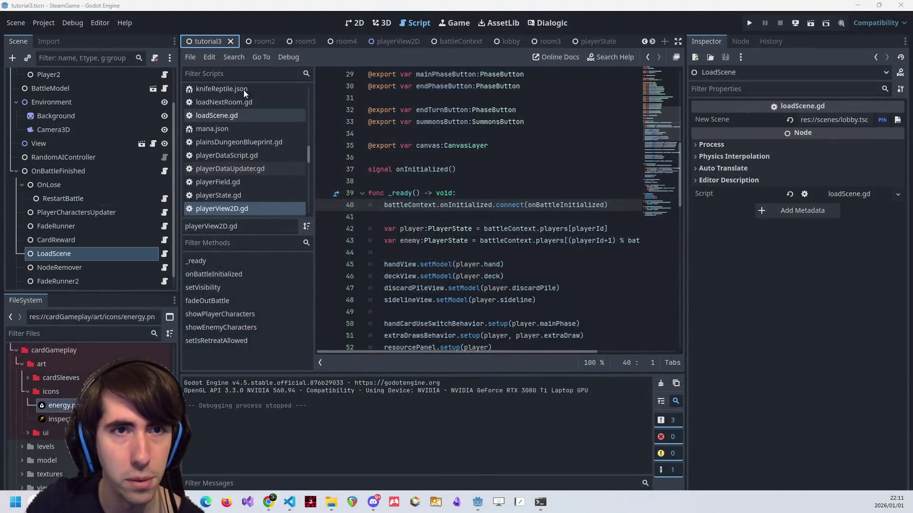
In playerView2D, rename the energy counter badge node to Cost_TextureRect
click(406, 39)
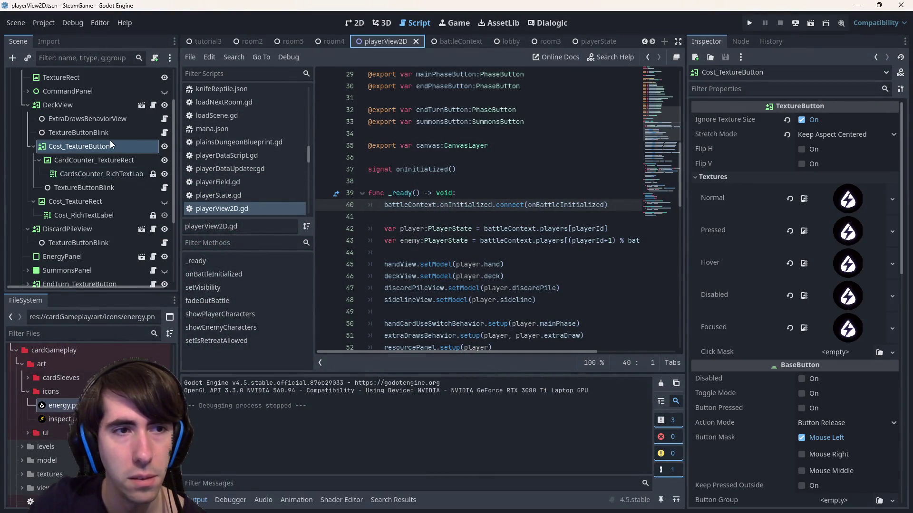
click(354, 22)
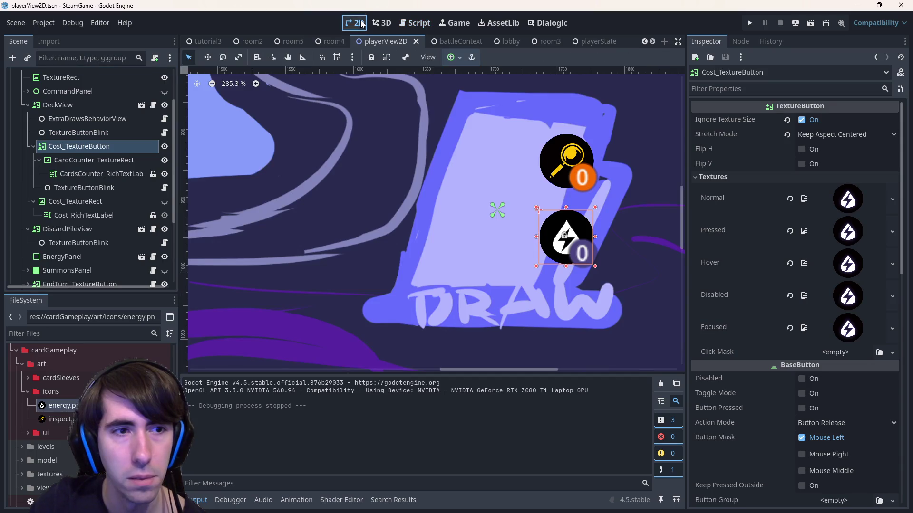
click(164, 202)
click(164, 202)
click(84, 215)
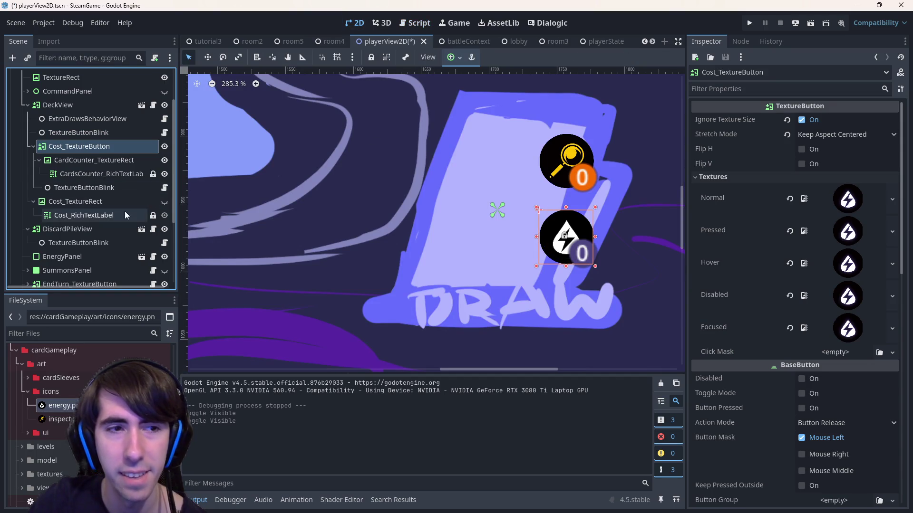
click(80, 120)
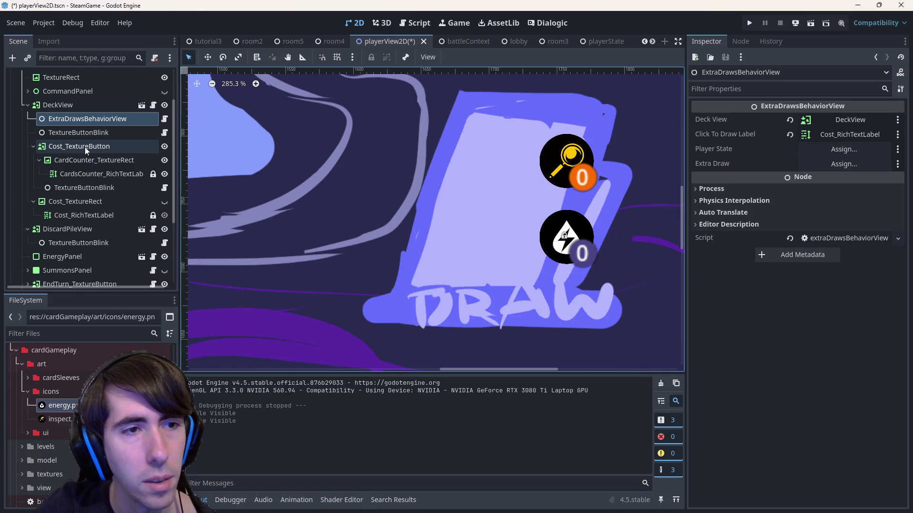
double_click(91, 159)
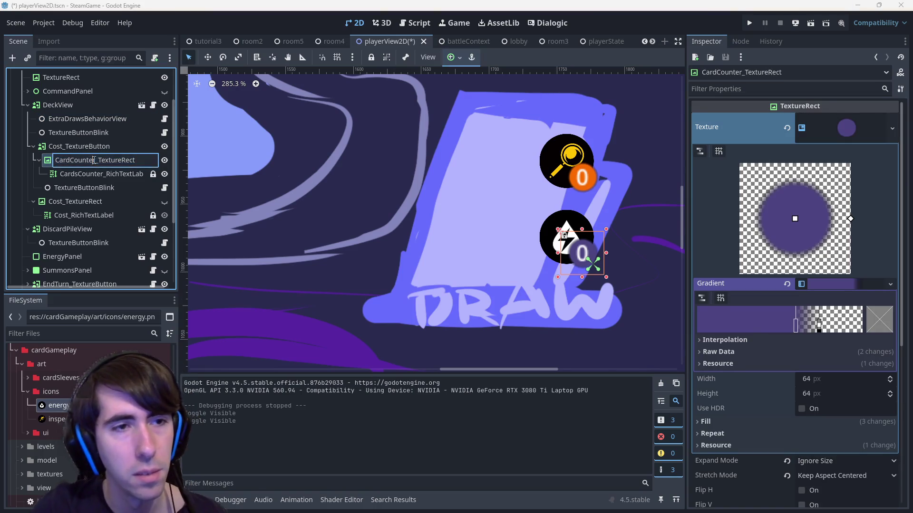
text(Cost_TextureRect)
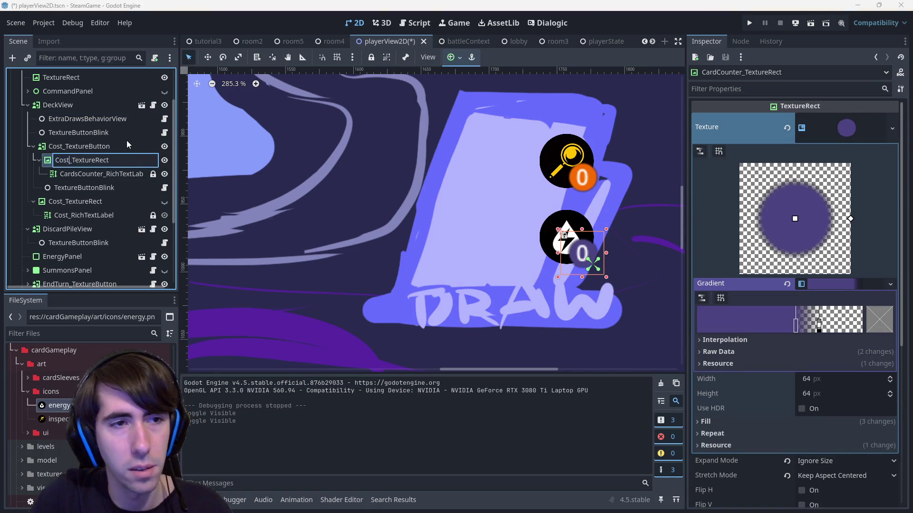
key(Return)
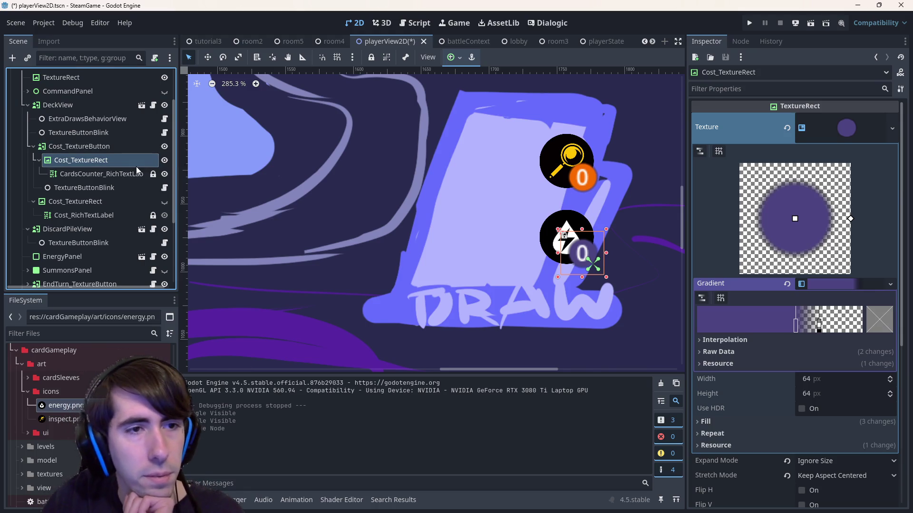
Rename the counter label node to Cost_RichTextLabel and save the scene
double_click(102, 174)
key(Home)
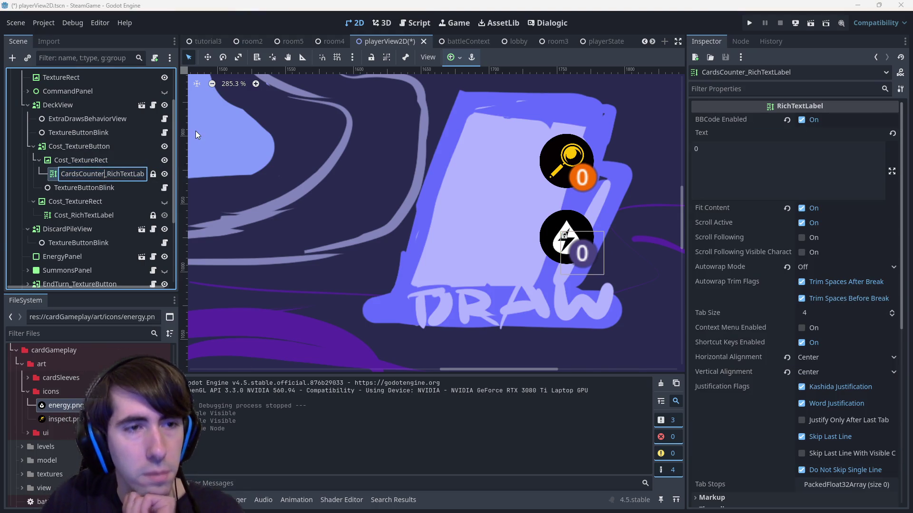
key(ctrl+Delete)
text(Cost)
key(Return)
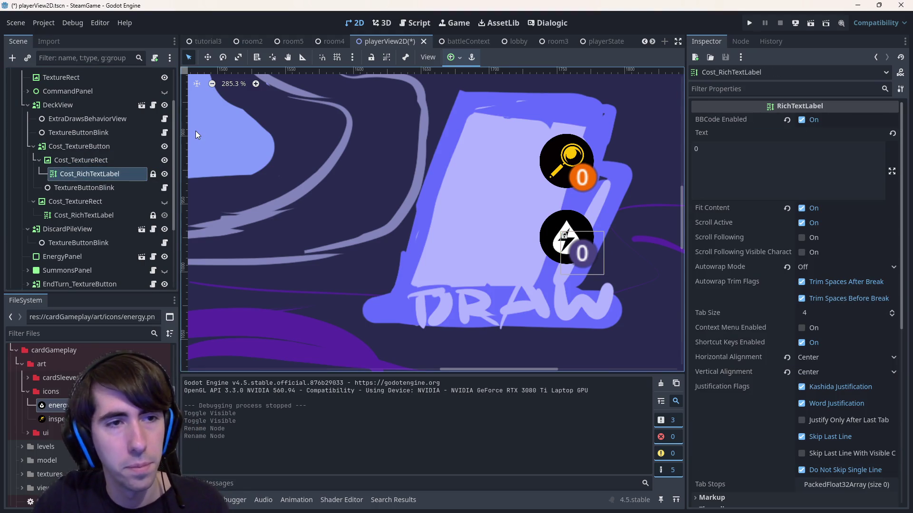
key(ctrl+s)
Assign Cost_RichTextLabel as ExtraDrawsBehaviorView's Click To Draw Label
click(78, 106)
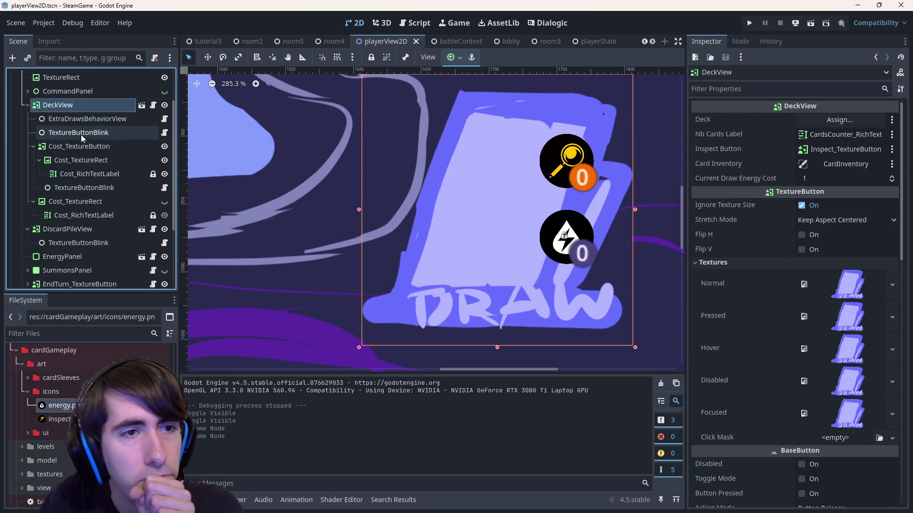
click(75, 121)
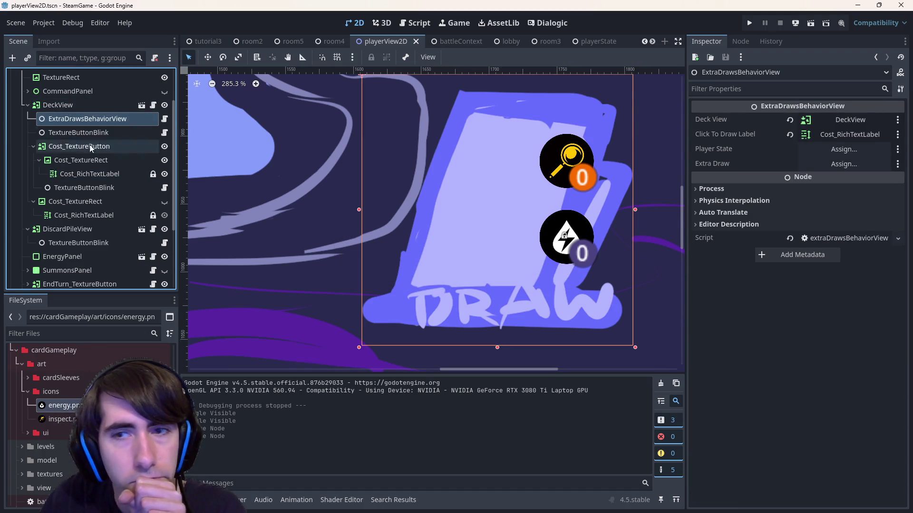
drag(97, 178, 820, 136)
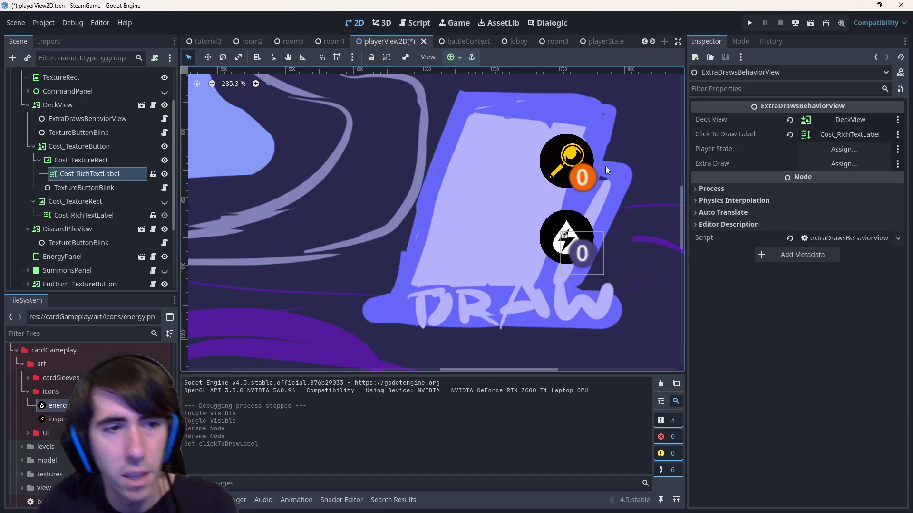
Delete the old standalone Cost_TextureRect badge and run the tutorial3 scene
click(108, 202)
key(ctrl+s)
key(Delete)
key(Return)
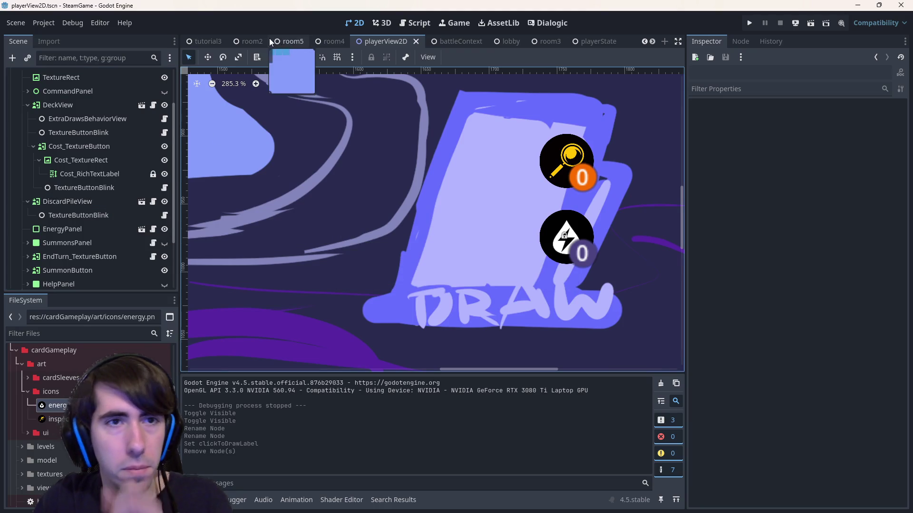
click(208, 41)
click(811, 22)
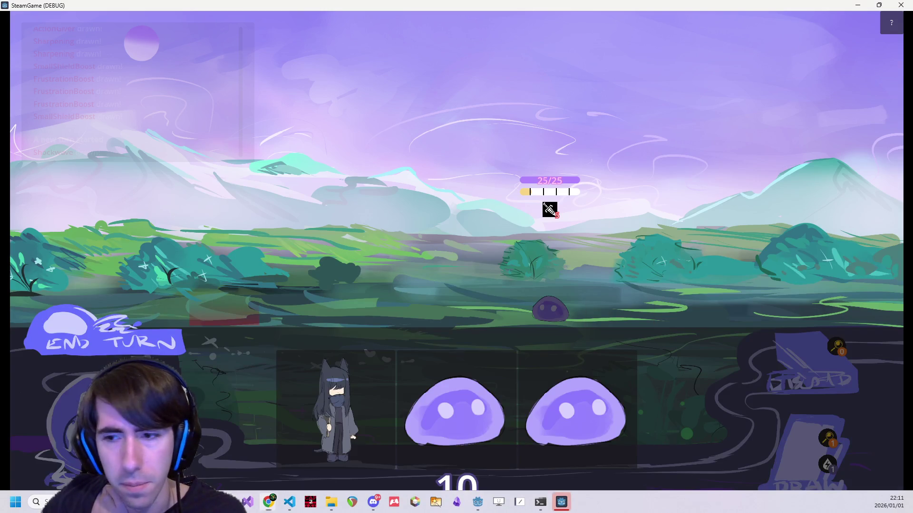
Click the draw pile until the bottom counter reaches 0, then close the test game
click(812, 450)
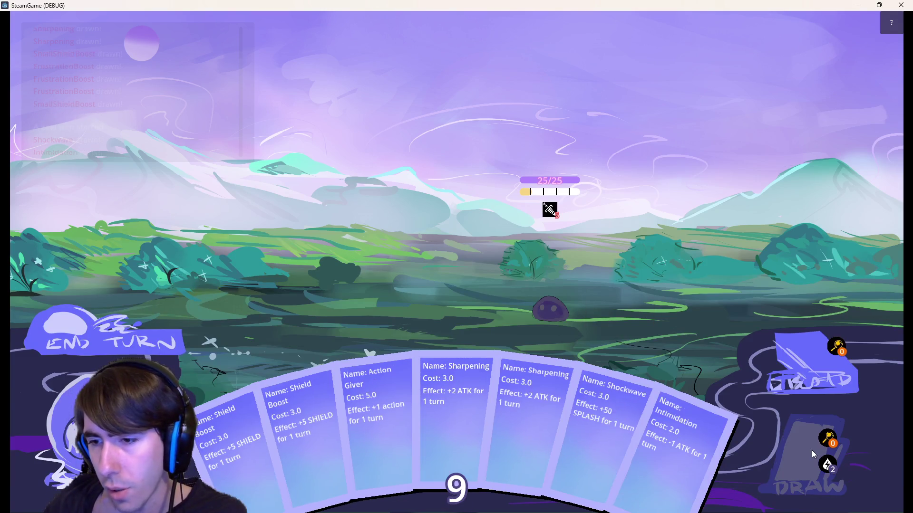
click(774, 460)
click(767, 468)
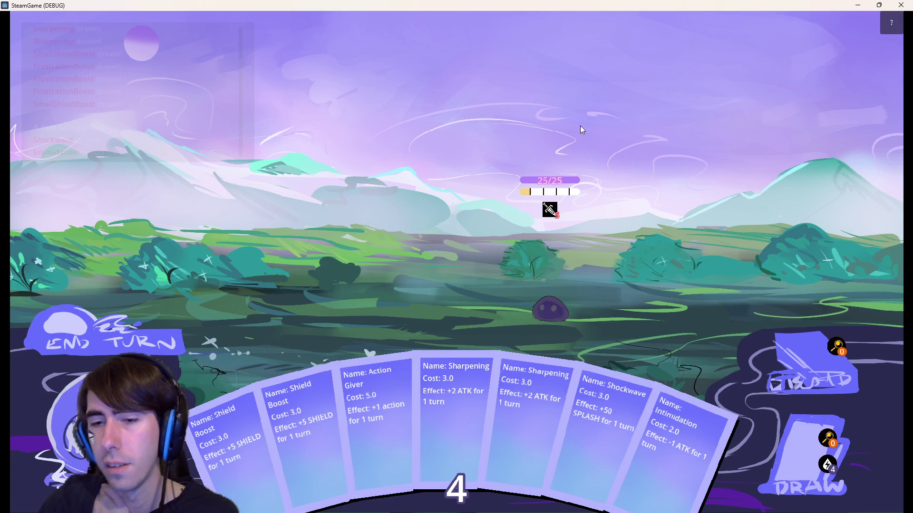
click(798, 433)
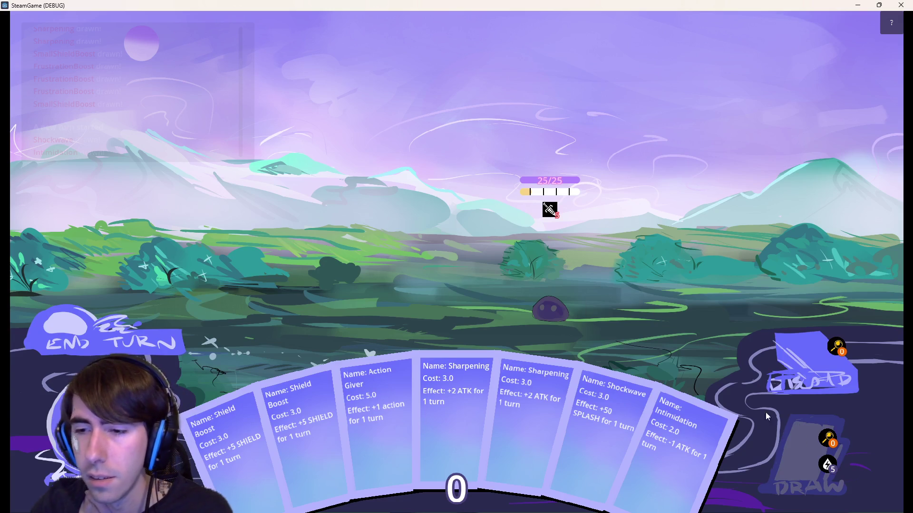
click(897, 6)
key(alt+Tab)
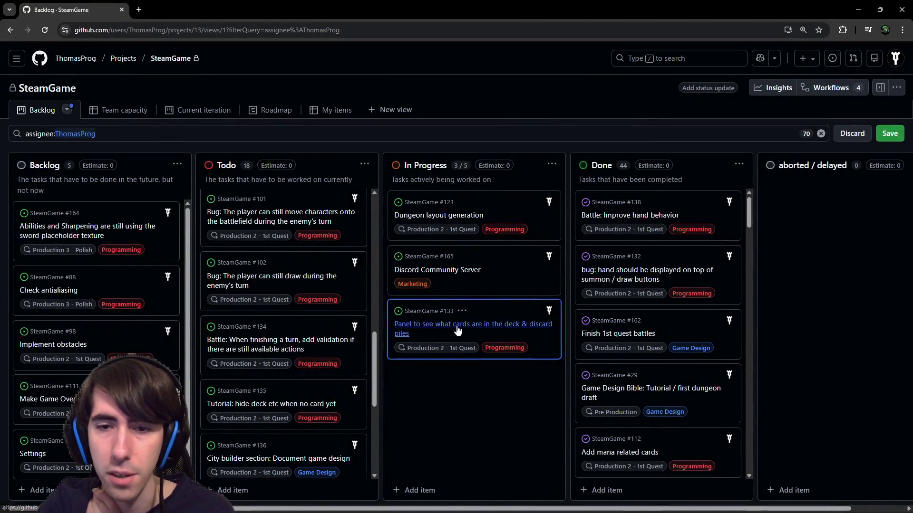
Move issue #133 to Done and create an In Progress issue 'Improve Deck UX (cost / amount of cards)'
mouse_move(457, 330)
mouse_down()
mouse_move(652, 227)
mouse_move(642, 237)
mouse_up()
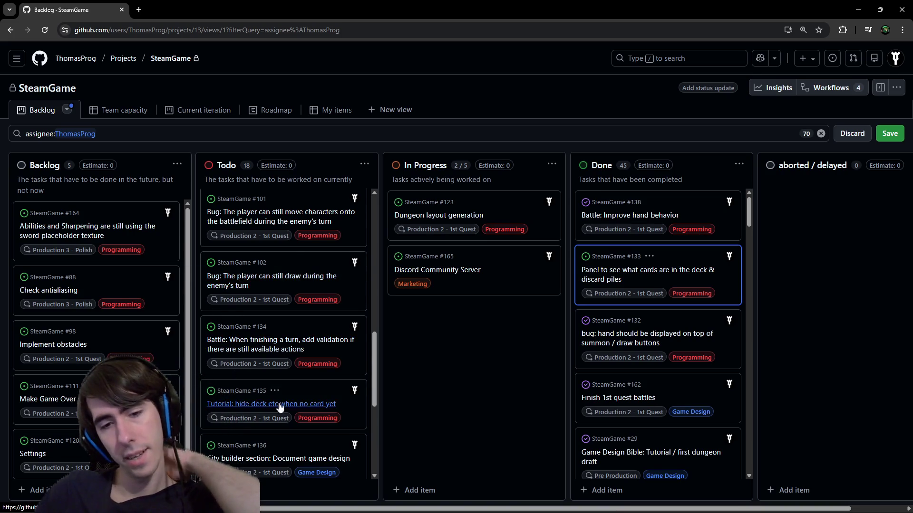
click(443, 492)
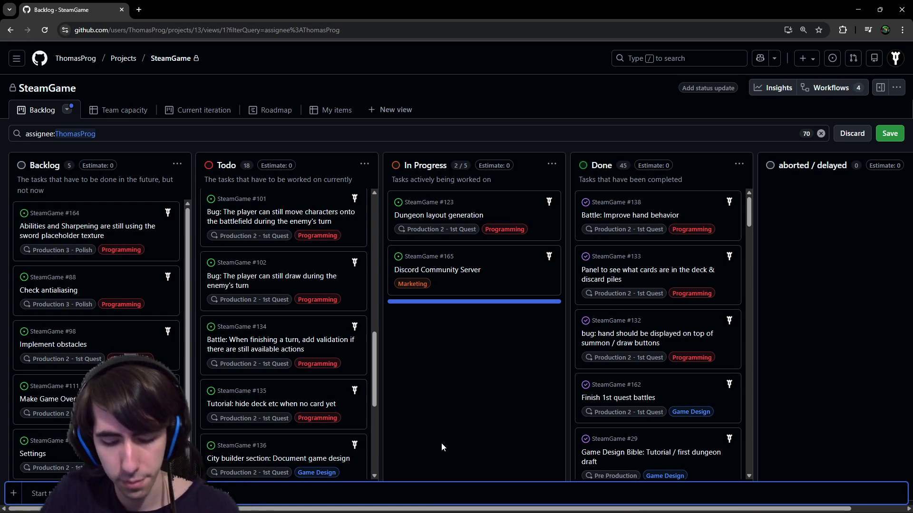
text(I)
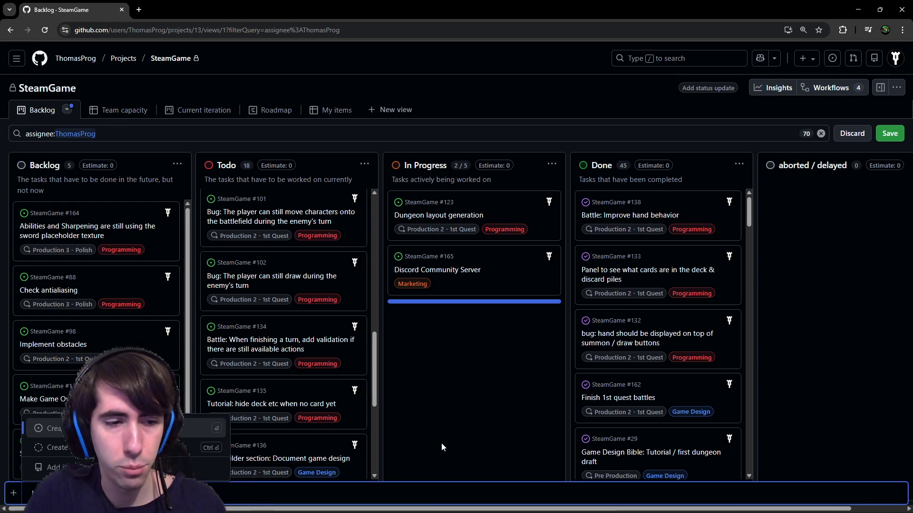
text(mp)
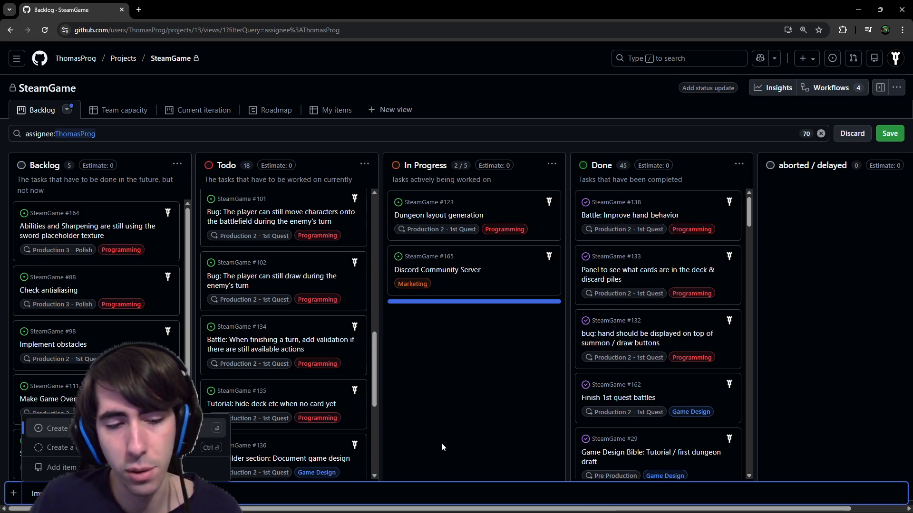
key(Return)
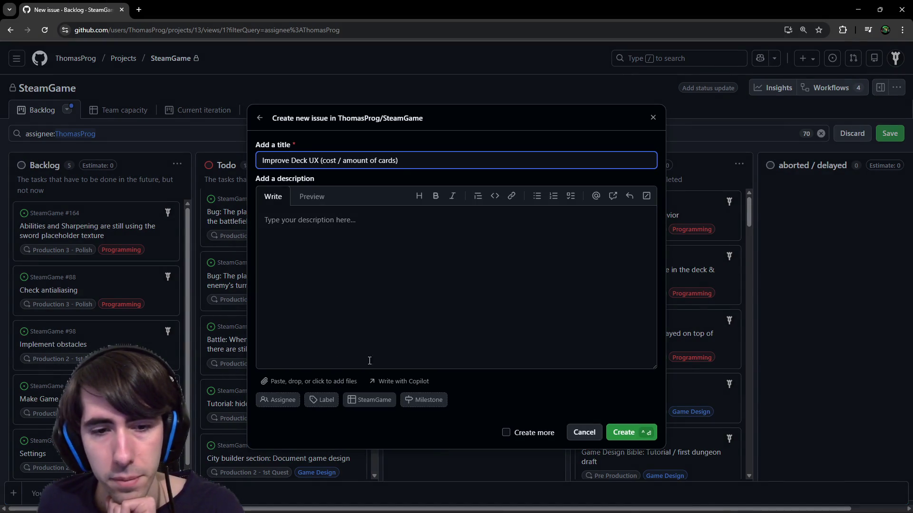
Create the new In Progress issue, self-assigned with milestone Production 3
click(280, 400)
click(291, 218)
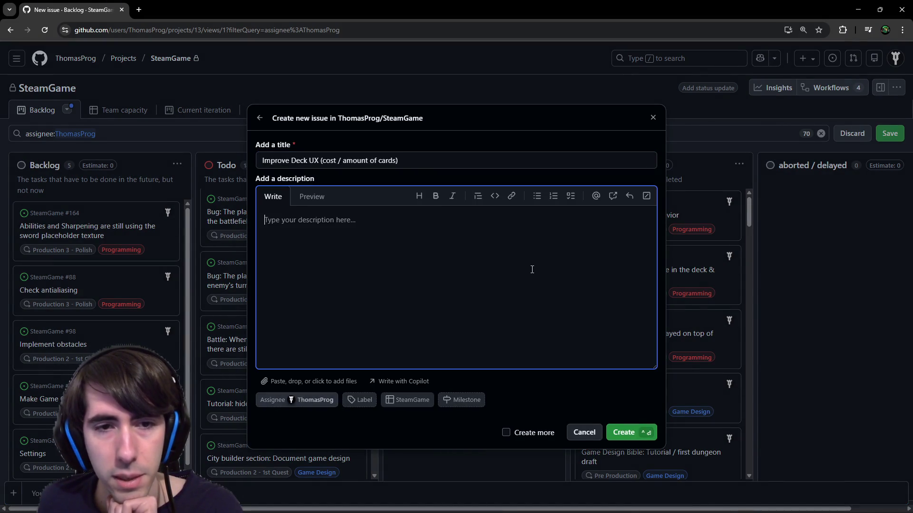
click(460, 400)
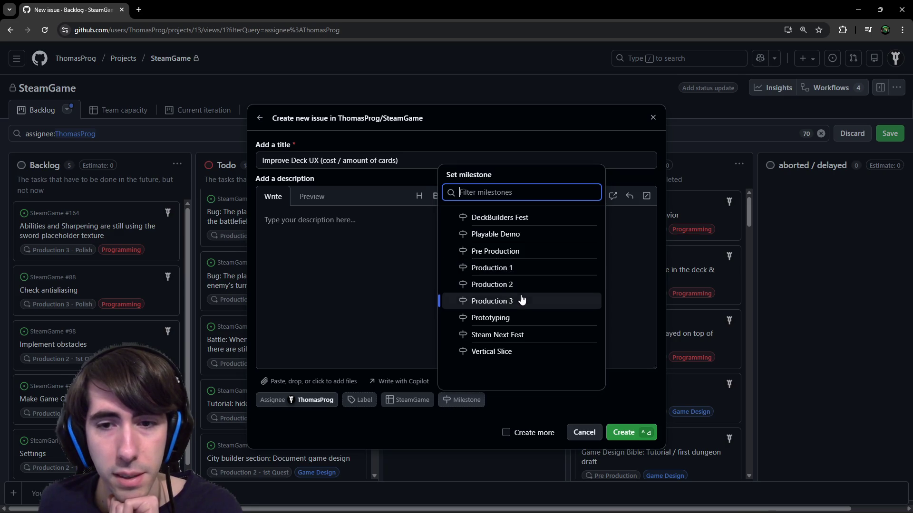
click(464, 299)
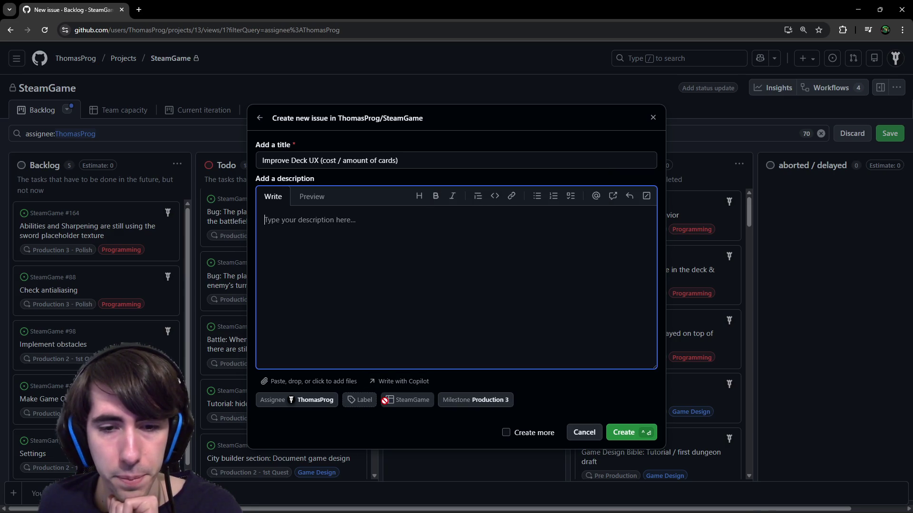
click(366, 403)
click(368, 405)
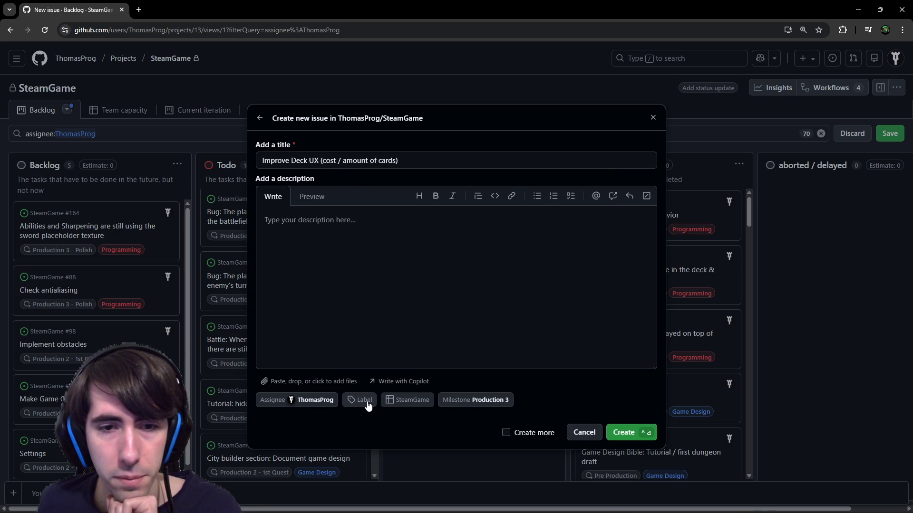
click(627, 431)
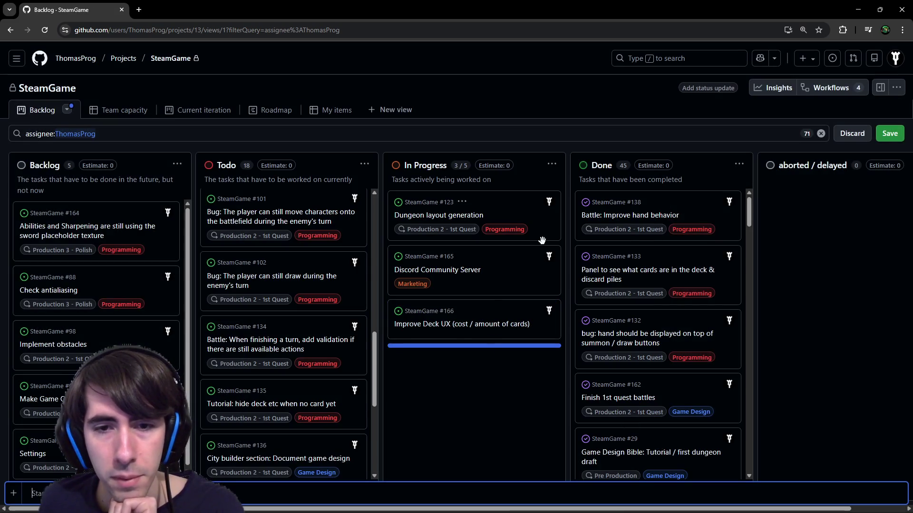
Set issue #166's Field to Game Design and close its details panel
click(506, 323)
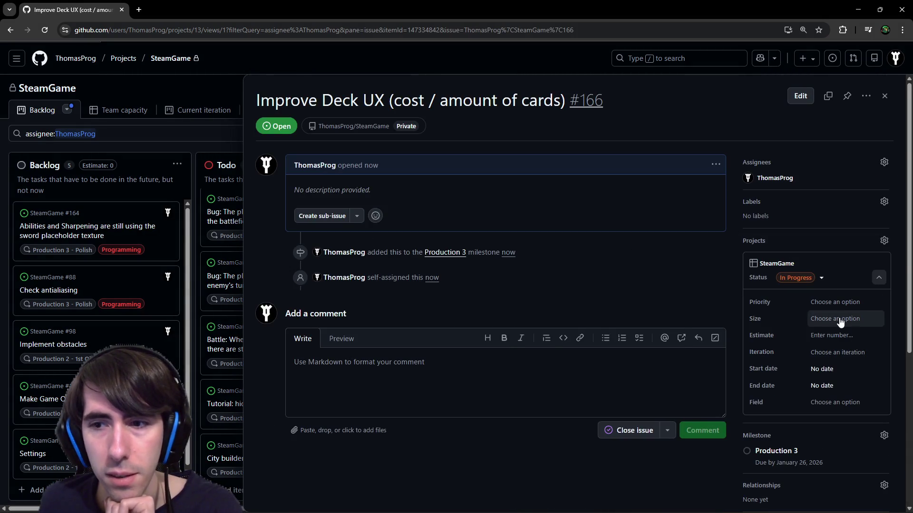
click(828, 403)
click(803, 281)
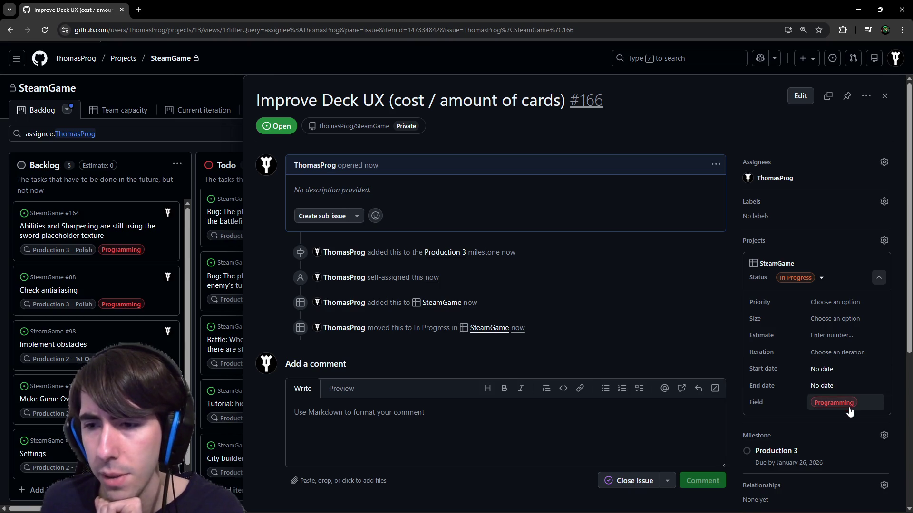
click(834, 402)
key(Escape)
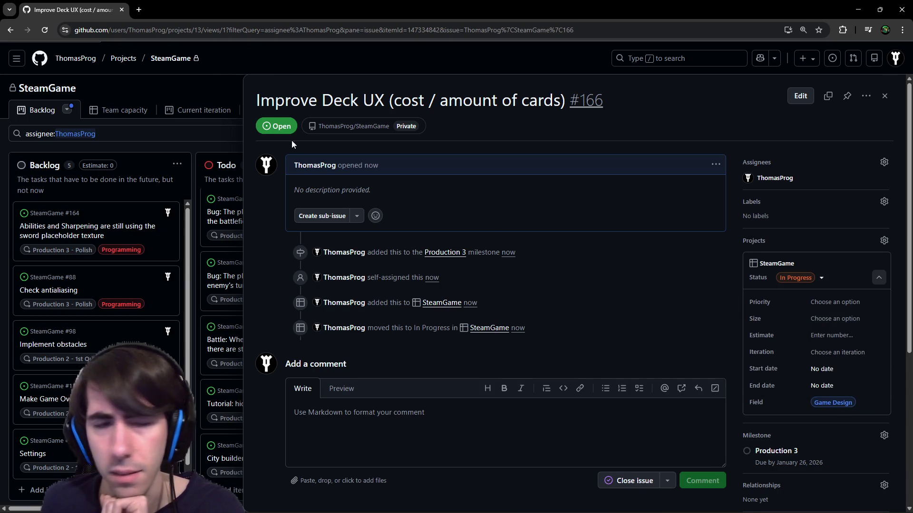
click(207, 81)
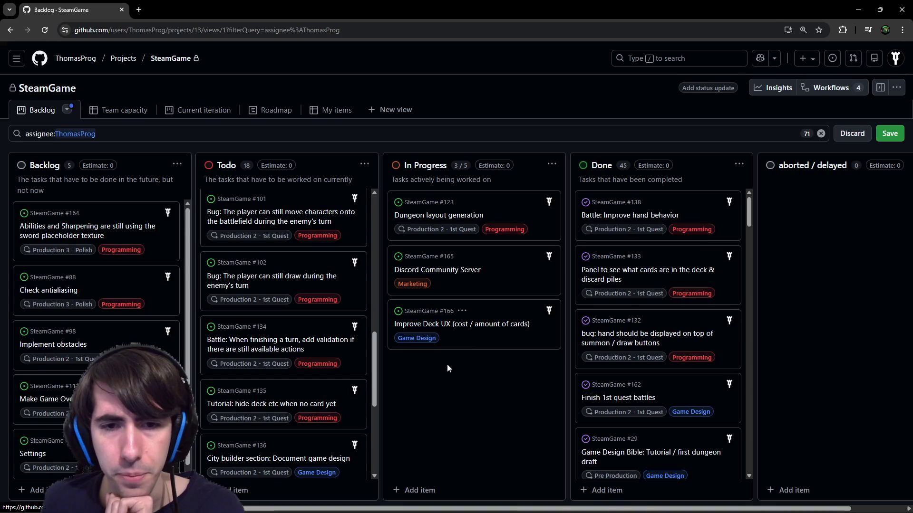
click(858, 9)
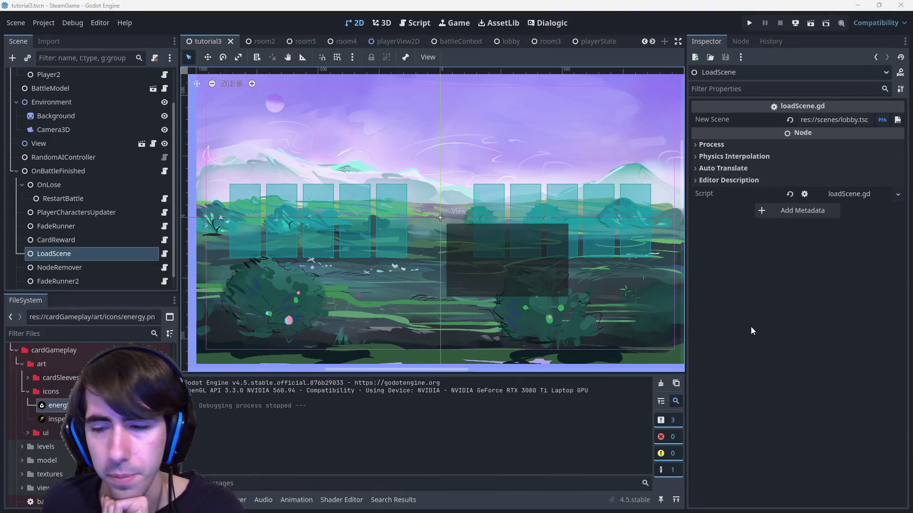
Check git status in the terminal and stage all changed files
key(alt+Tab)
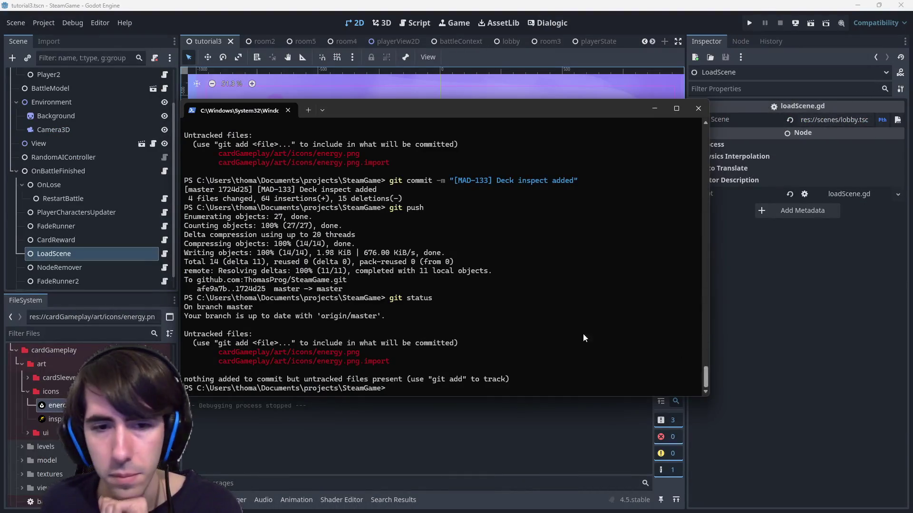
text(status)
key(Return)
text(git)
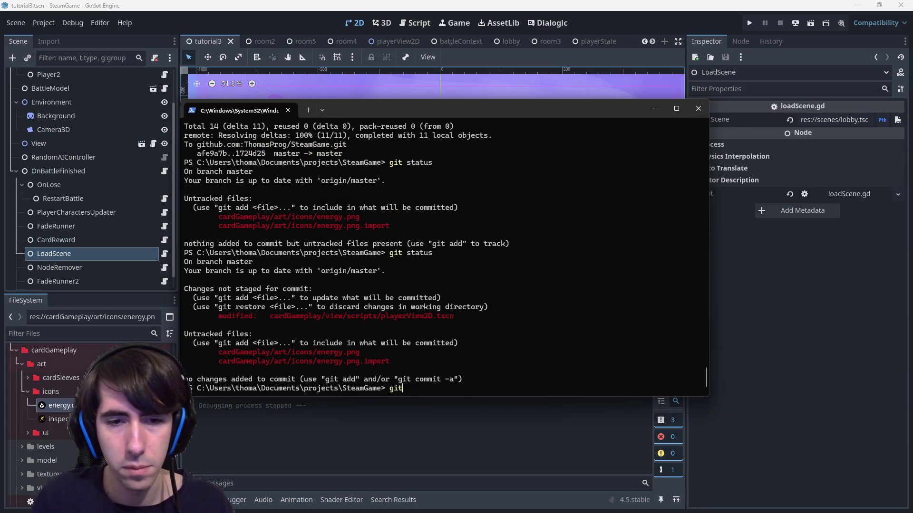
text(.)
key(Return)
Commit the staged changes with message "[MAD-166] Energy icon added, Deck UX improved"
text(git commit -m "[)
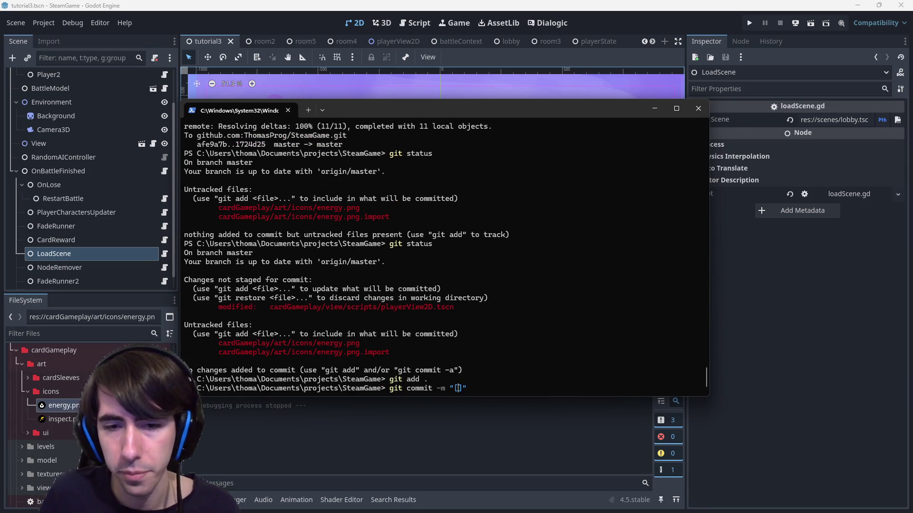
text(AD-166)
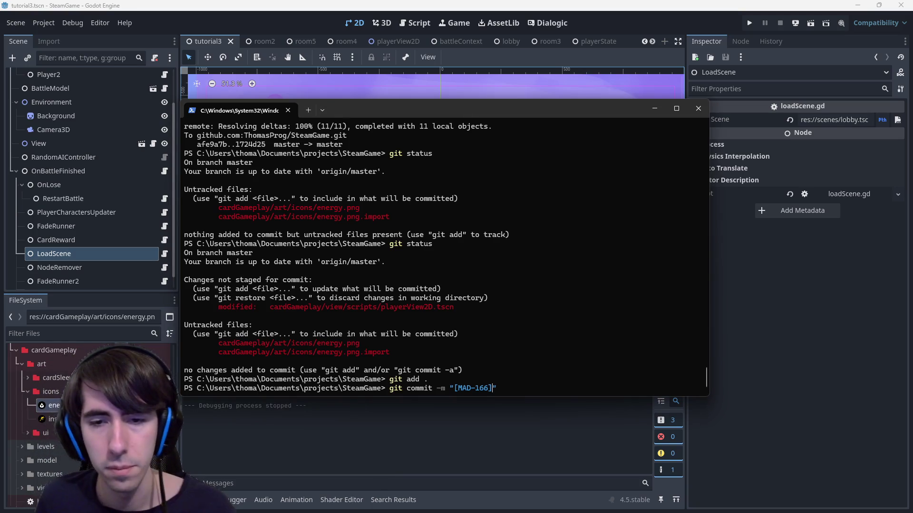
key(Right)
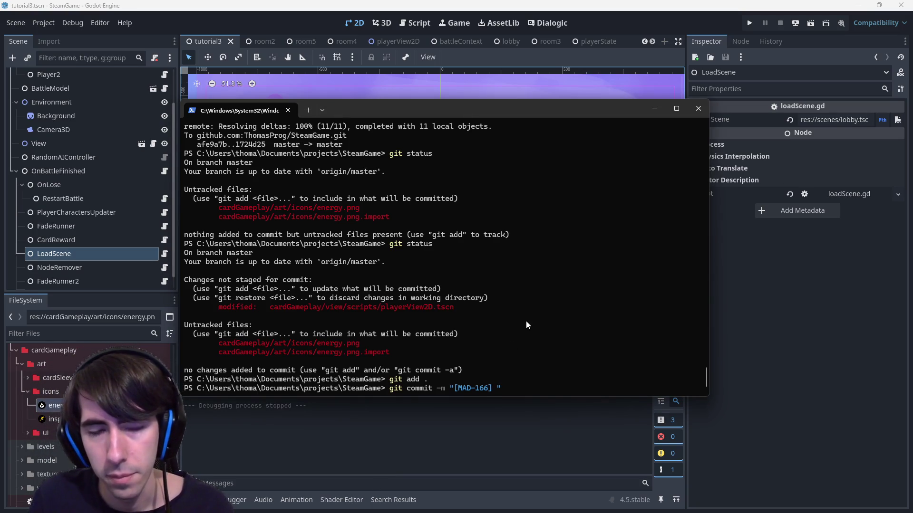
text(Deck UX )
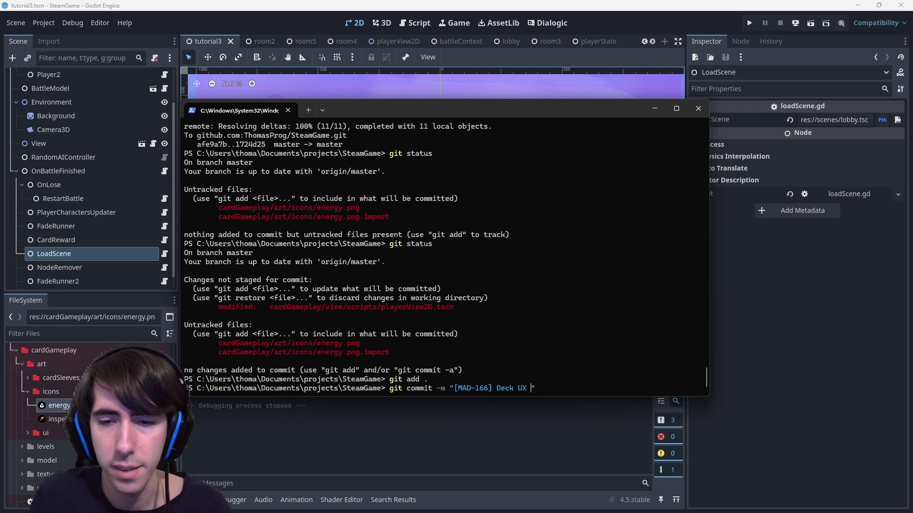
text(mp)
text(mrp)
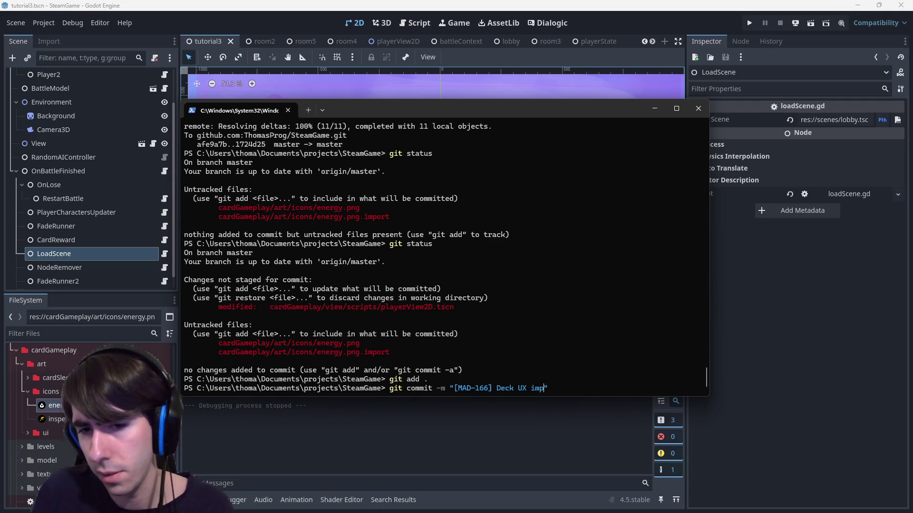
text(roved)
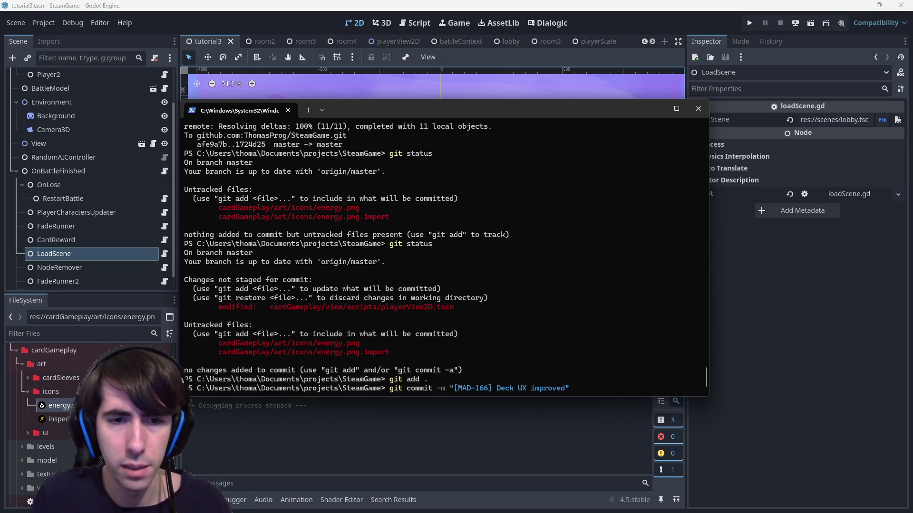
click(496, 388)
text(Energy icon | )
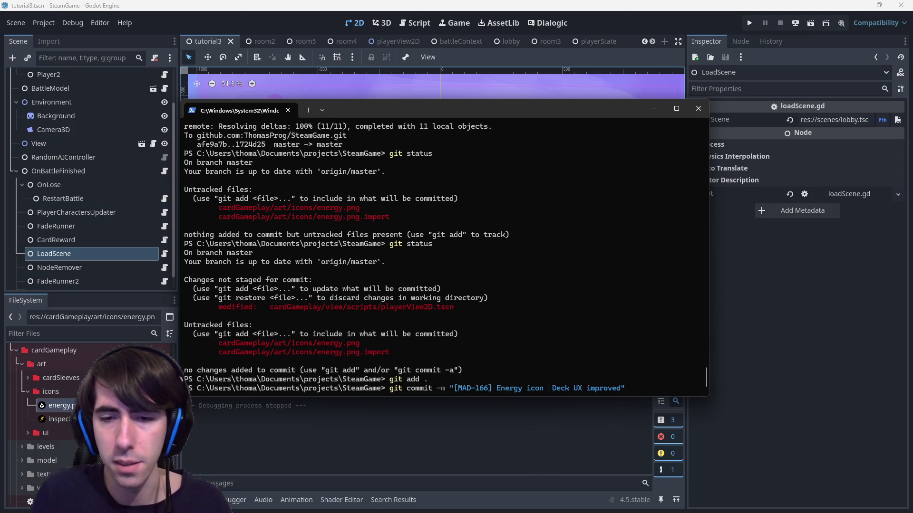
text(added,)
key(Return)
Push the commit to origin master with git push
text(git push)
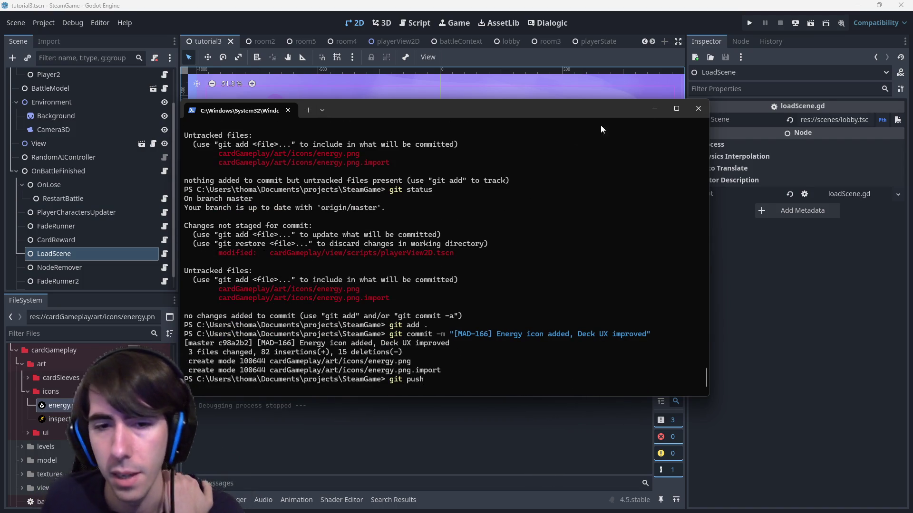
key(Return)
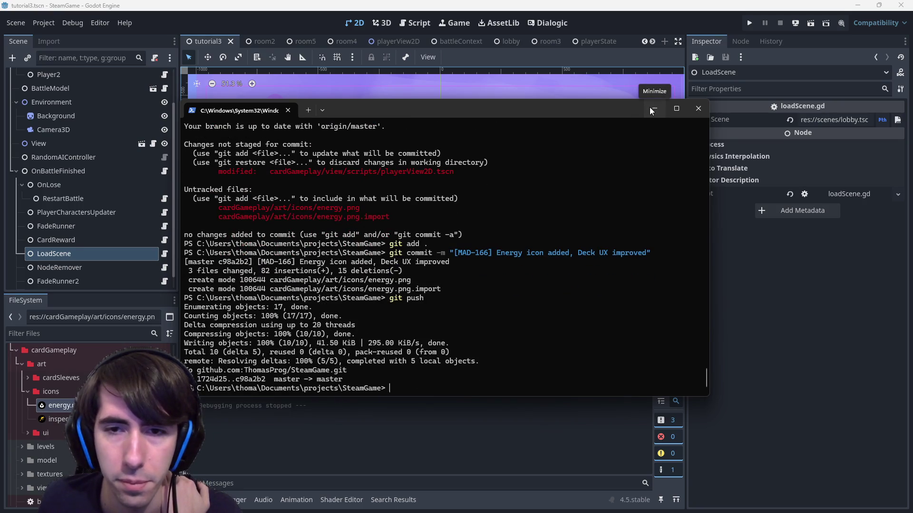
click(652, 110)
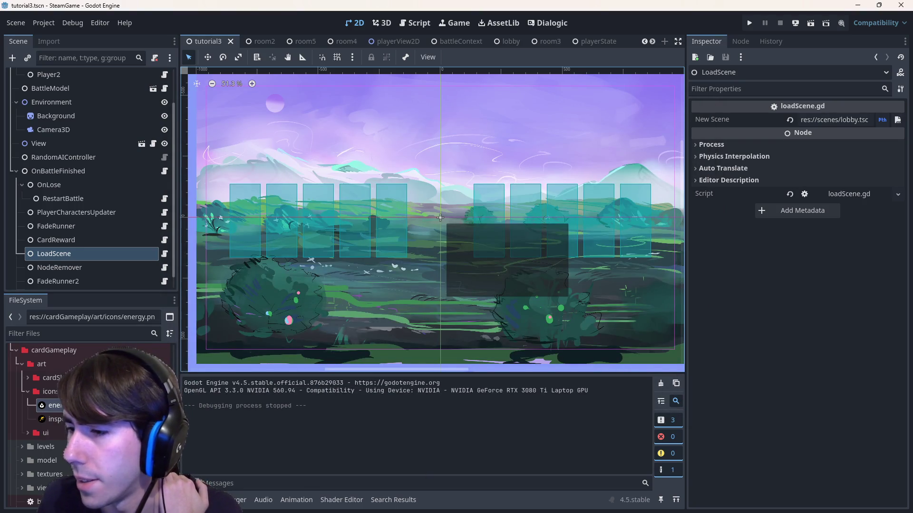
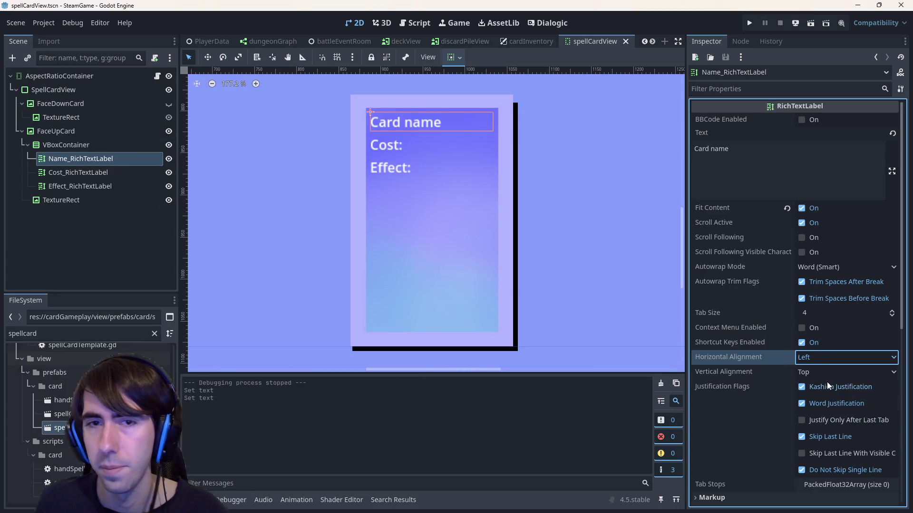
Centre the Card name title horizontally and vertically, then save the scene
click(826, 381)
click(835, 370)
click(831, 393)
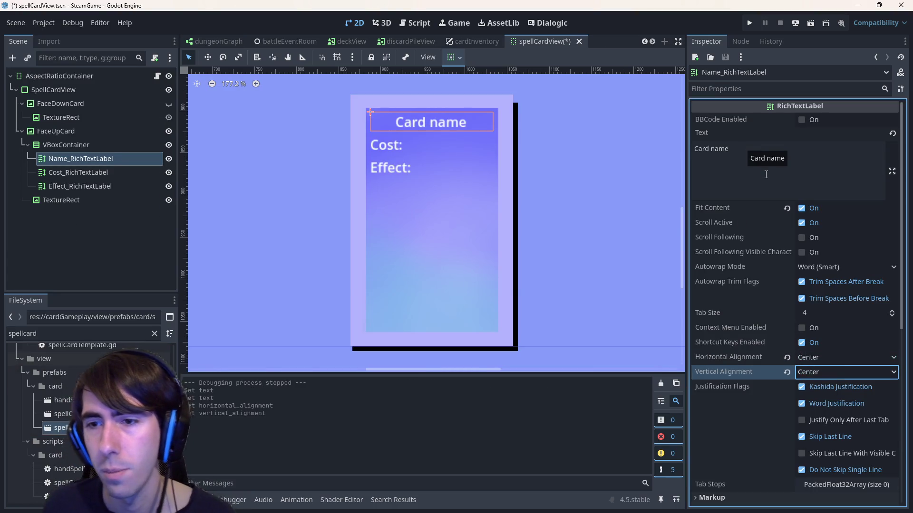
key(ctrl+s)
Filter the Inspector for 'bold', browse the theme font overrides, then clear the filter
click(767, 88)
text(bol)
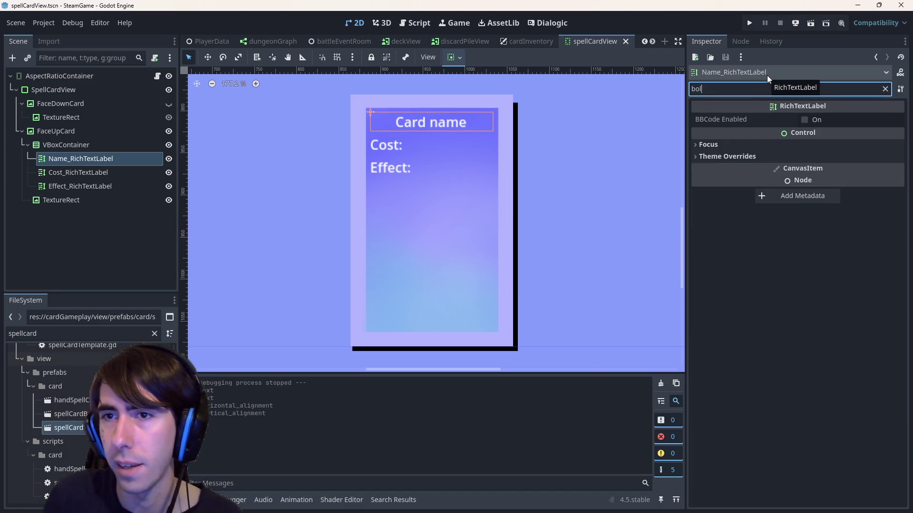
text(d)
click(738, 146)
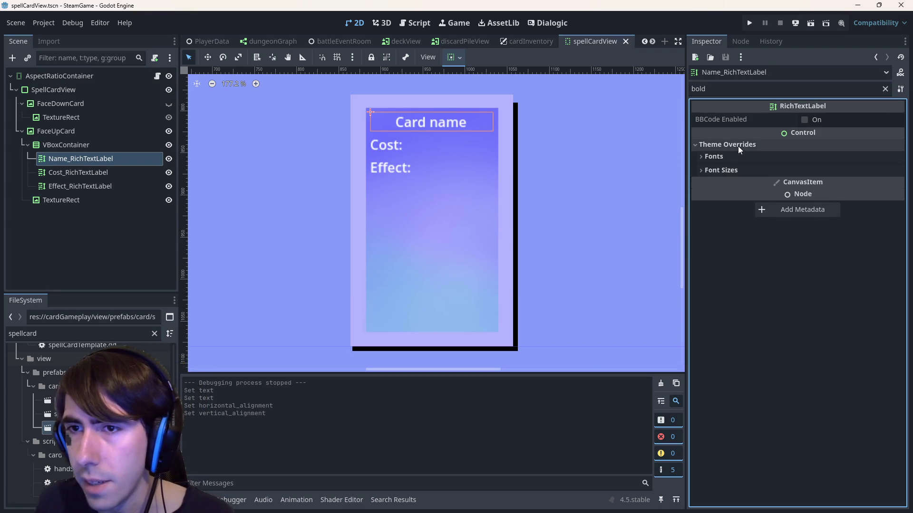
click(737, 146)
click(738, 147)
click(739, 170)
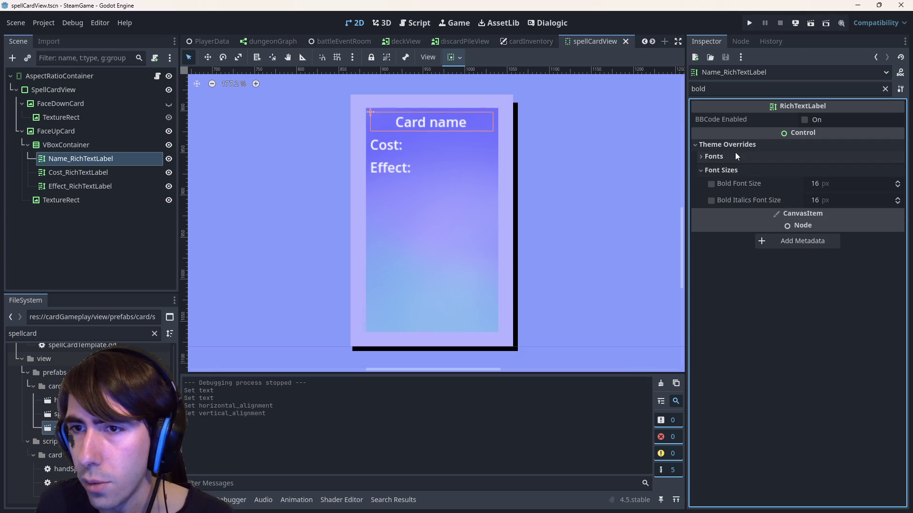
click(735, 157)
click(735, 157)
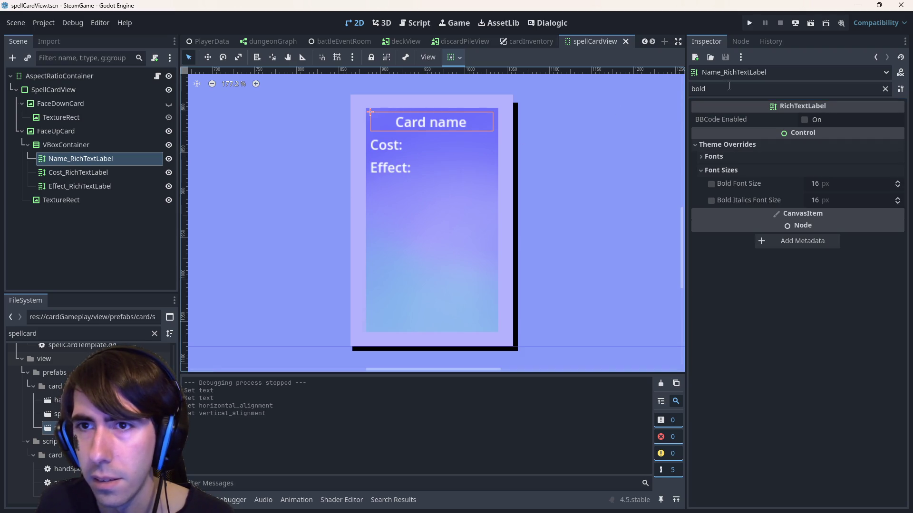
click(885, 89)
Enable BBCode on the name label, make its text [b]Card name[/b], and open spellCardView.gd
click(802, 120)
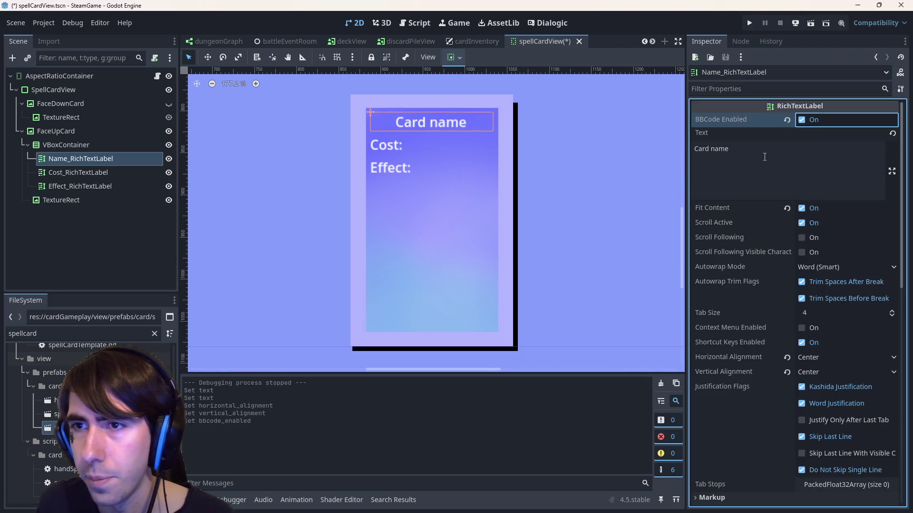
click(757, 159)
text([b])
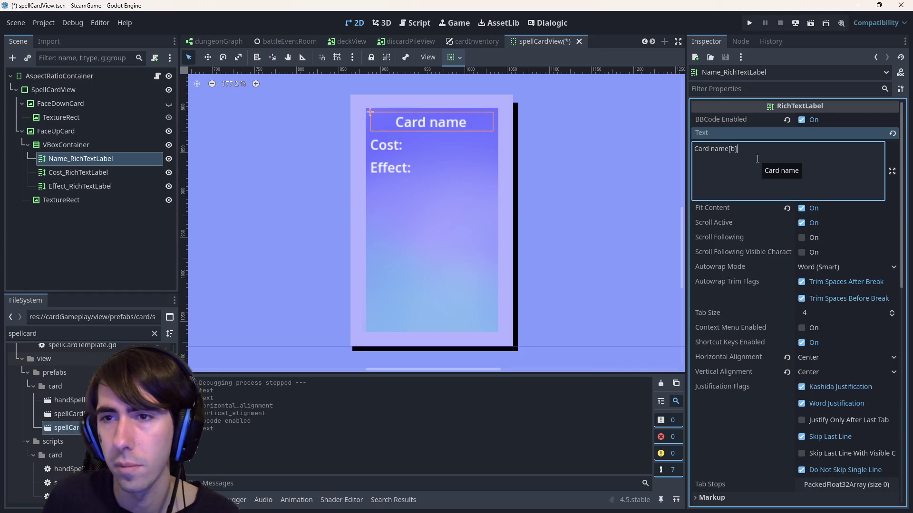
key(Left)
key(Left)
text(/)
text([b])
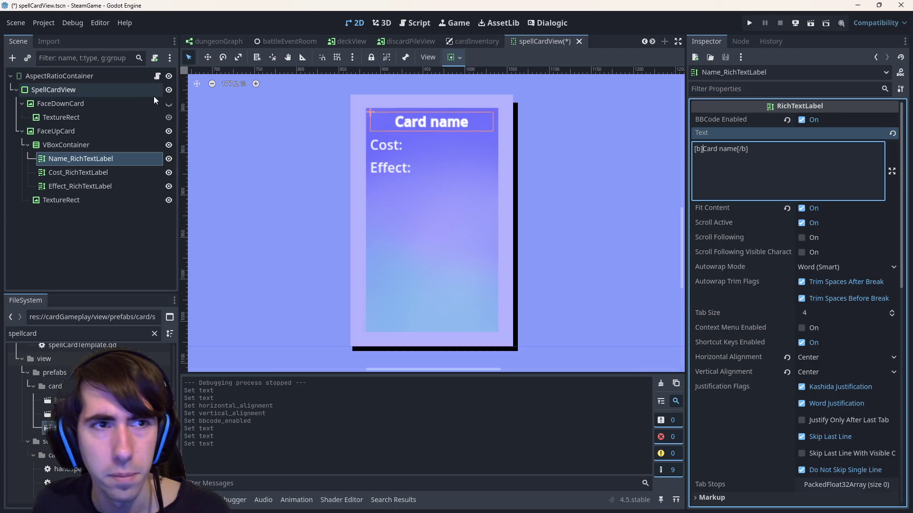
click(156, 76)
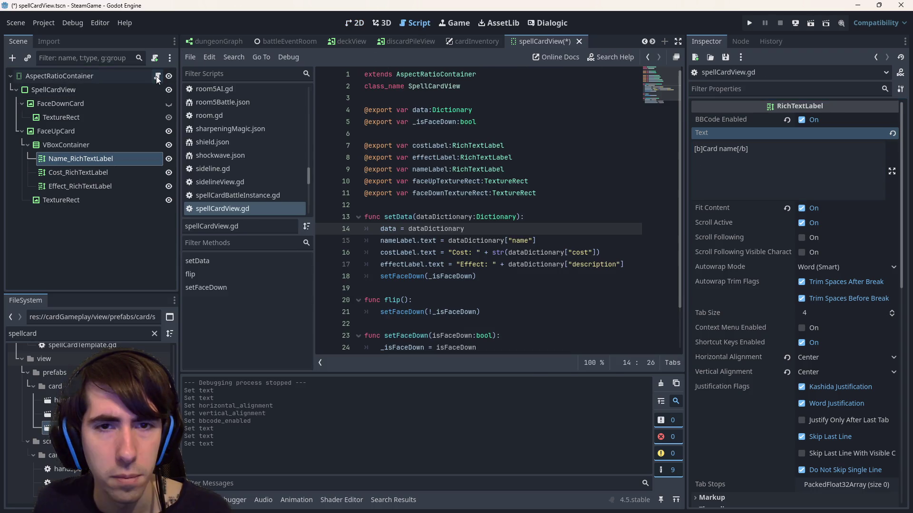
Insert "[b][/b]" on line 14, then remove it as misplaced
click(410, 230)
text(")
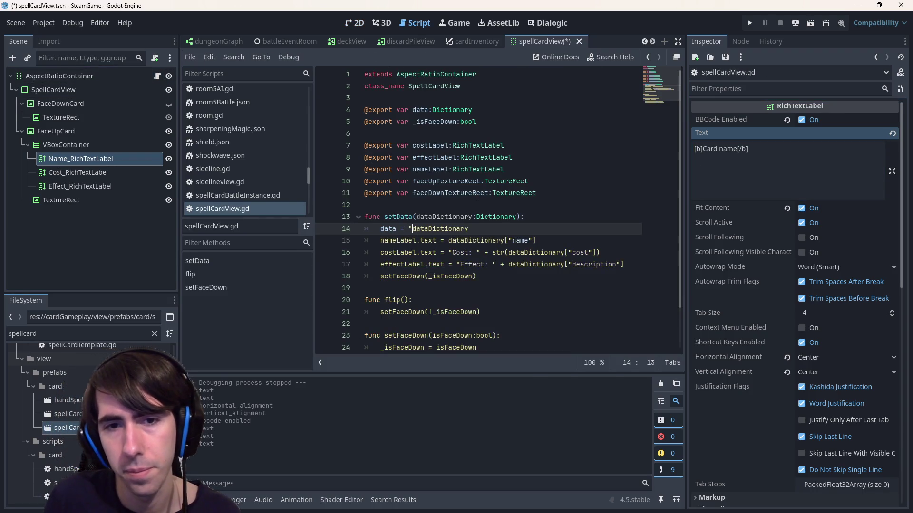
text([)
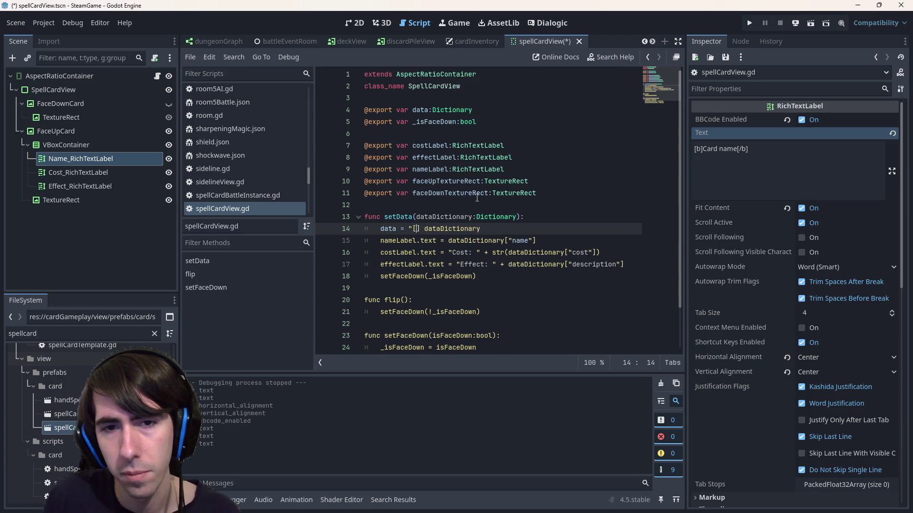
text(b][/b])
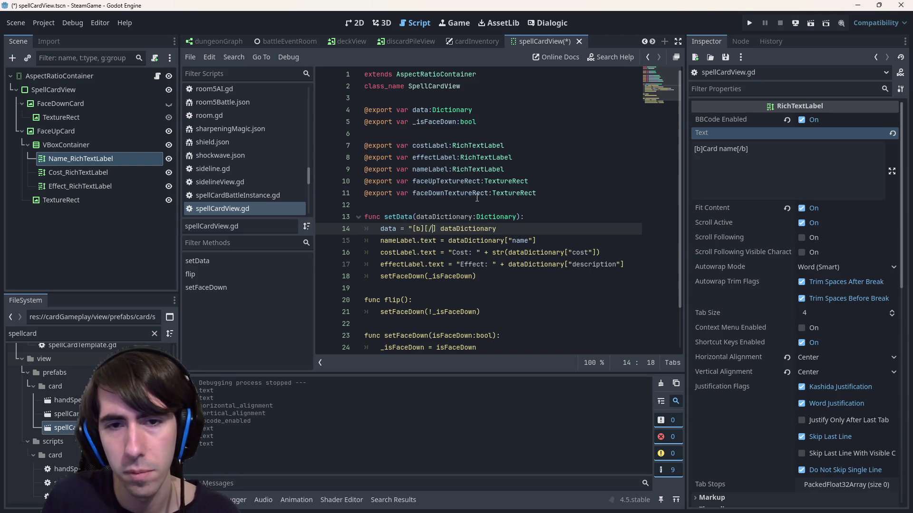
text(")
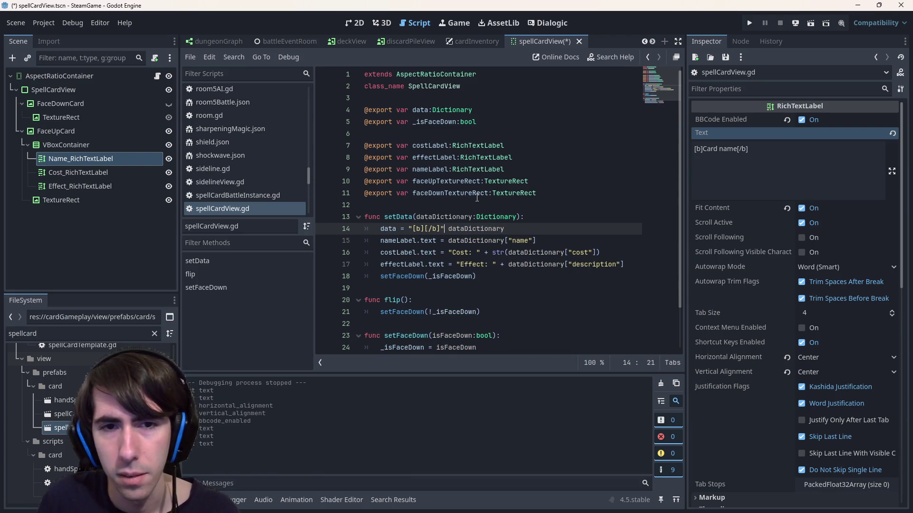
key(Home)
key(Right)
key(Right)
key(Right)
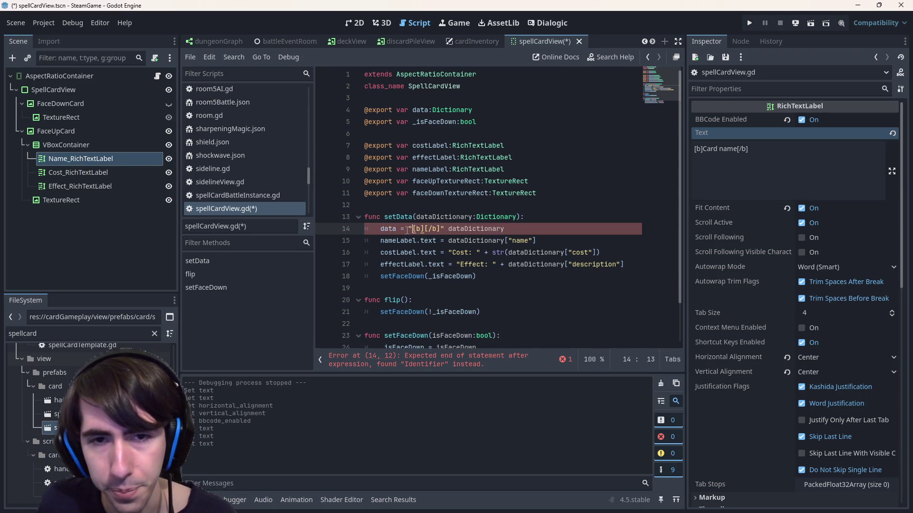
drag(407, 231, 448, 231)
key(BackSpace)
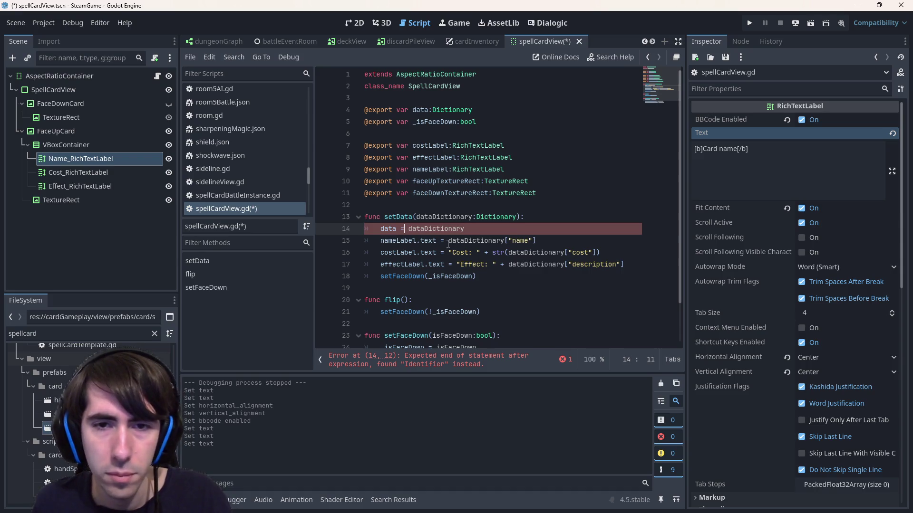
Format the card name line as "[b]%s[/b]" % dataDictionary["name"], save, and return to 2D
click(448, 241)
text("[b][/b]")
text(%)
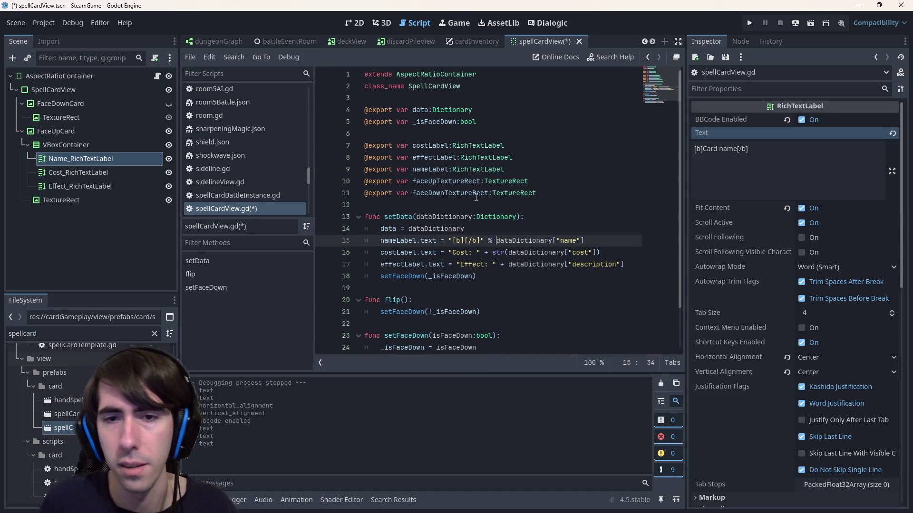
key(Left)
key(Left)
text(^)
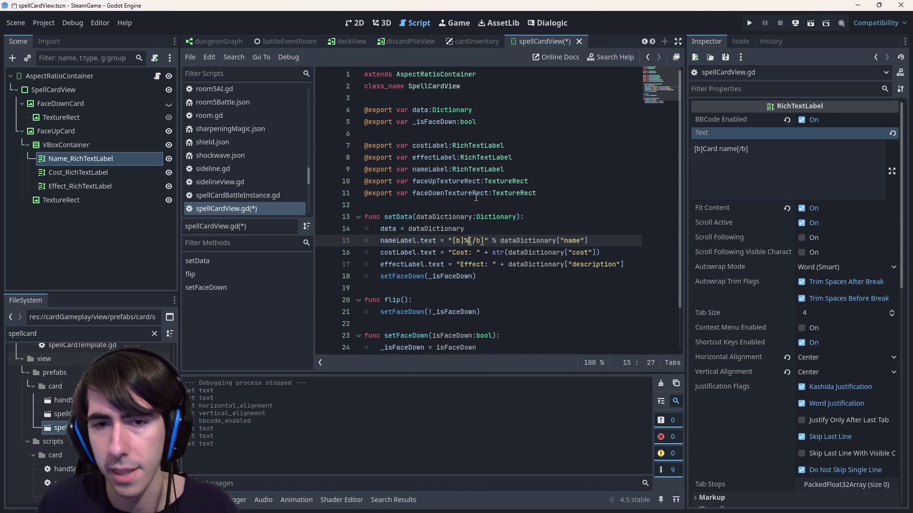
text(s)
key(ctrl+s)
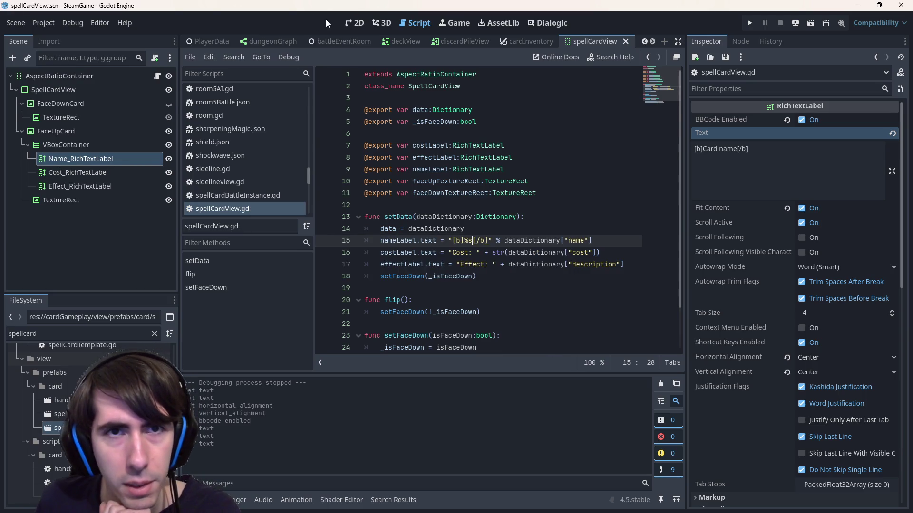
click(354, 23)
drag(424, 139, 440, 157)
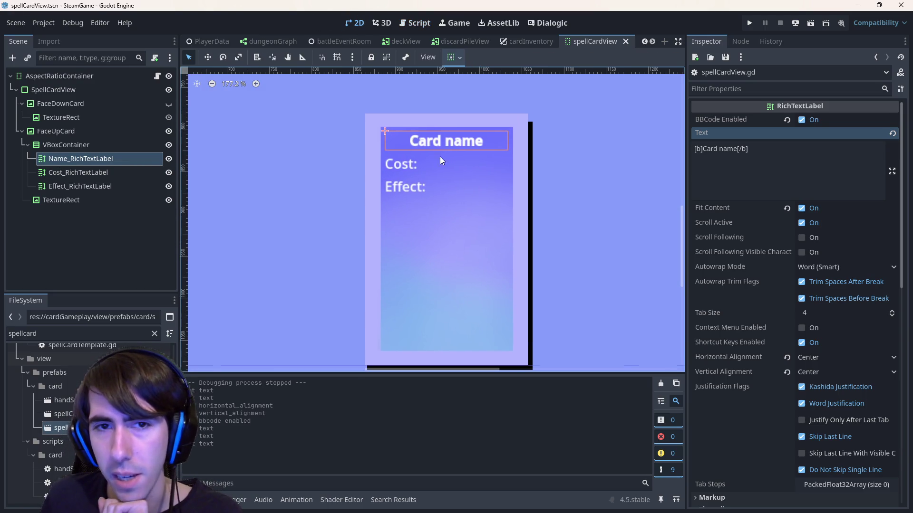
Select the card's background TextureRect, then switch between 2D and the spellCardView.gd script
click(445, 167)
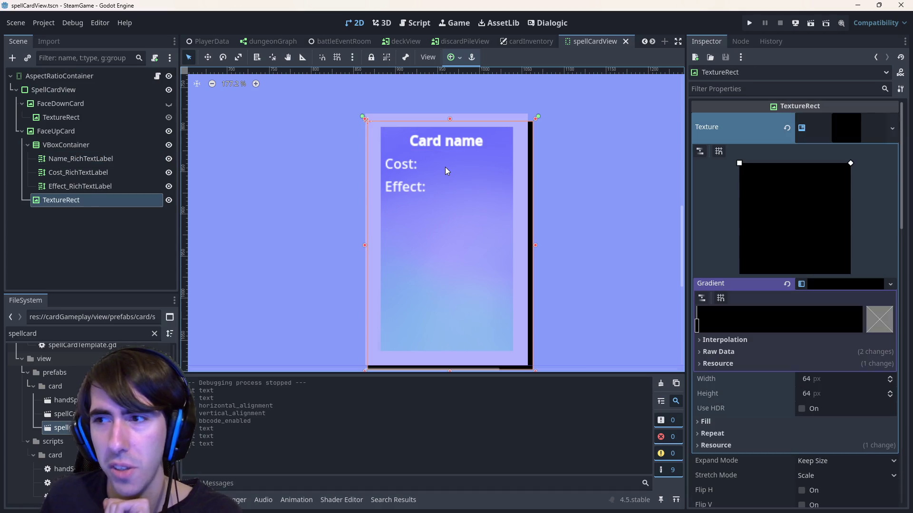
click(414, 22)
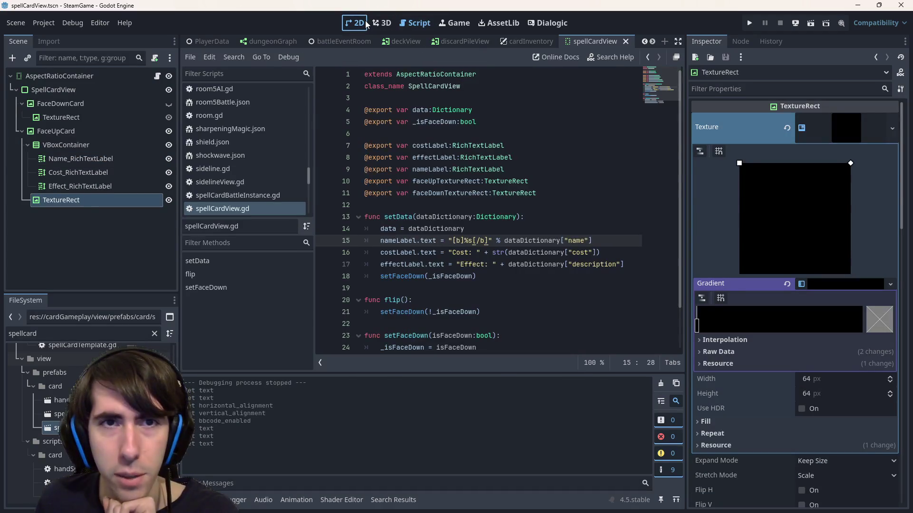
click(365, 22)
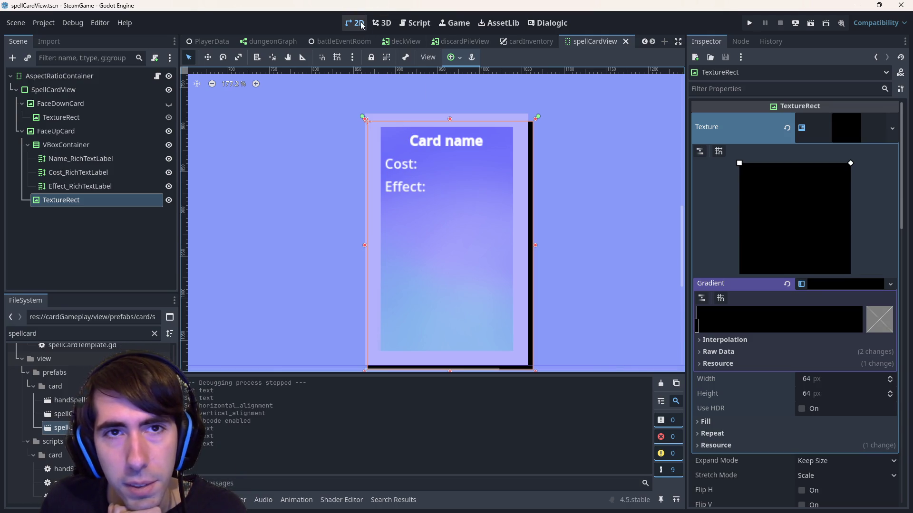
click(403, 22)
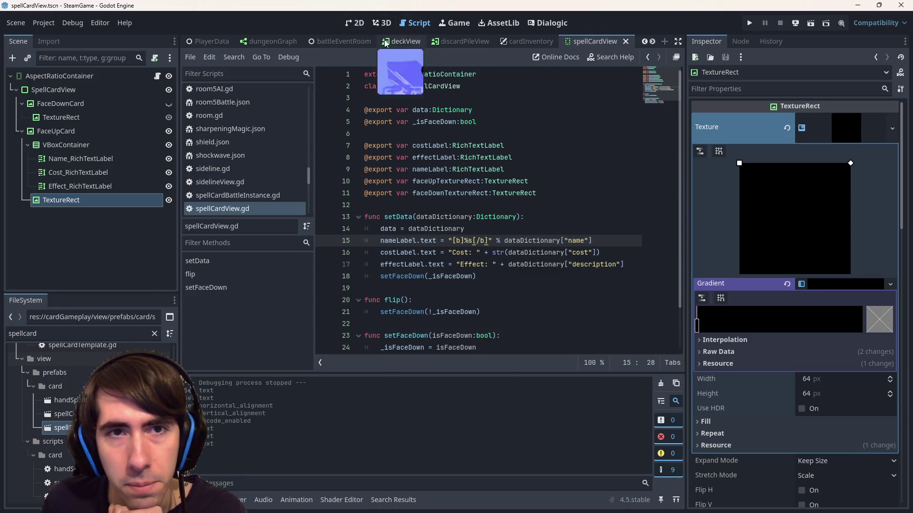
Browse the discard pile and deck view scenes, then open playerView2D
key(ctrl+F1)
click(450, 43)
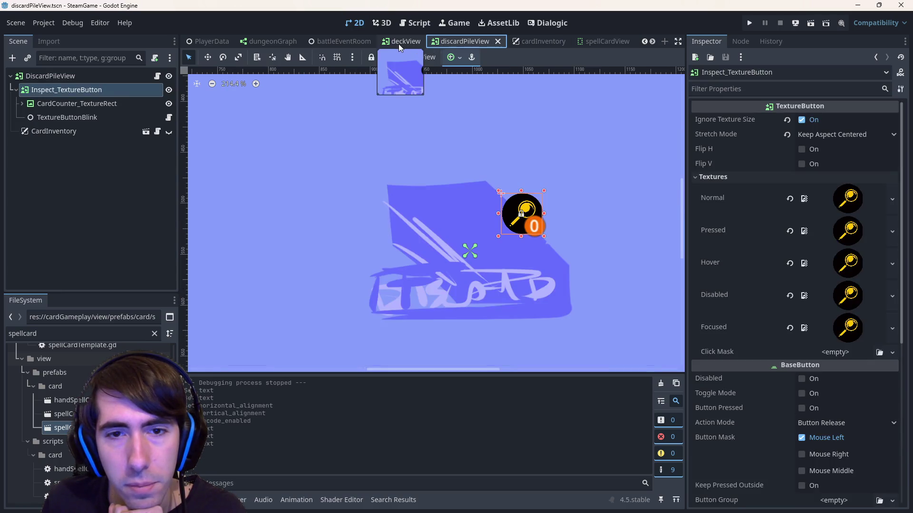
click(531, 237)
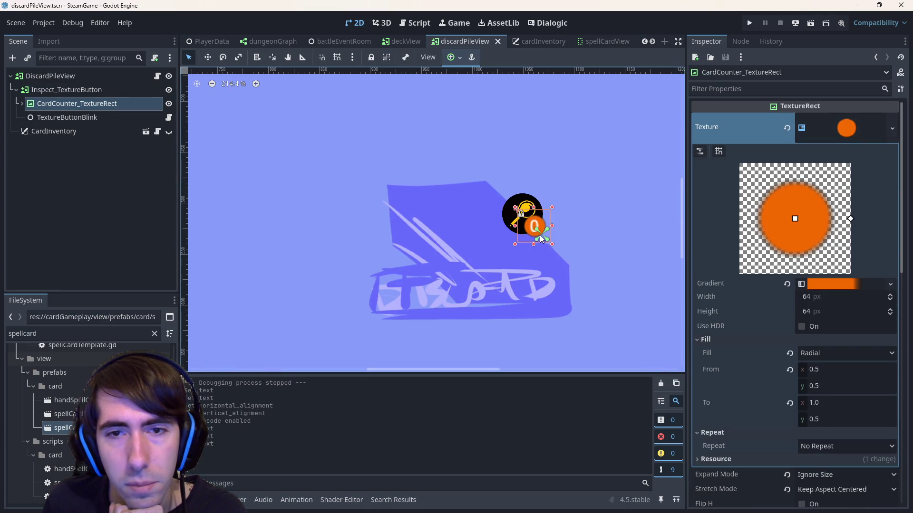
click(393, 44)
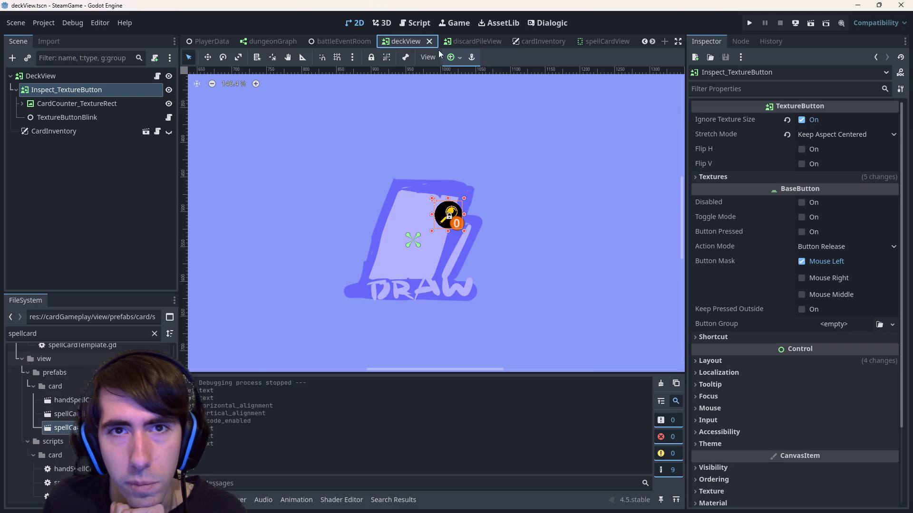
scroll(314, 41, down, 5)
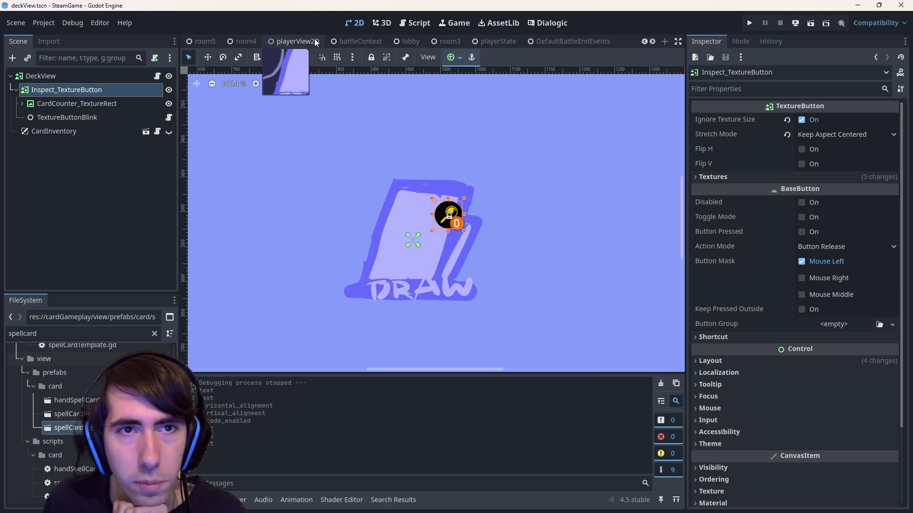
click(315, 41)
Select Cost_TextureButton in playerView2D for copying, then open the handSpellCardView scene
click(561, 238)
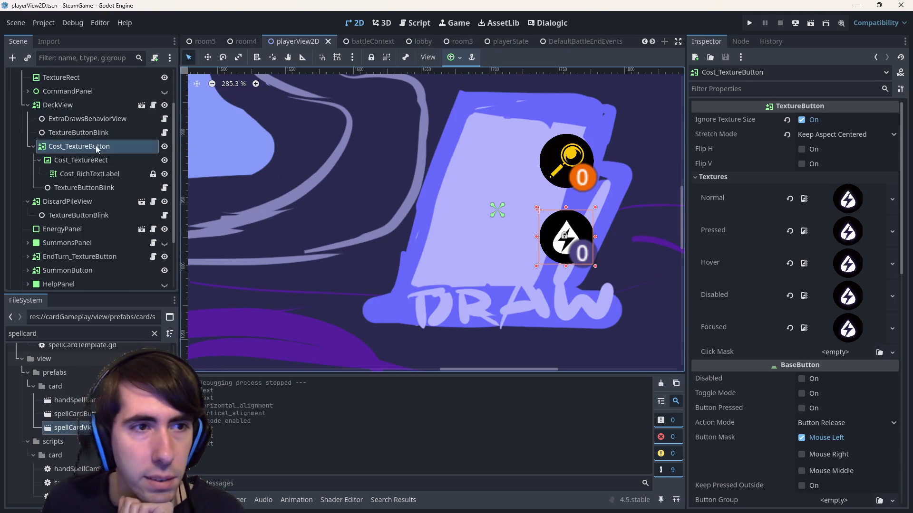
click(94, 159)
click(86, 173)
click(82, 147)
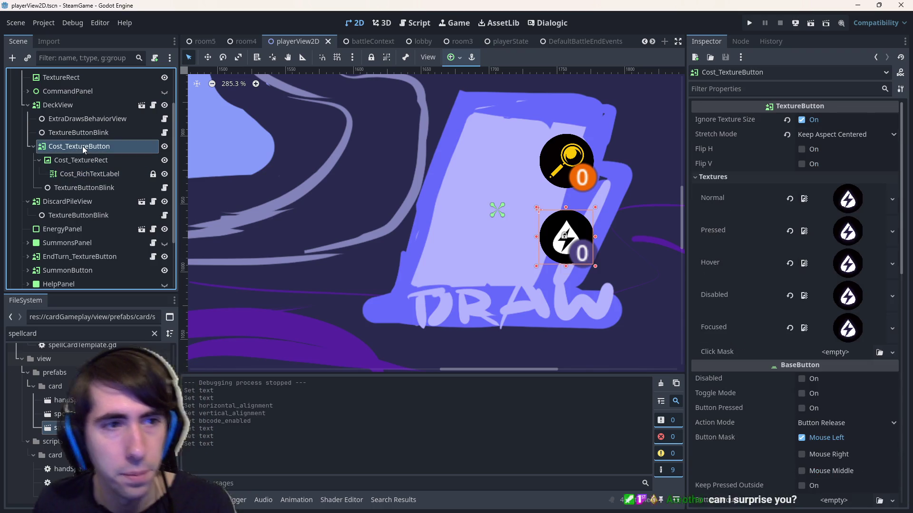
click(32, 146)
click(75, 134)
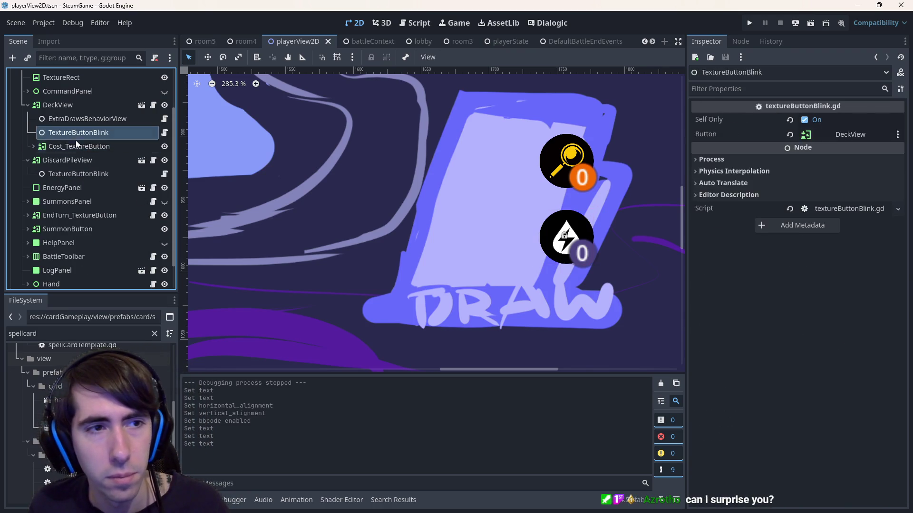
click(79, 149)
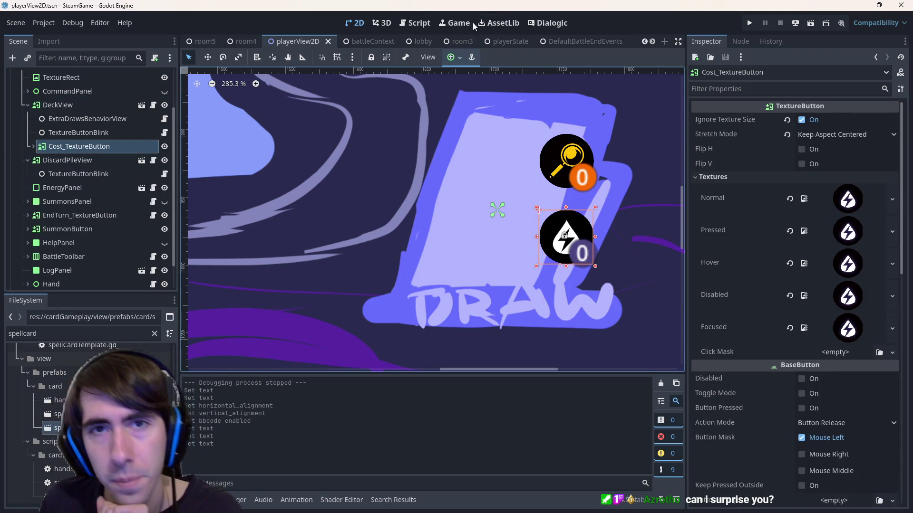
scroll(503, 42, down, 5)
scroll(503, 43, down, 5)
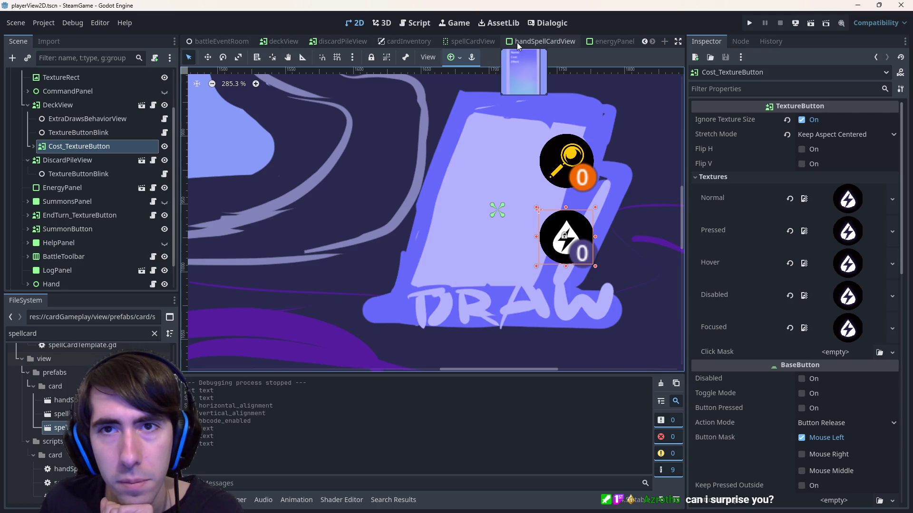
click(518, 42)
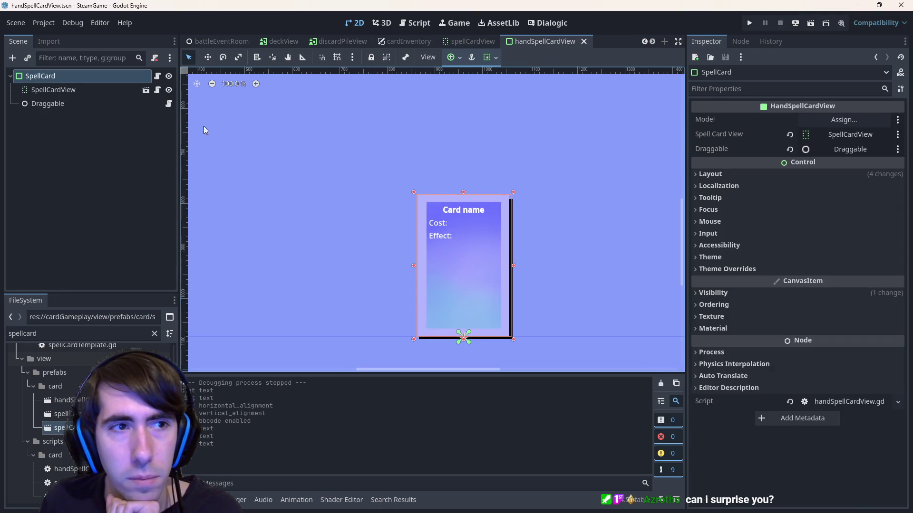
Paste Cost_TextureButton under SpellCard in handSpellCardView and select it
click(61, 75)
key(ctrl+v)
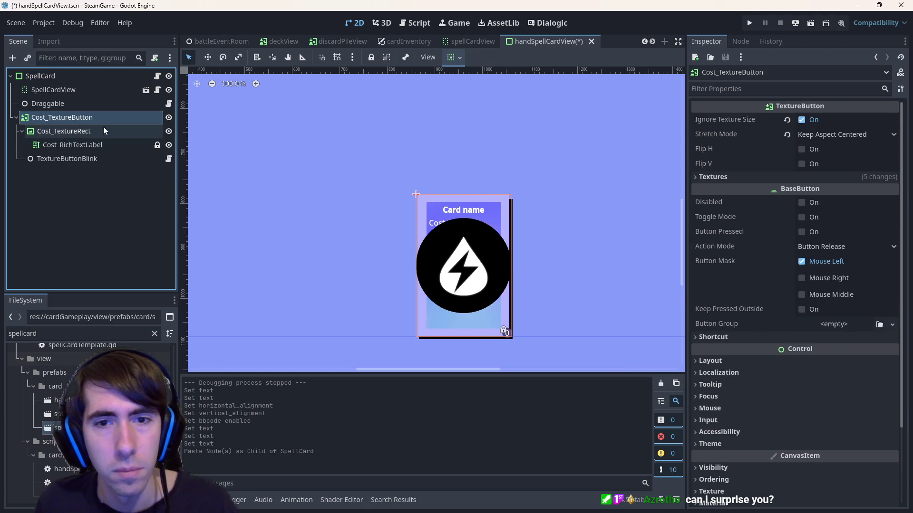
key(ctrl+z)
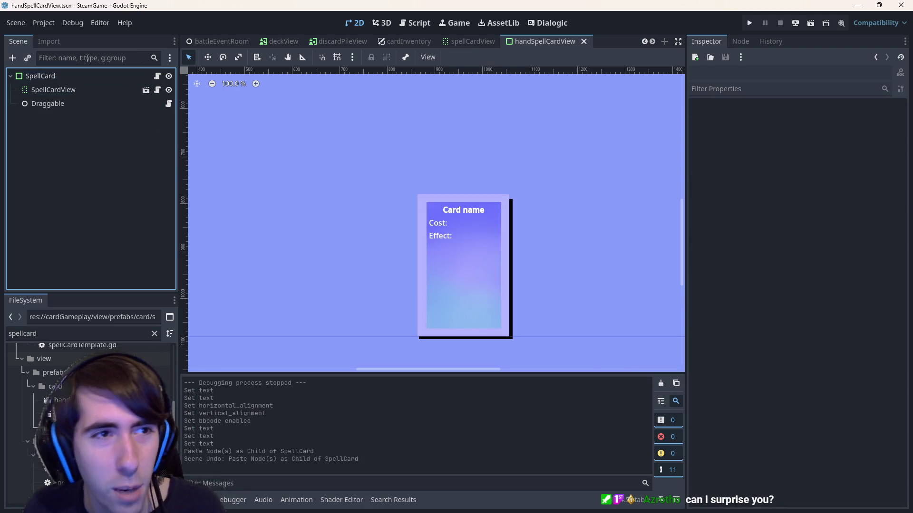
click(40, 76)
key(ctrl+v)
click(71, 130)
click(63, 119)
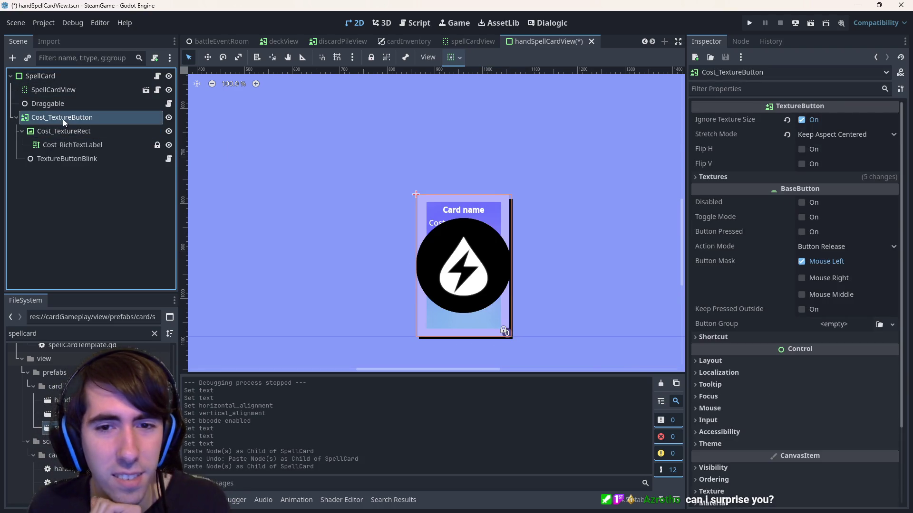
Inspect the pasted button's child nodes, then delete it and save handSpellCardView
scroll(365, 276, up, 5)
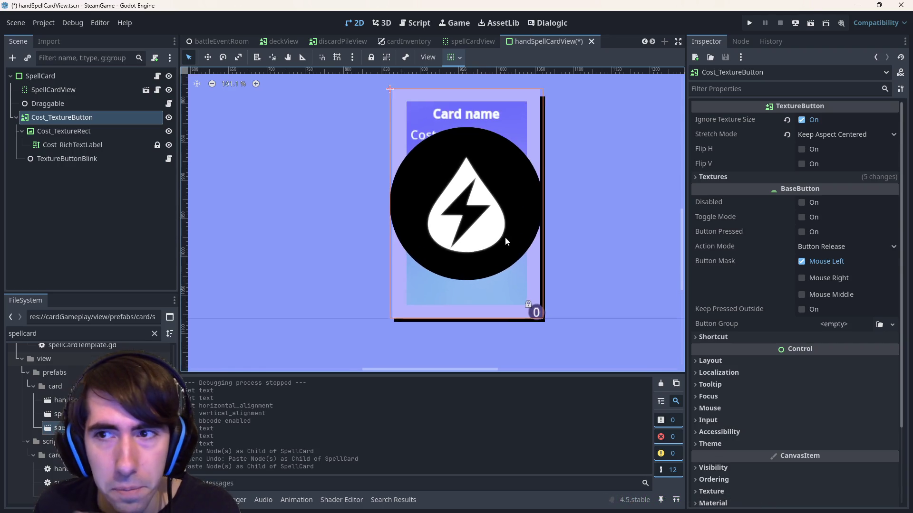
scroll(449, 248, down, 1)
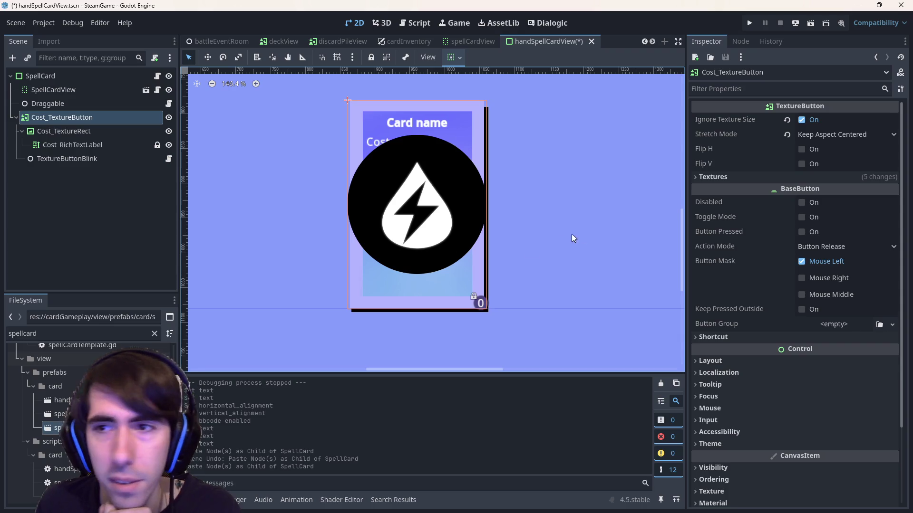
click(73, 131)
click(82, 143)
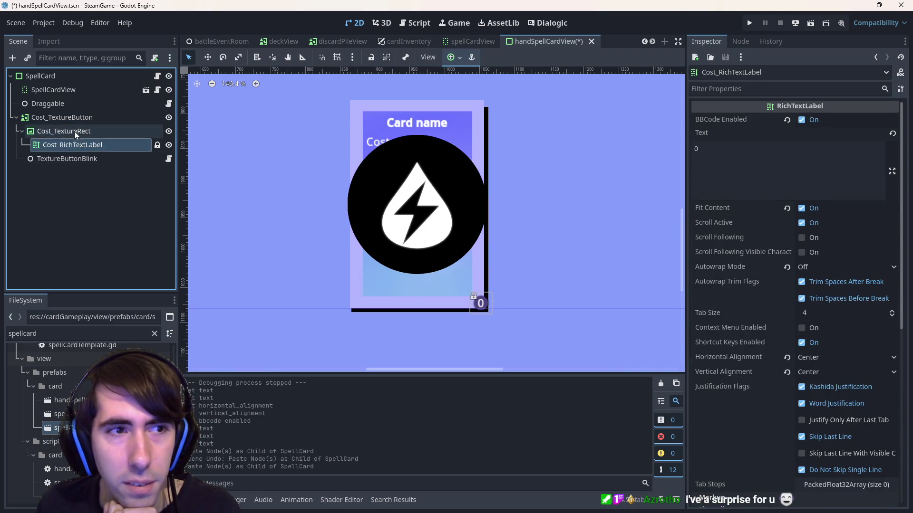
click(74, 131)
click(70, 121)
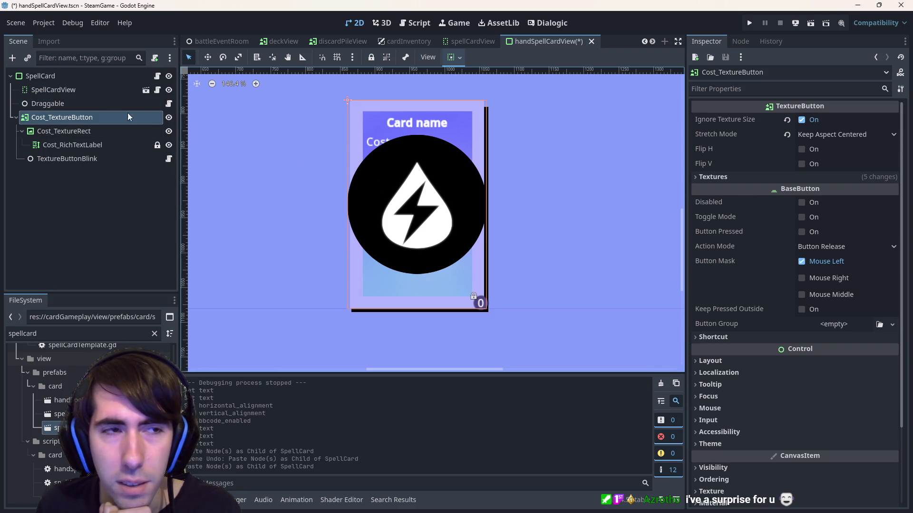
key(Delete)
key(ctrl+s)
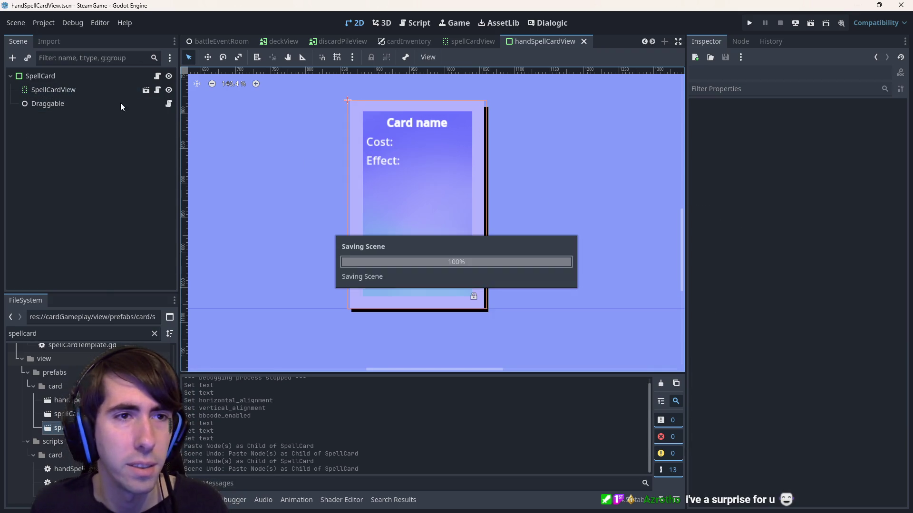
In spellCardView, try pasting the button under AspectRatioContainer and SpellCardView, undoing both
key(ctrl+shift+Tab)
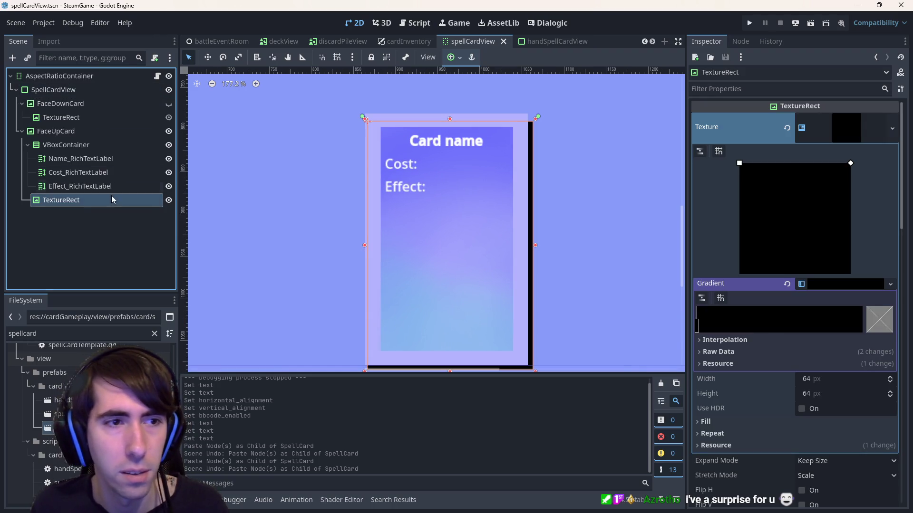
click(53, 134)
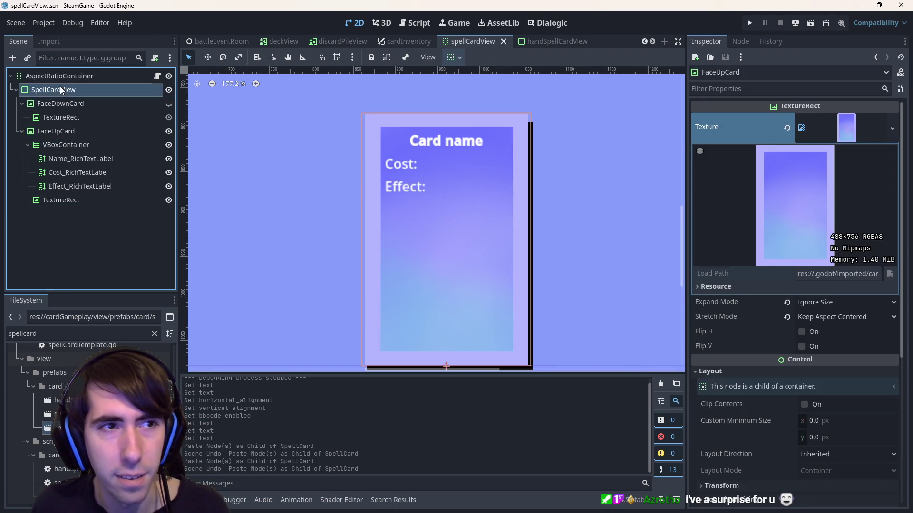
click(53, 74)
key(ctrl+v)
key(ctrl+z)
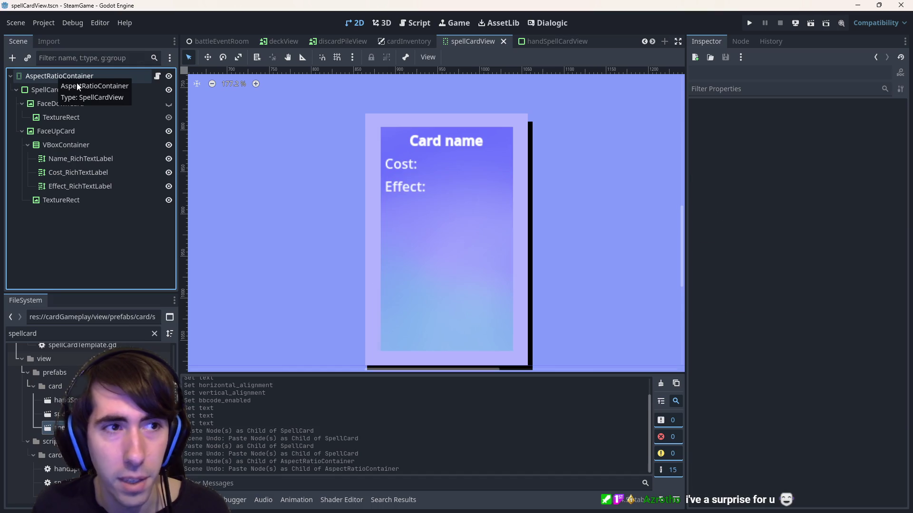
click(43, 89)
key(ctrl+v)
key(ctrl+z)
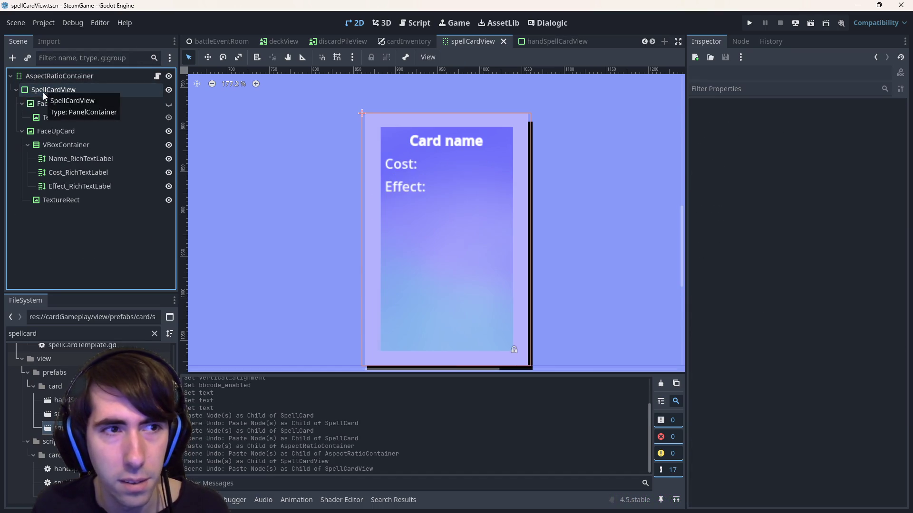
Try pasting under AspectRatioContainer, undo it, and collapse the card branches in the scene tree
click(47, 129)
click(49, 75)
key(ctrl+v)
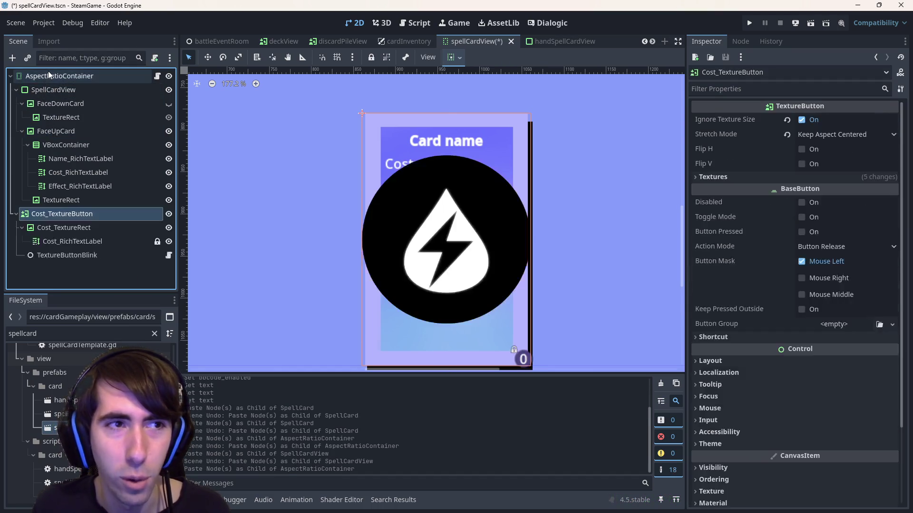
key(ctrl+z)
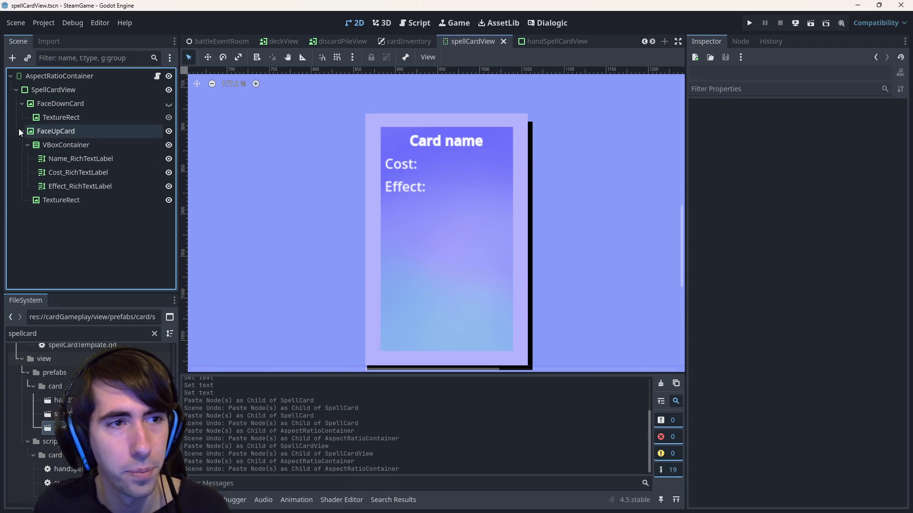
click(21, 131)
click(17, 90)
click(17, 90)
click(22, 103)
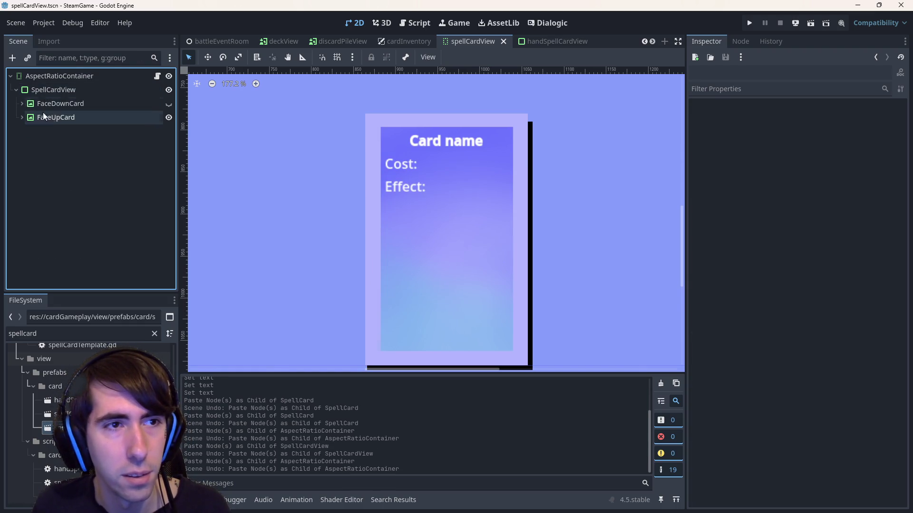
Paste Cost_TextureButton under FaceUpCard after TextureRect and anchor it Top Right
click(43, 114)
click(21, 117)
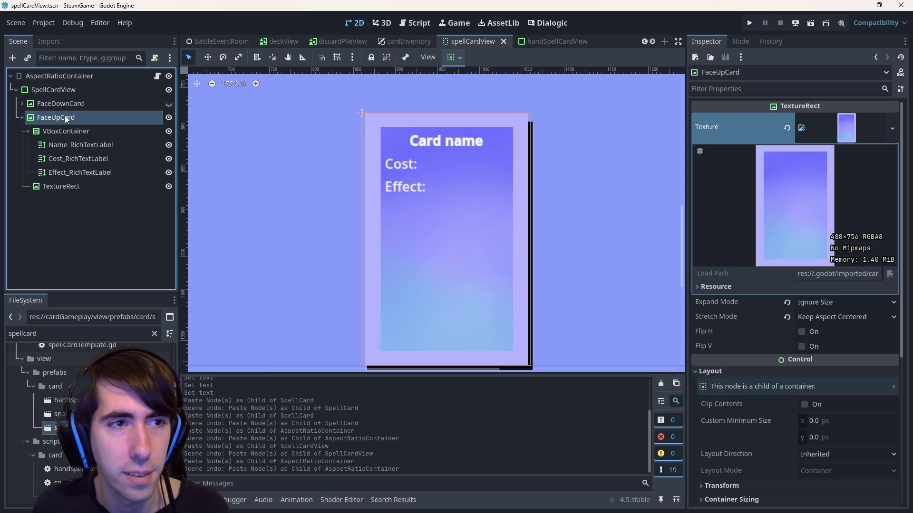
key(ctrl+v)
mouse_move(71, 202)
mouse_down()
mouse_move(58, 131)
mouse_move(77, 199)
mouse_up()
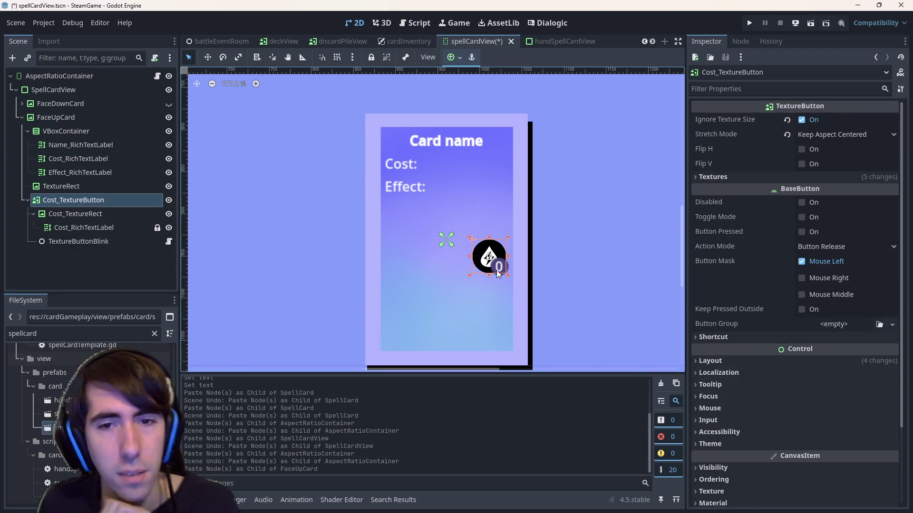
scroll(560, 267, down, 1)
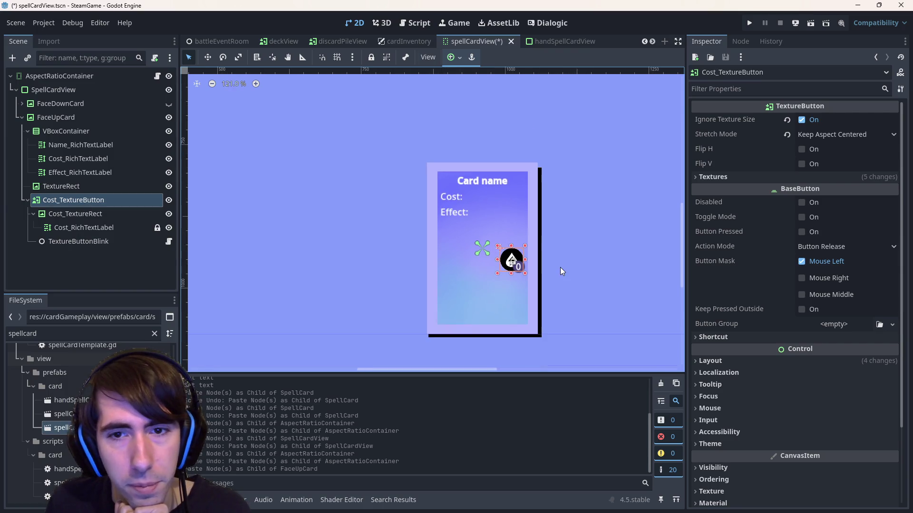
click(454, 58)
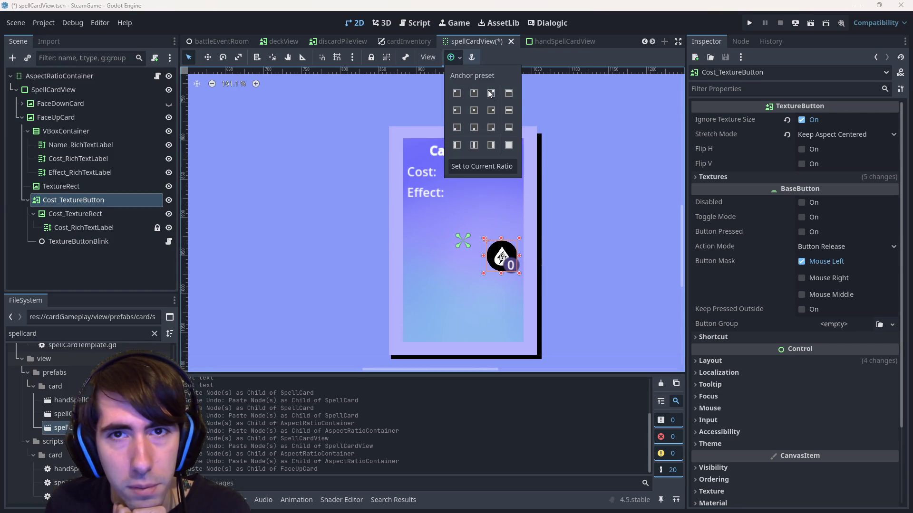
click(491, 95)
scroll(500, 178, up, 7)
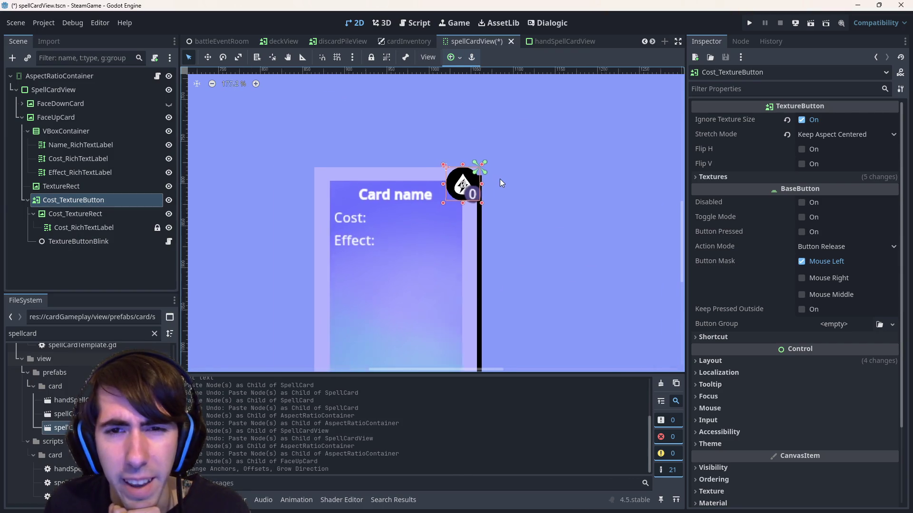
Start deleting TextureButtonBlink but cancel, then review the cost button's child nodes
click(85, 245)
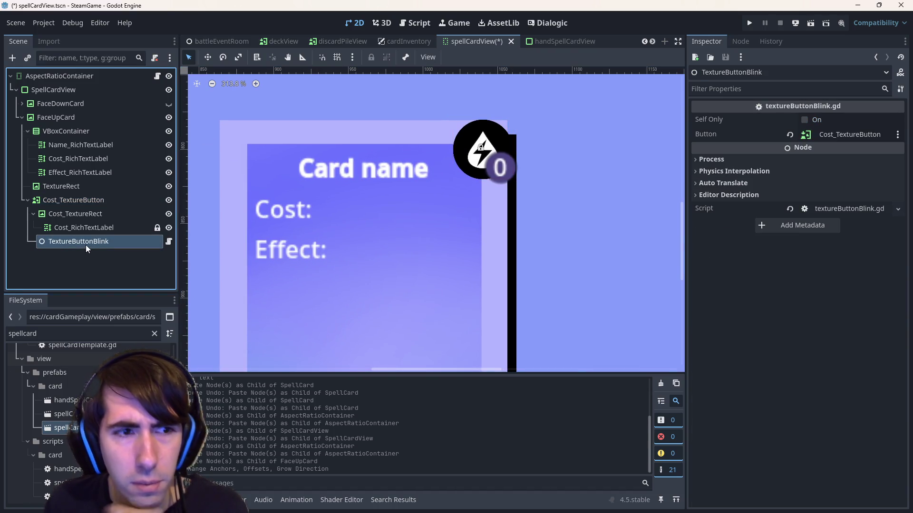
key(Delete)
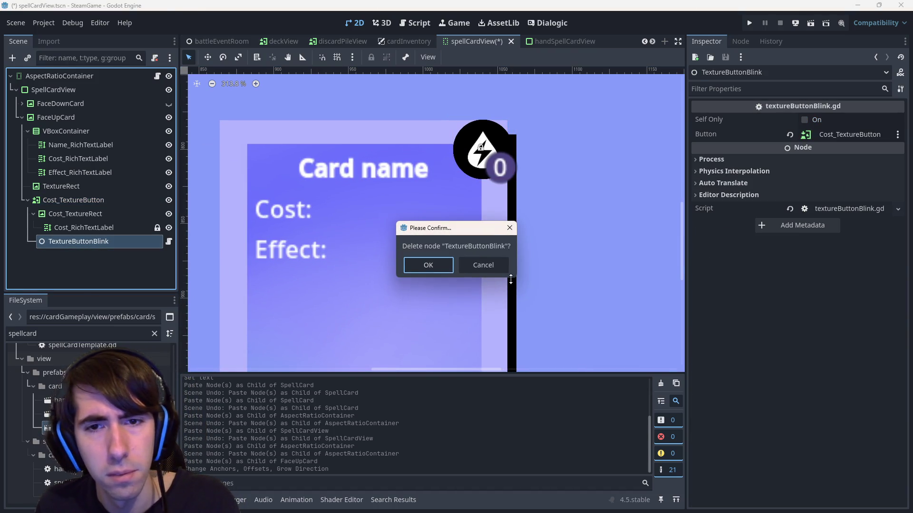
click(490, 265)
click(63, 203)
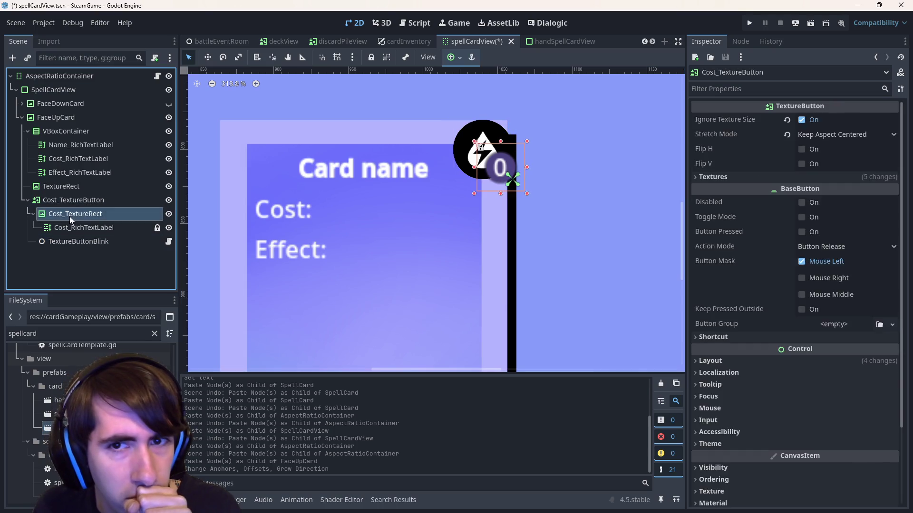
click(78, 229)
click(80, 244)
click(70, 227)
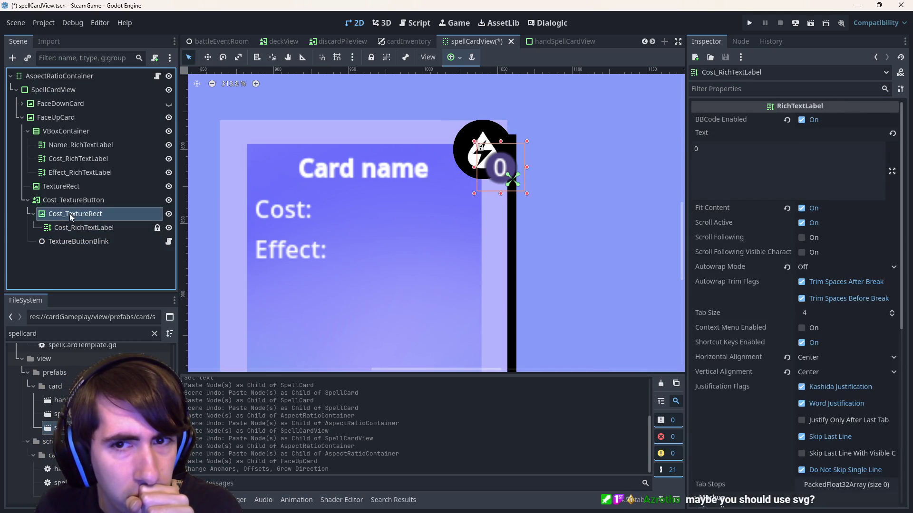
click(70, 202)
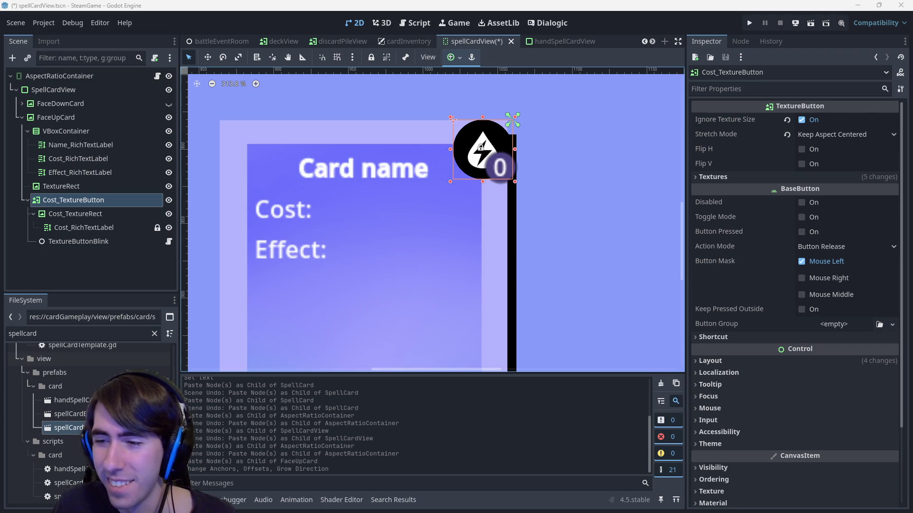
Recentre the canvas and inspect the cost badge texture, card background and badge label
drag(437, 273, 480, 278)
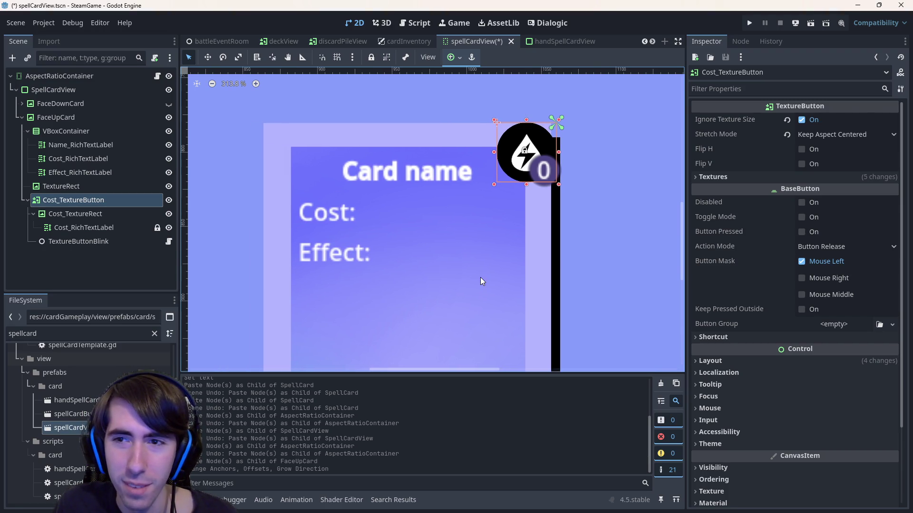
click(543, 175)
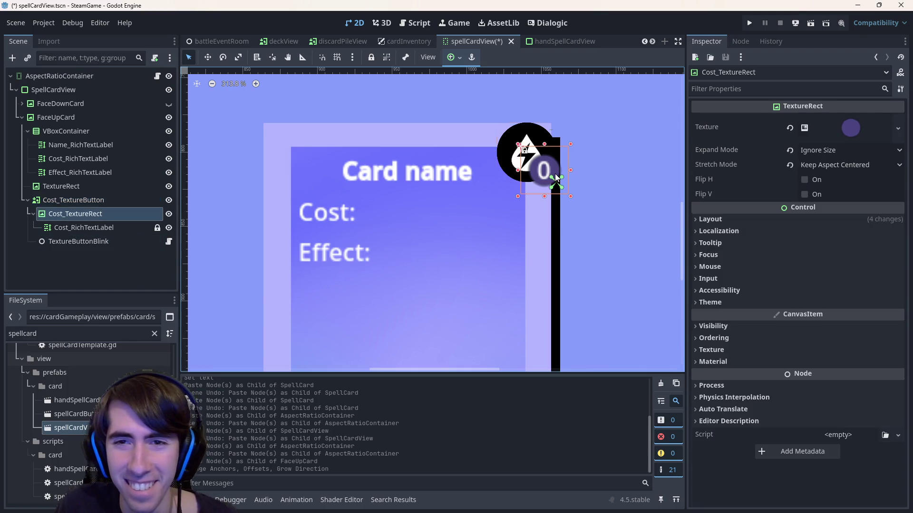
scroll(514, 295, down, 3)
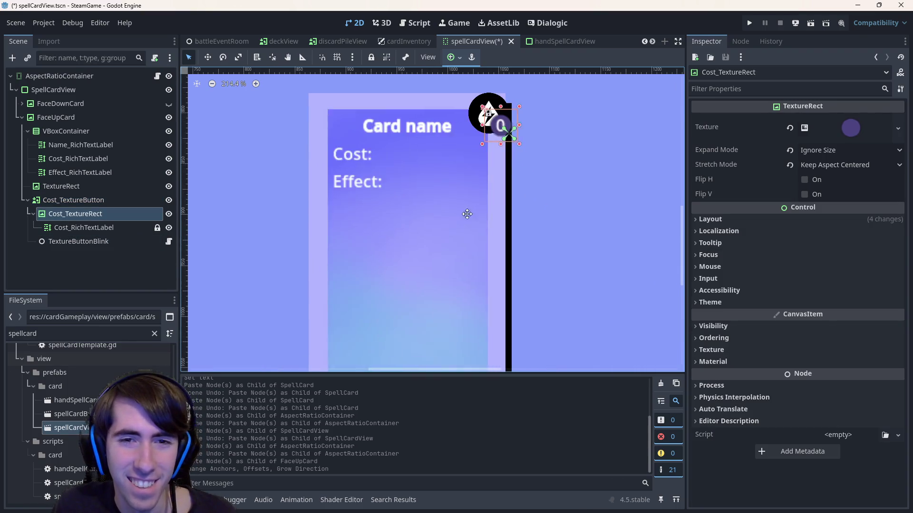
click(362, 139)
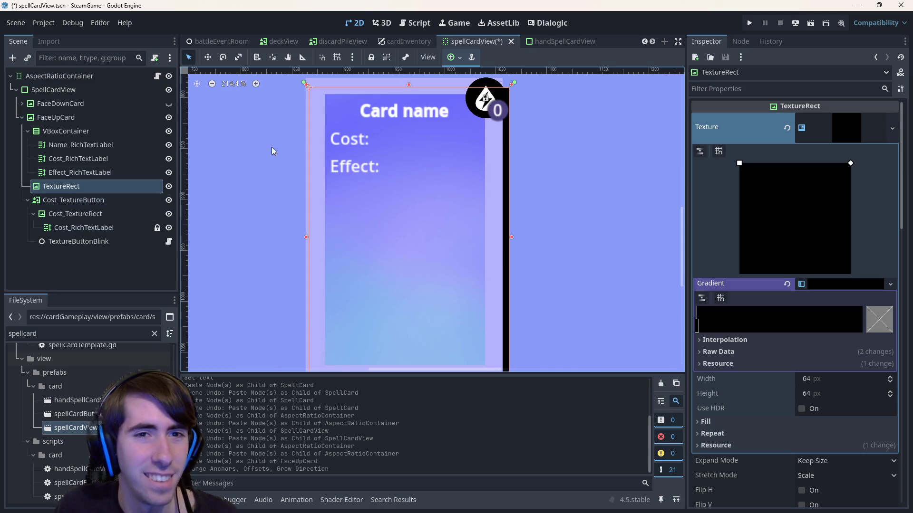
click(66, 201)
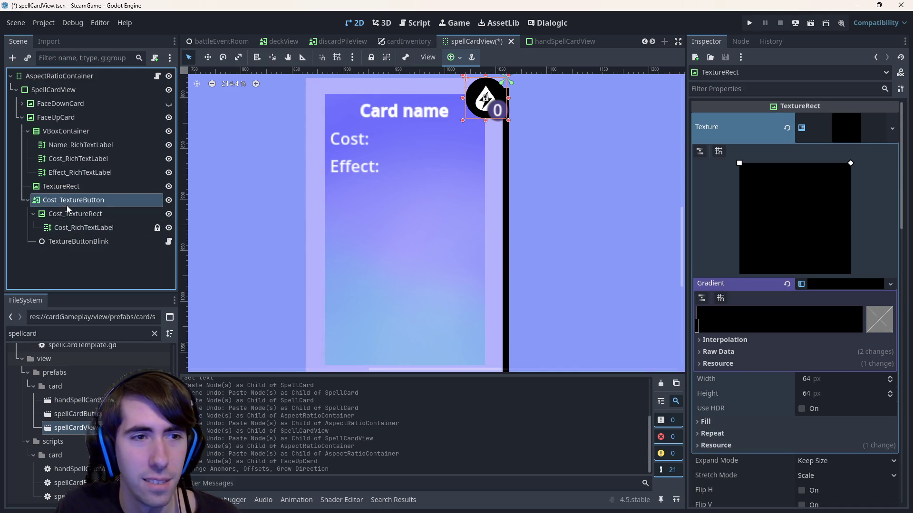
click(73, 160)
click(50, 130)
click(27, 131)
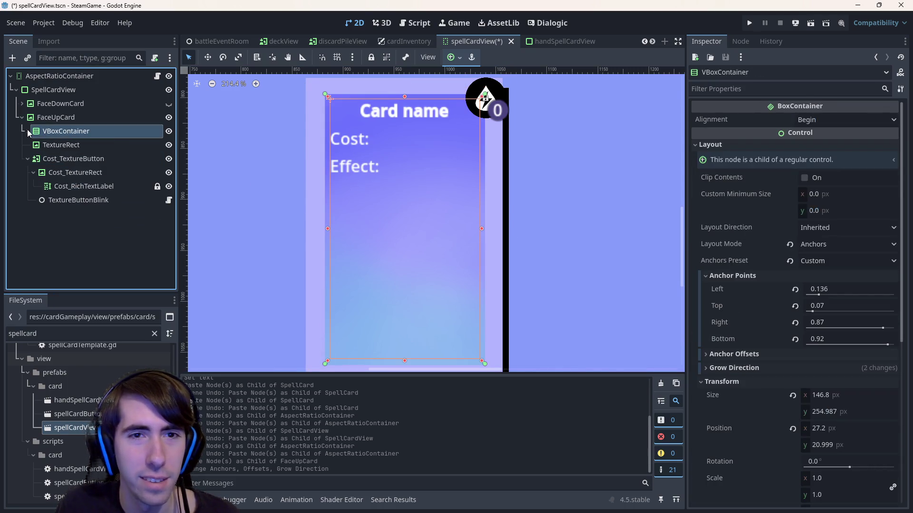
click(345, 138)
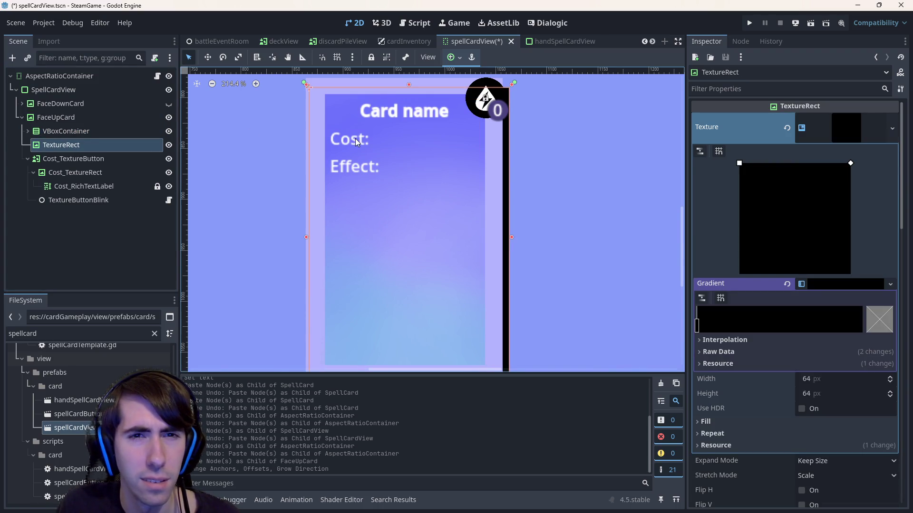
Inspect the face-up card image and text container, revealing the name, cost and effect labels
click(72, 119)
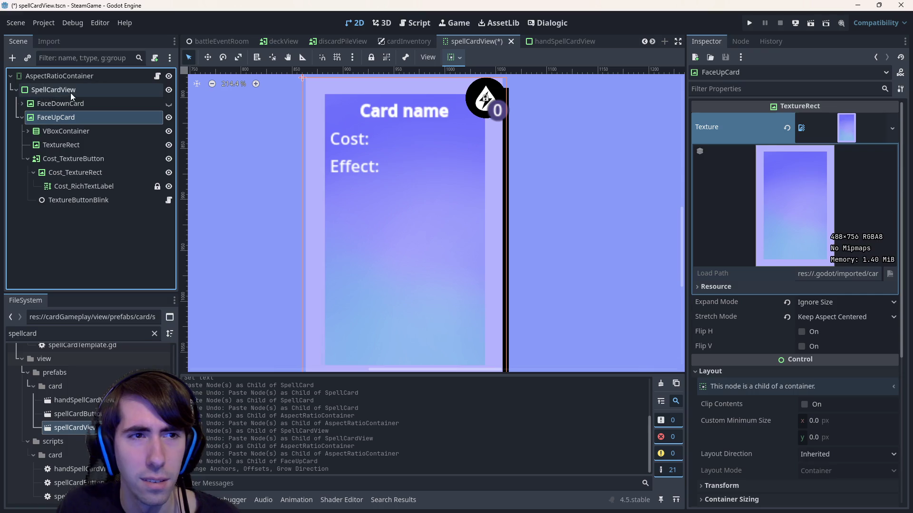
click(69, 170)
click(76, 188)
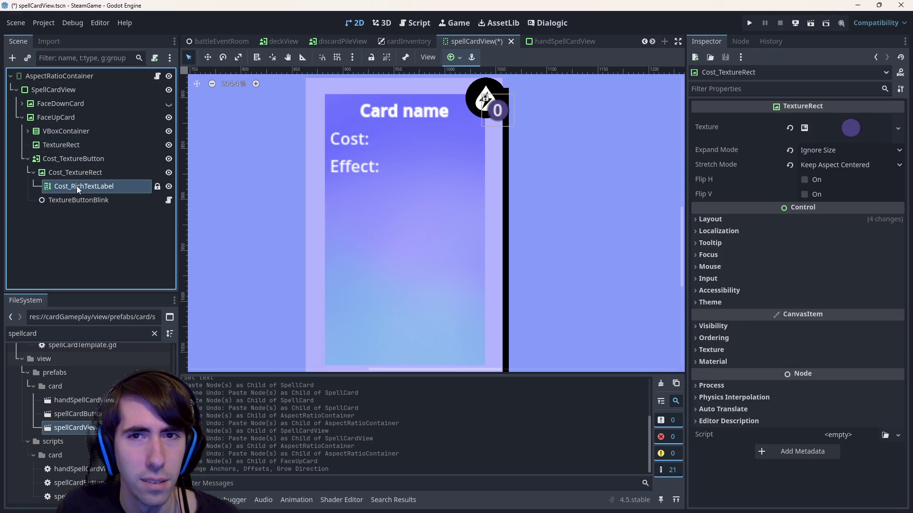
click(87, 200)
click(85, 173)
click(62, 132)
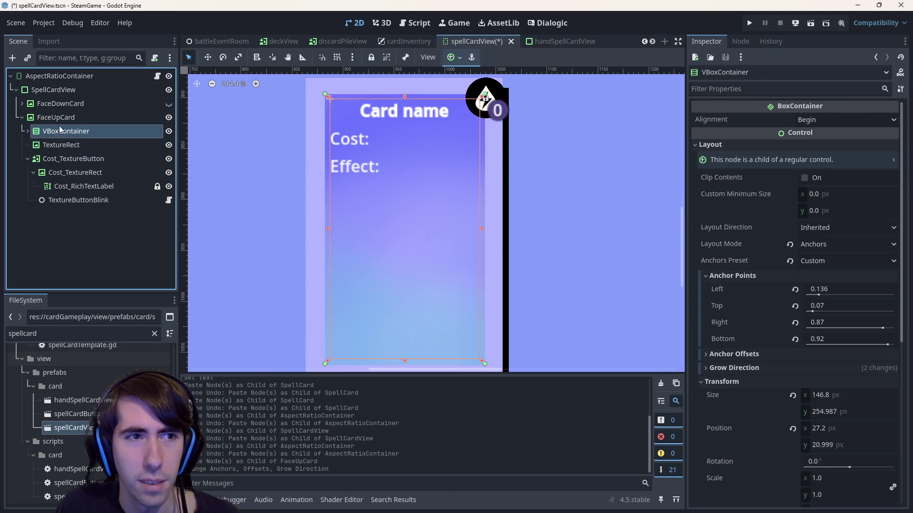
click(29, 132)
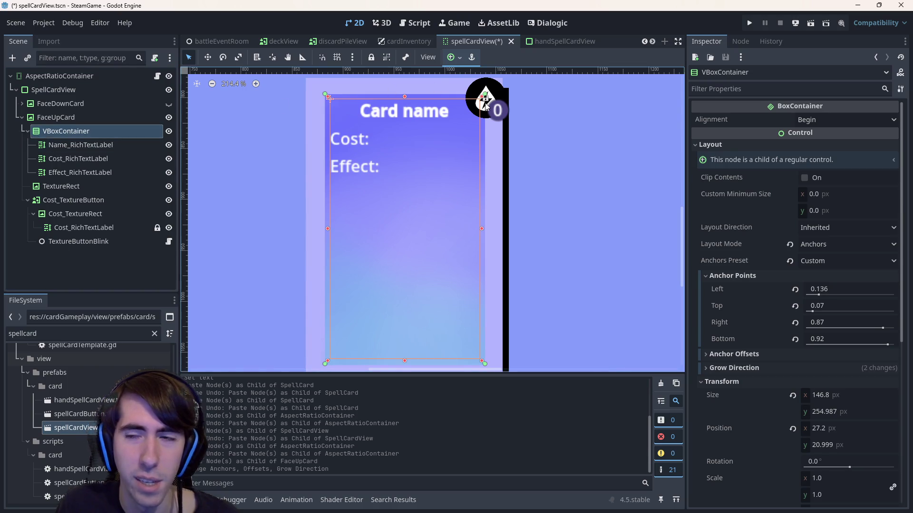
scroll(361, 185, up, 2)
scroll(356, 218, right, 2)
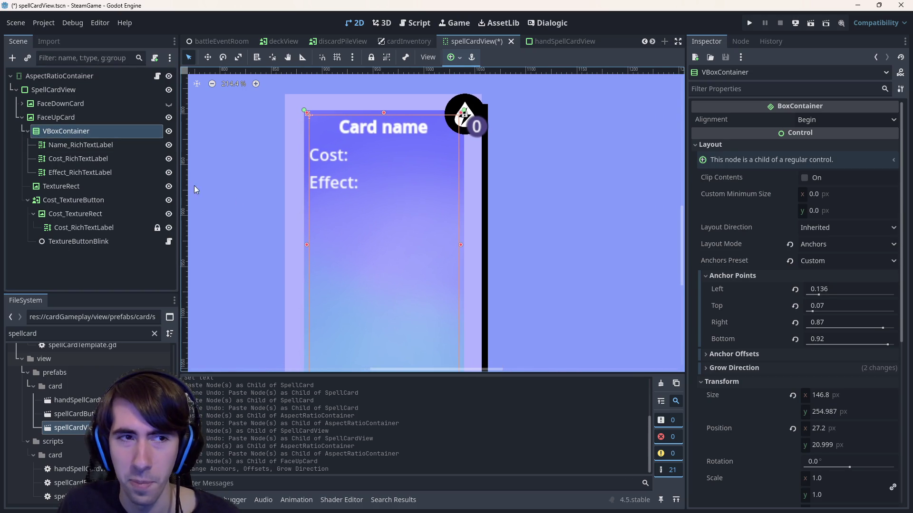
Select the old Cost: text label in VBoxContainer
click(87, 157)
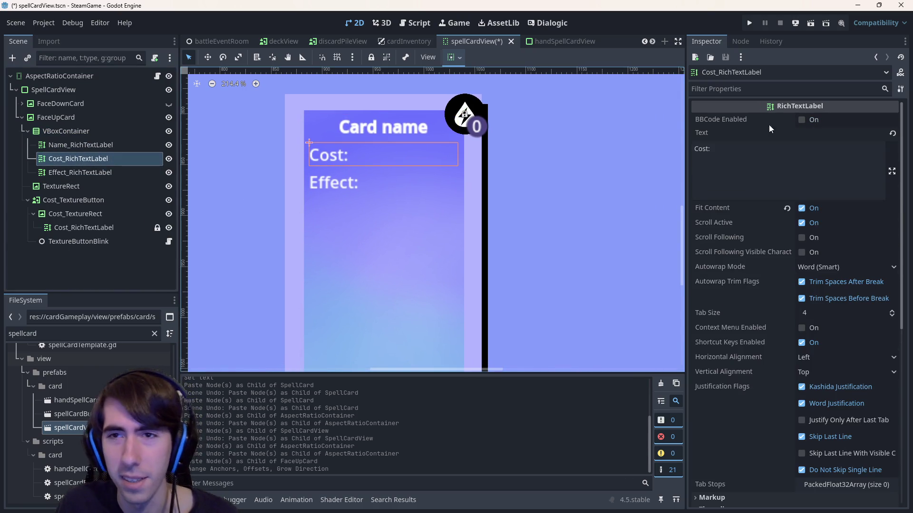
key(Up)
key(Down)
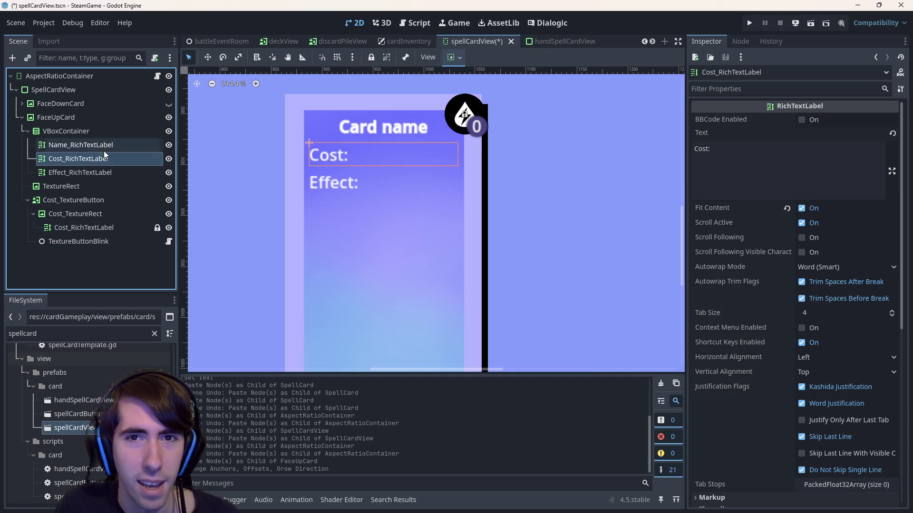
scroll(375, 184, down, 2)
scroll(376, 184, down, 2)
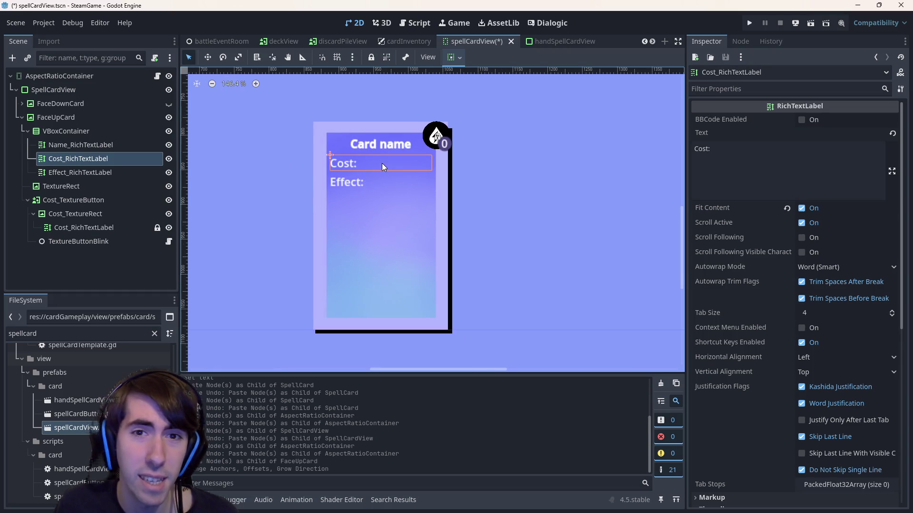
scroll(381, 164, up, 4)
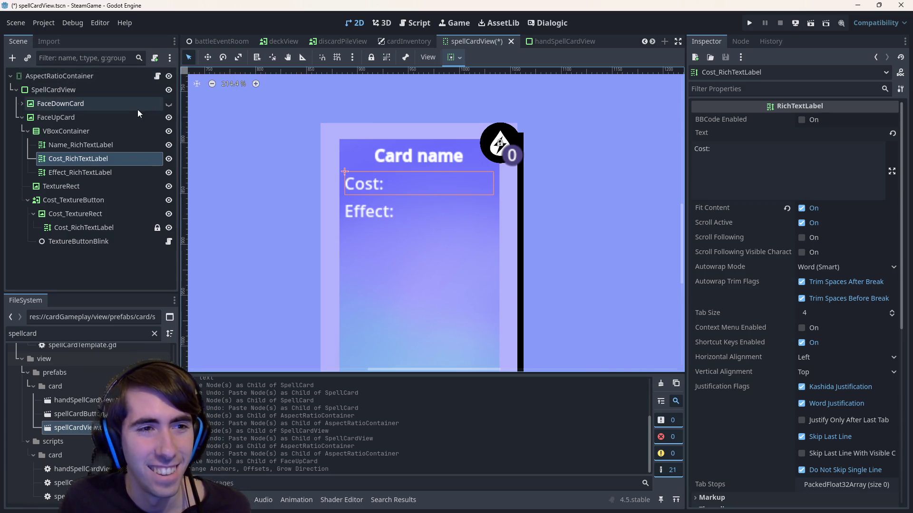
Assign the badge's Cost_RichTextLabel to Cost Label, delete the old Cost: label, and save
click(119, 80)
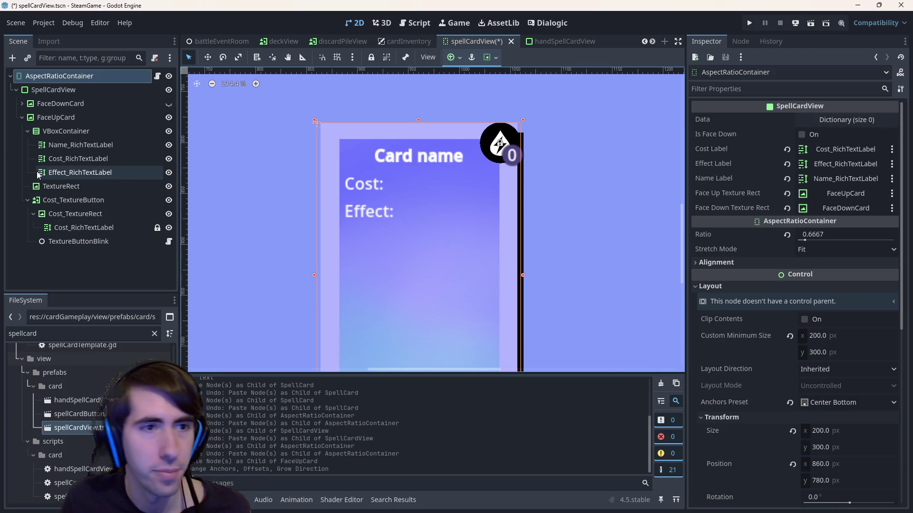
mouse_move(83, 228)
mouse_down()
mouse_move(511, 213)
mouse_move(812, 167)
mouse_move(839, 158)
mouse_move(840, 147)
mouse_up()
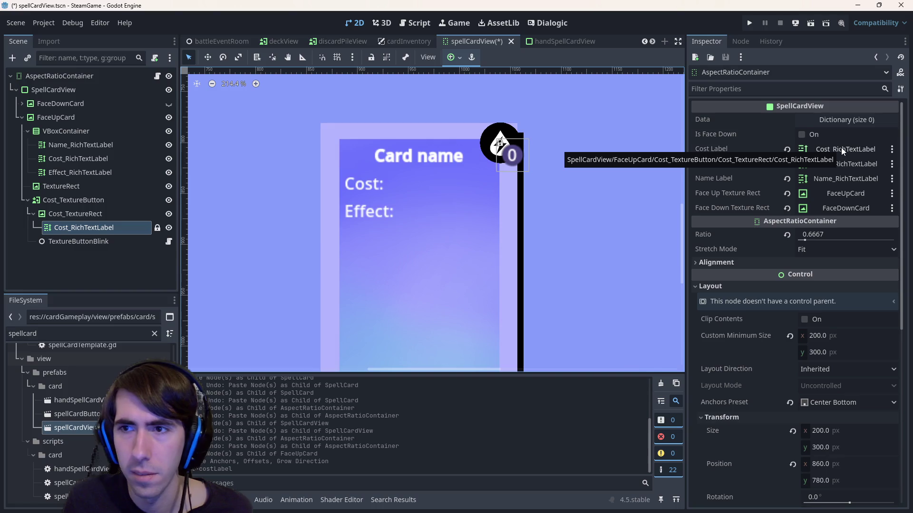
click(90, 164)
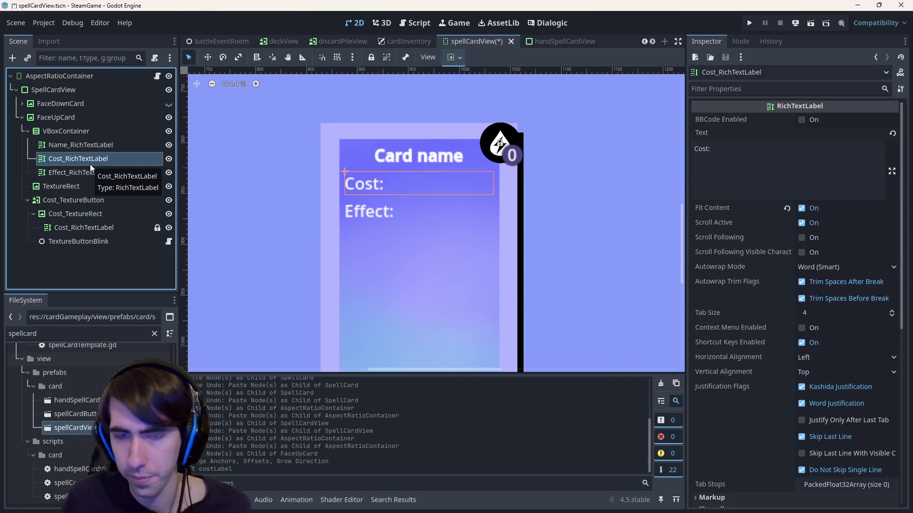
key(Delete)
key(Return)
key(ctrl+s)
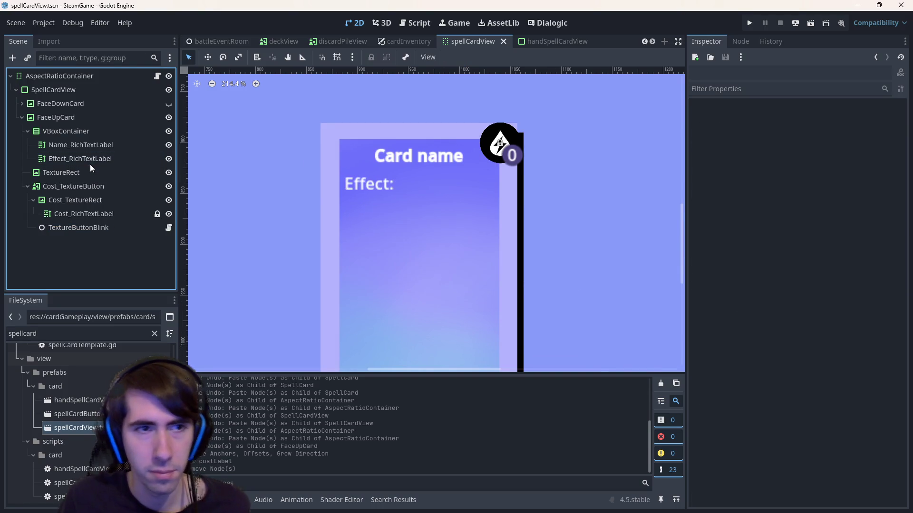
Remove the "Cost: " + prefix from the cost label line and save the script
click(415, 23)
scroll(471, 243, down, 2)
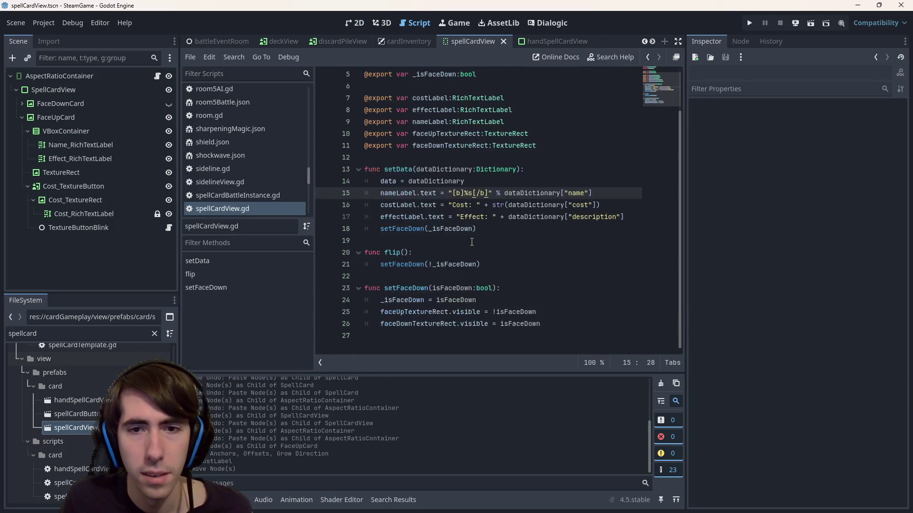
drag(448, 205, 492, 205)
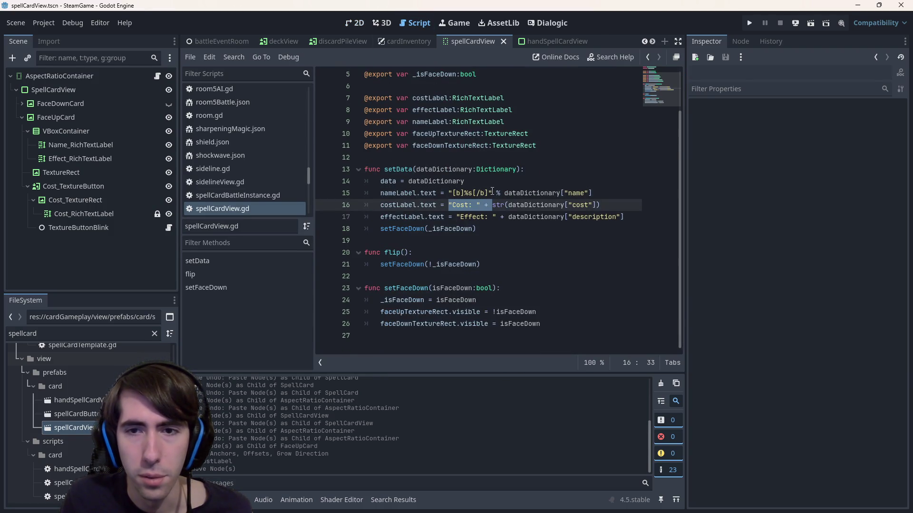
key(BackSpace)
key(ctrl+s)
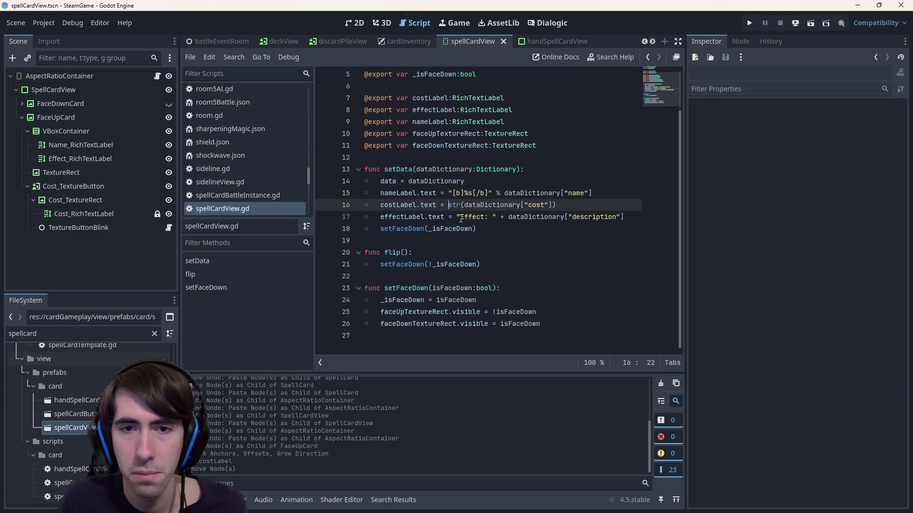
Remove the "Effect: " + prefix from the effect label line, save, and return to 2D
drag(459, 216, 508, 216)
key(BackSpace)
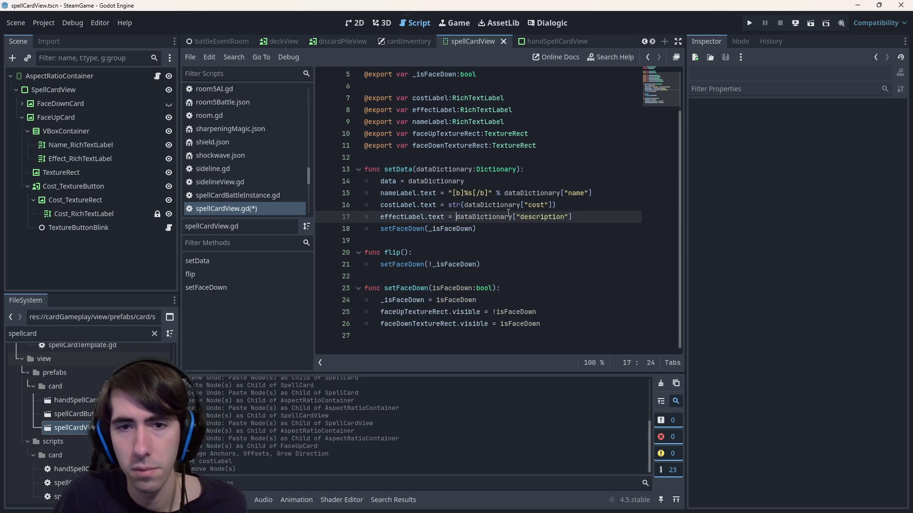
key(ctrl+s)
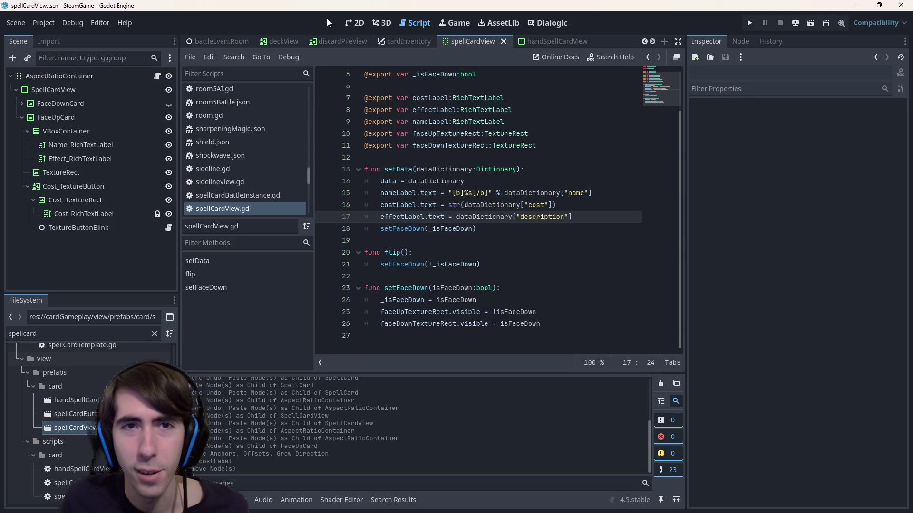
click(354, 22)
Return to the spellCardView 2D scene and inspect the card background and badge number label
click(103, 71)
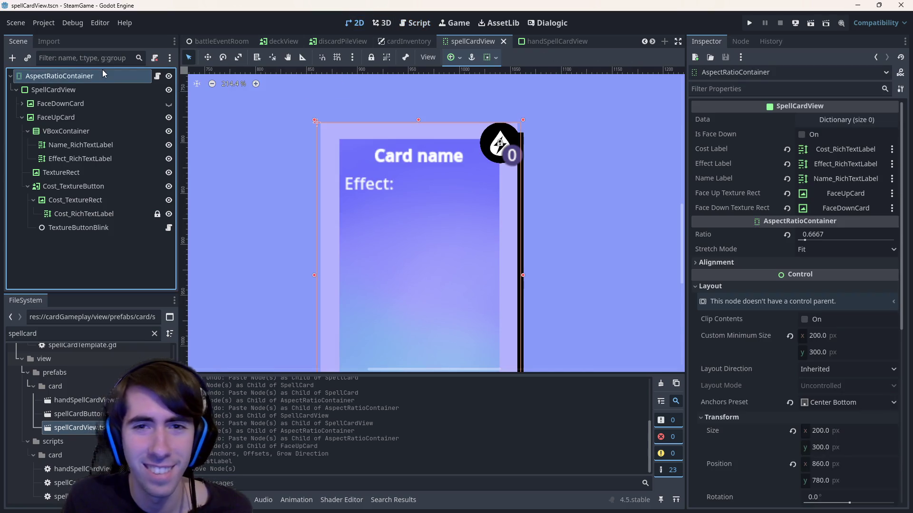
click(353, 187)
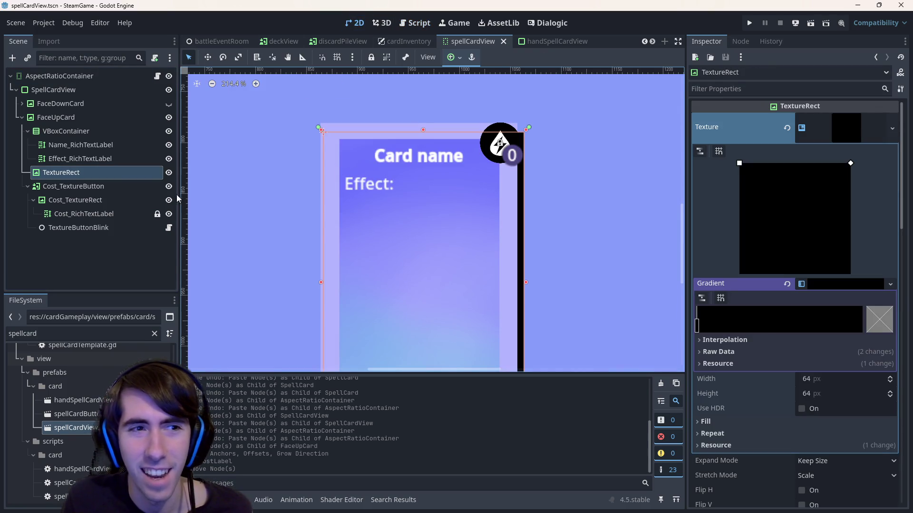
click(95, 215)
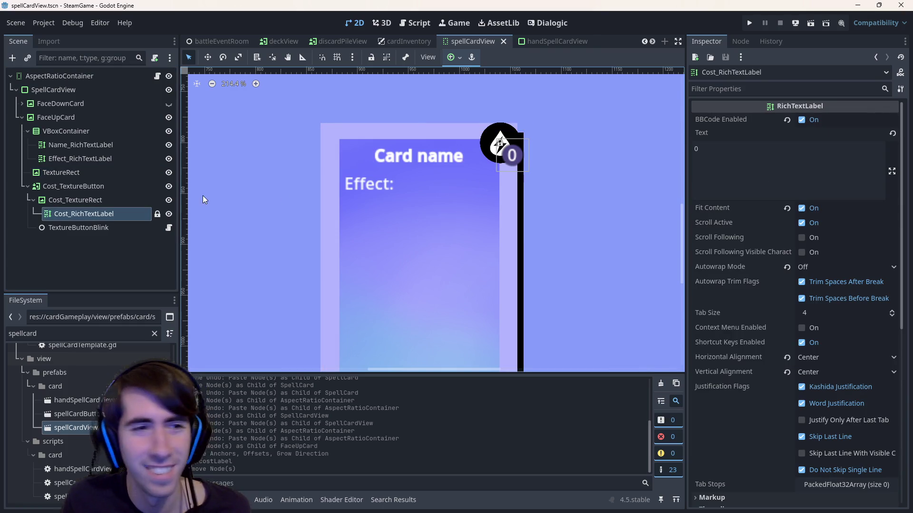
Select Effect_RichTextLabel and begin editing its Text property in the Inspector
click(73, 158)
click(78, 146)
click(82, 159)
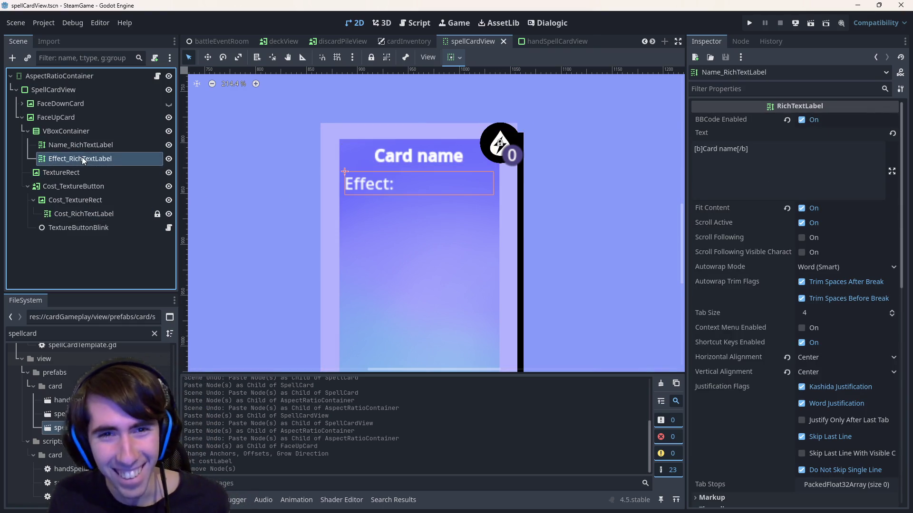
click(769, 138)
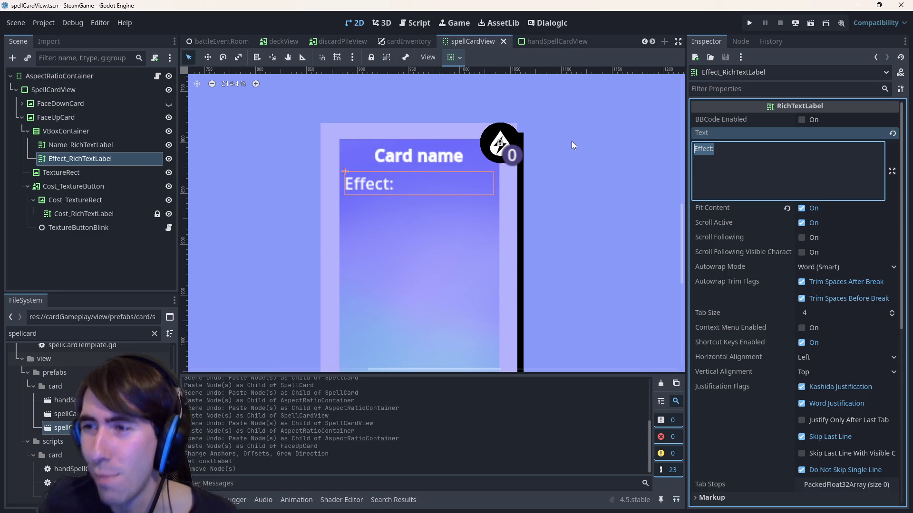